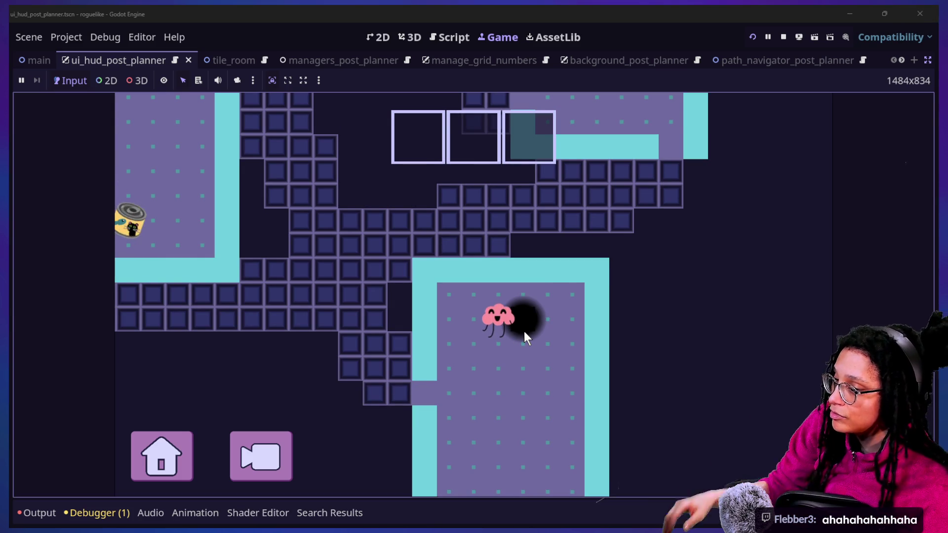
# - Walk the brain character down and left, then back up toward the black hole
pyautogui.press('Down')
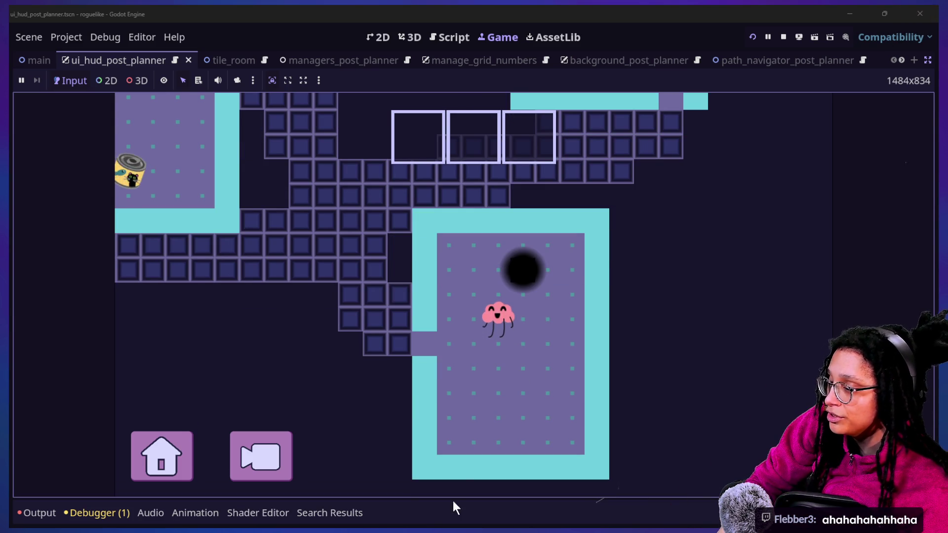
pyautogui.press('Left')
pyautogui.press('Left')
pyautogui.press('Down')
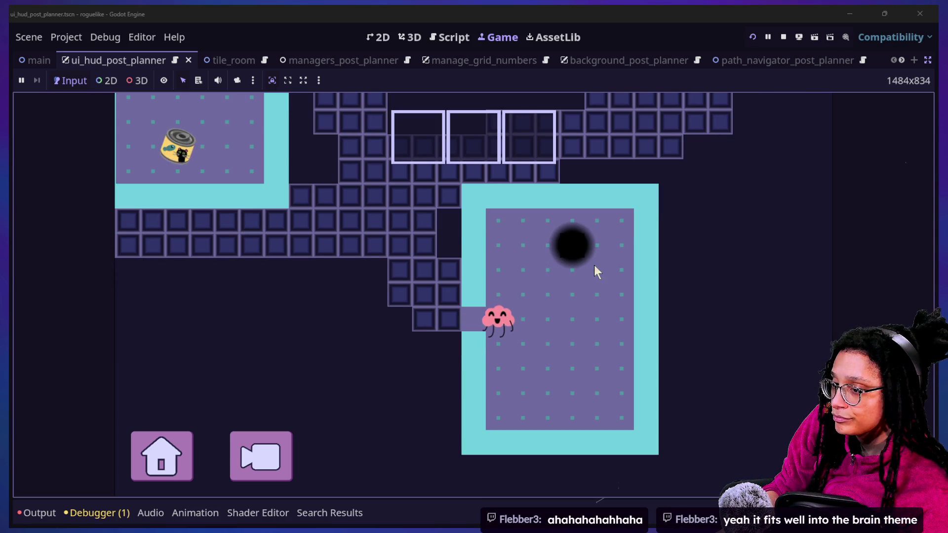
pyautogui.press('Right')
pyautogui.press('Right')
pyautogui.press('Up')
pyautogui.press('Up')
# - Enter the black hole into the next room and walk right along the corridor
pyautogui.press('Up')
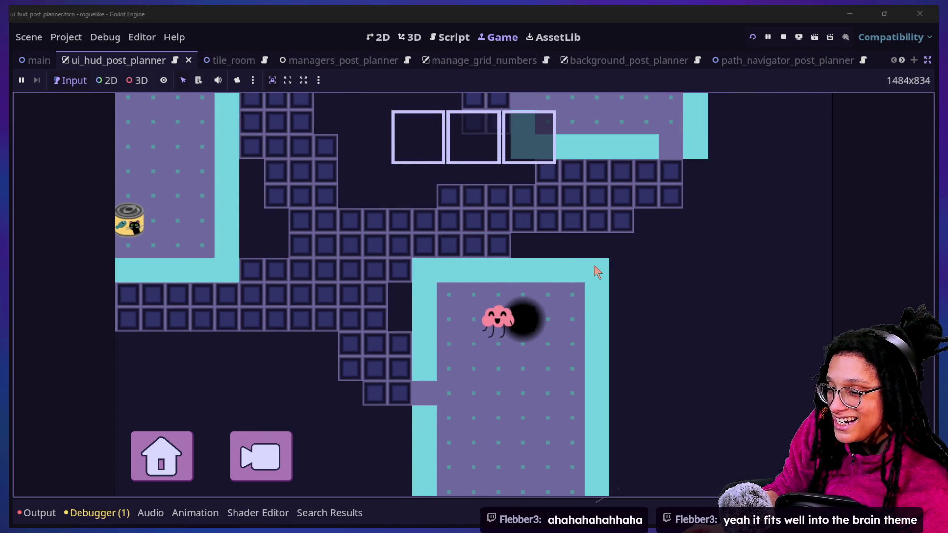
pyautogui.press('Right')
pyautogui.press('Up')
pyautogui.press('Up')
pyautogui.press('Up')
pyautogui.press('Down')
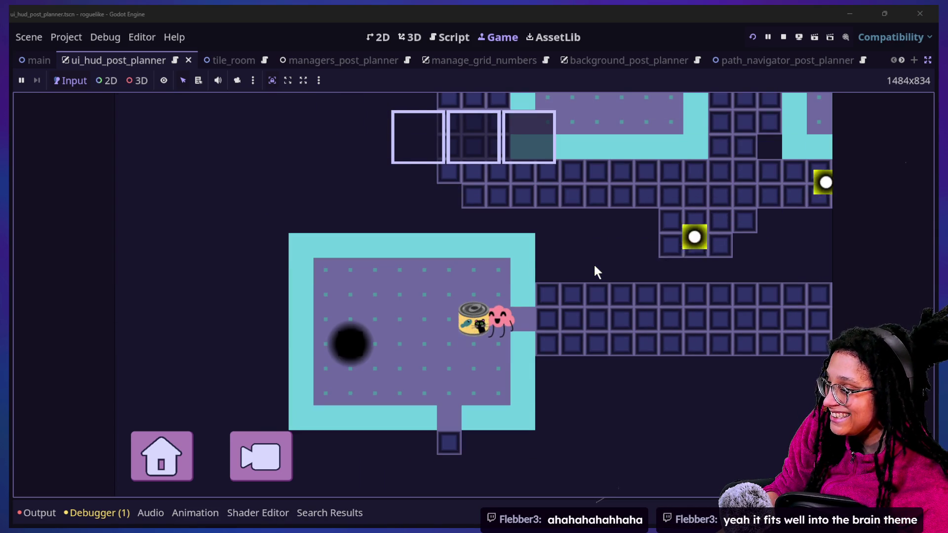
pyautogui.press('Right')
pyautogui.press('Right')
pyautogui.press('Right')
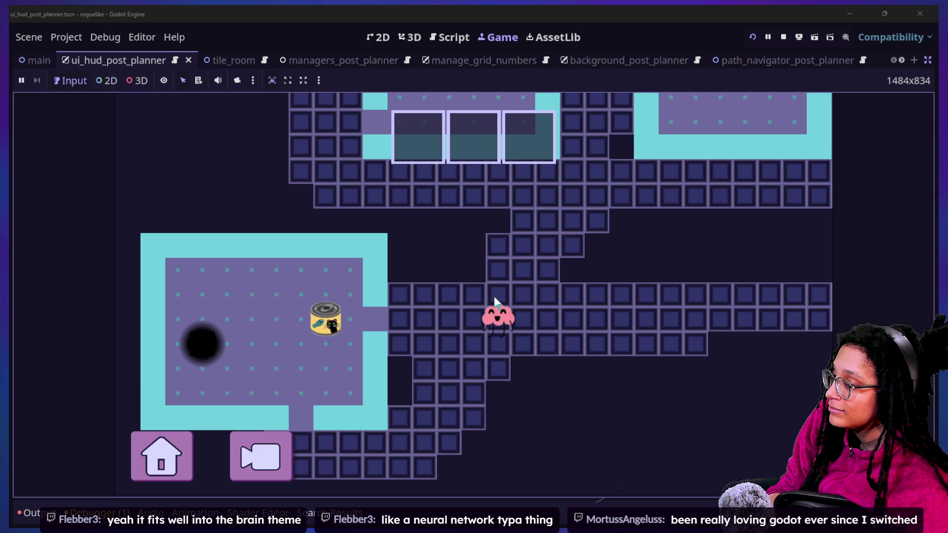
pyautogui.press('super+Tab')
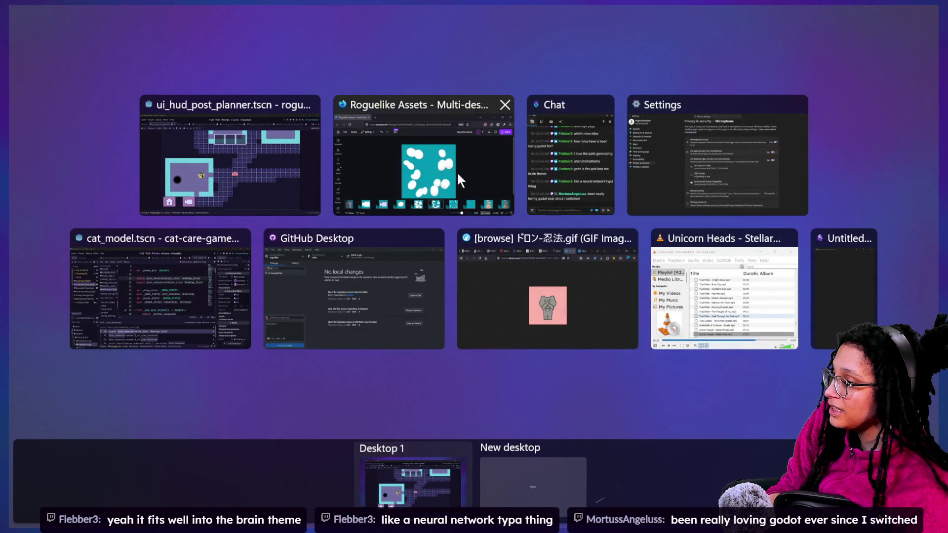
# - Bring the untitled Obsidian note forward and reveal the vault's file list
pyautogui.click(834, 267)
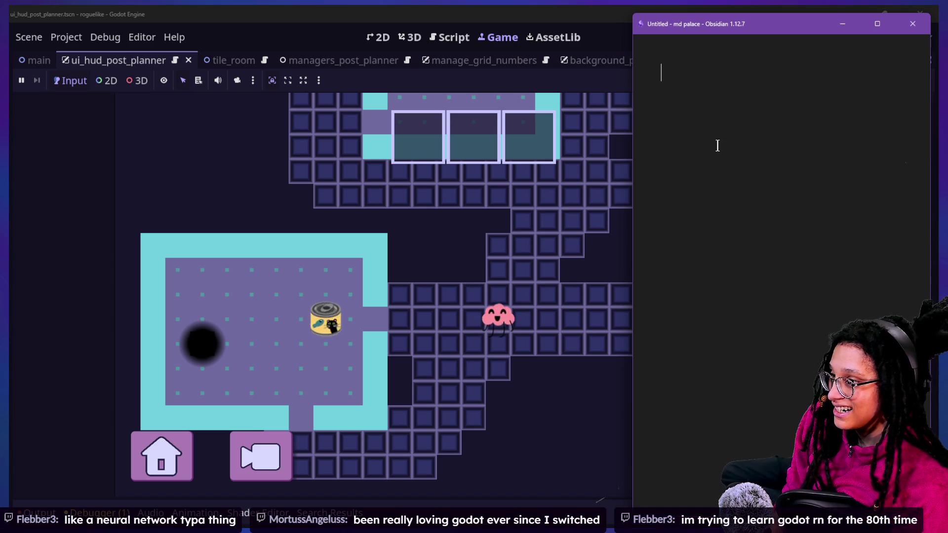
pyautogui.hotkey('ctrl', 'p')
pyautogui.press('Escape')
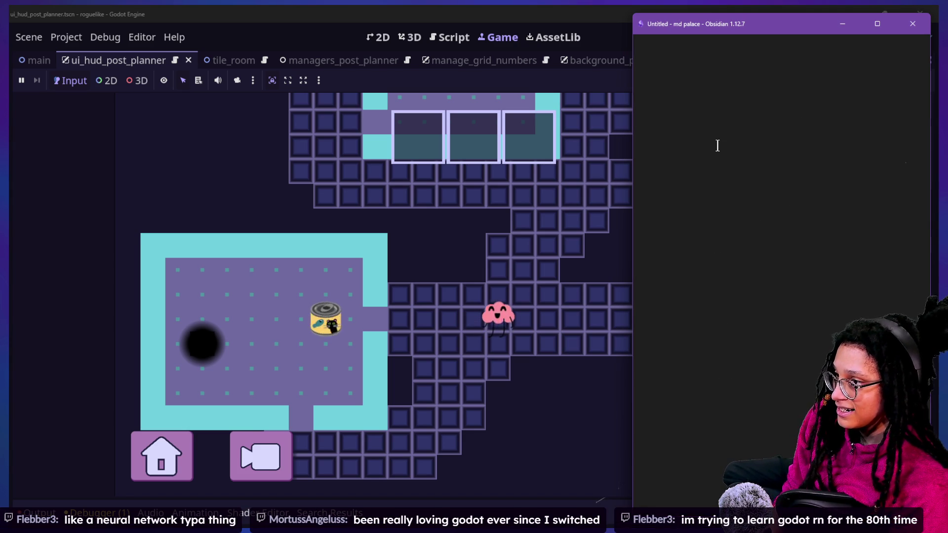
pyautogui.hotkey('ctrl', '\\')
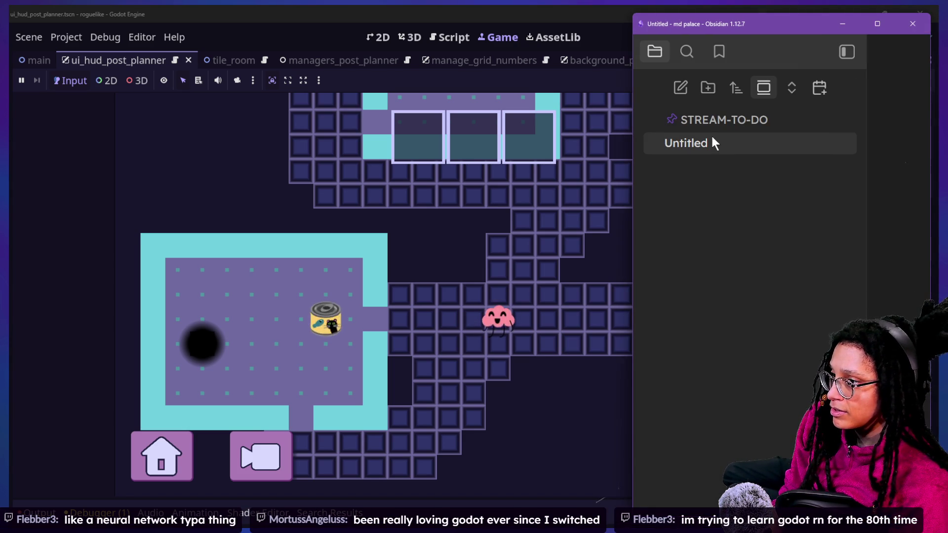
# - Rename the Untitled note to Path Crawlers Lightning
pyautogui.click(712, 146)
pyautogui.rightClick(703, 145)
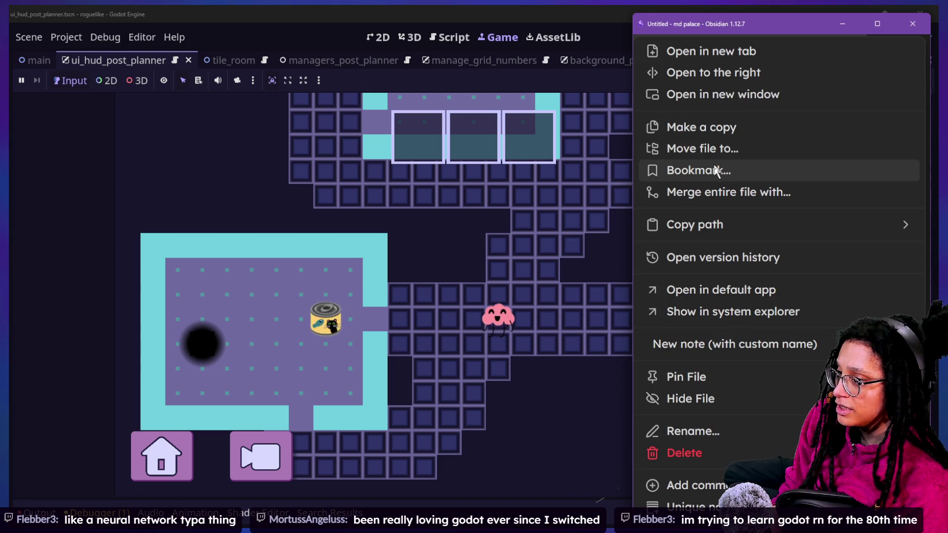
pyautogui.click(709, 432)
pyautogui.write('Path')
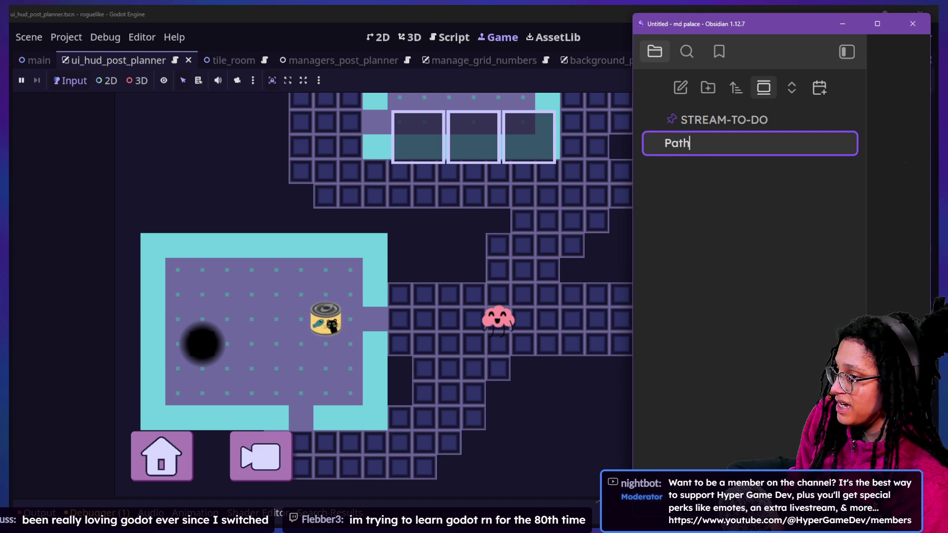
pyautogui.write(' Crawlers Lightning')
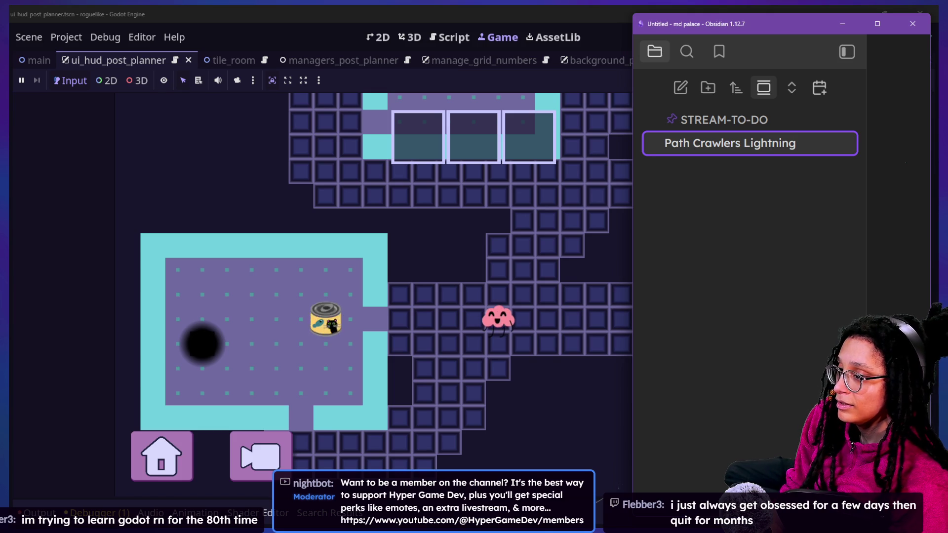
pyautogui.press('Return')
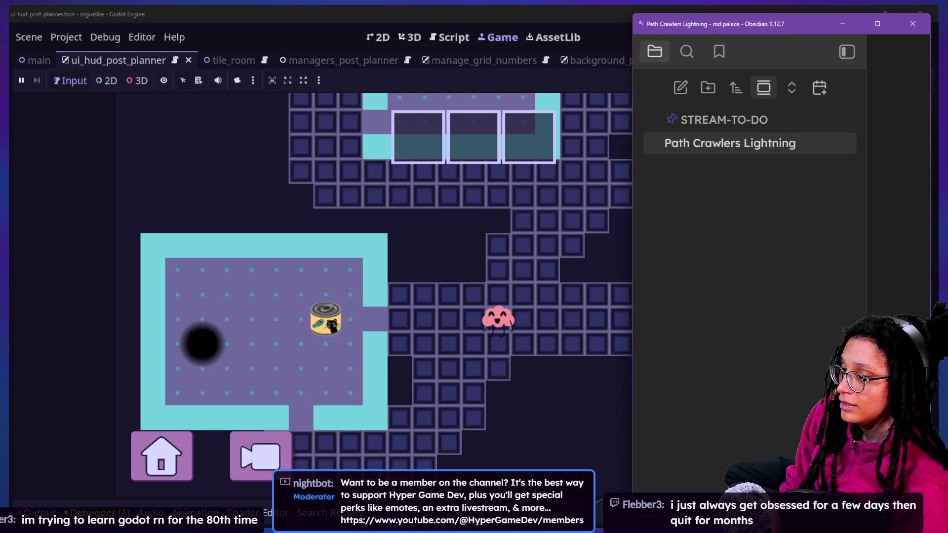
# - Create a ROGUELIKE (PostPlanner) folder, move the note into it, and open the note
pyautogui.click(711, 94)
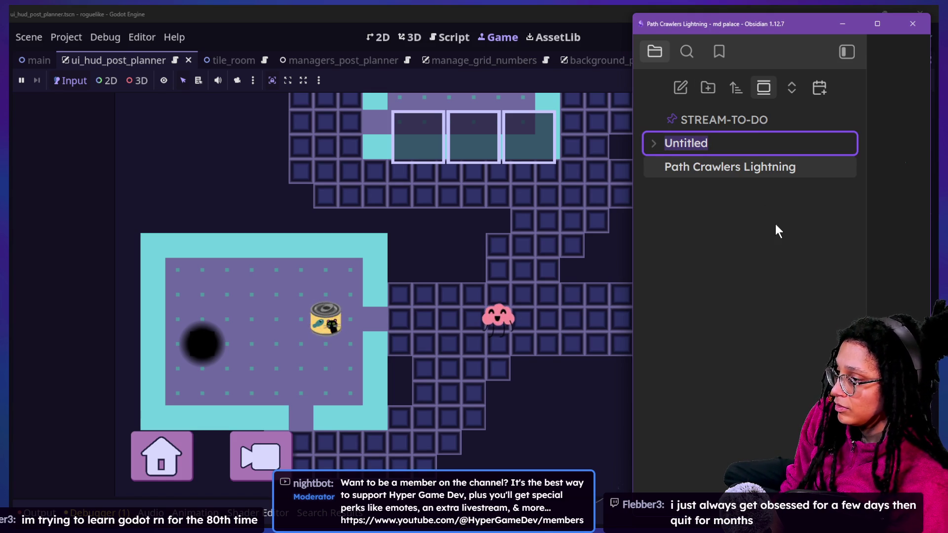
pyautogui.write('Post Pla')
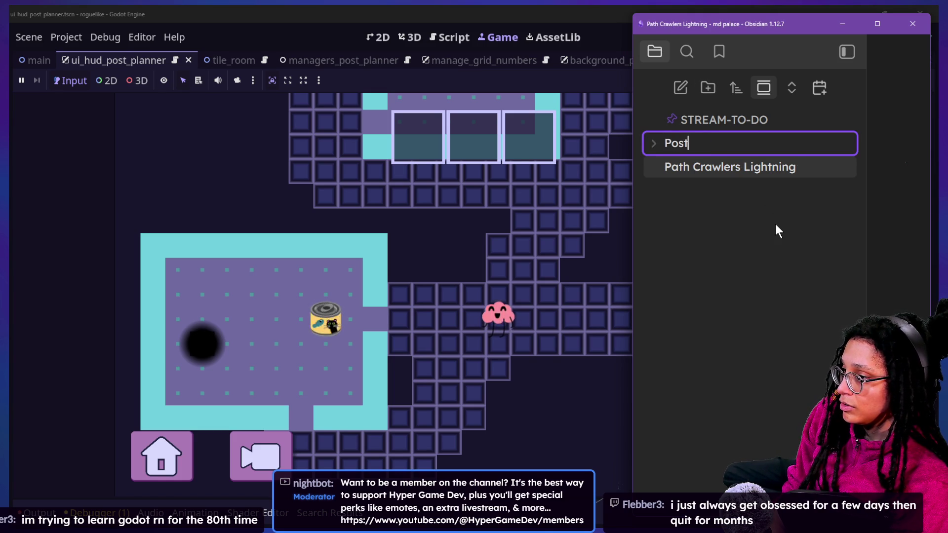
pyautogui.press('BackSpace')
pyautogui.press('BackSpace')
pyautogui.press('BackSpace')
pyautogui.write('ROGUELI')
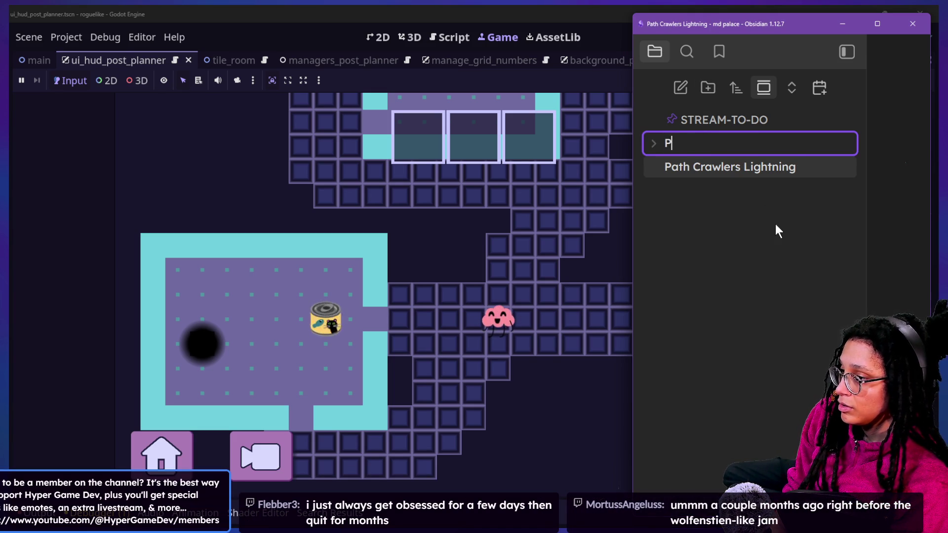
pyautogui.write('KE (Pos')
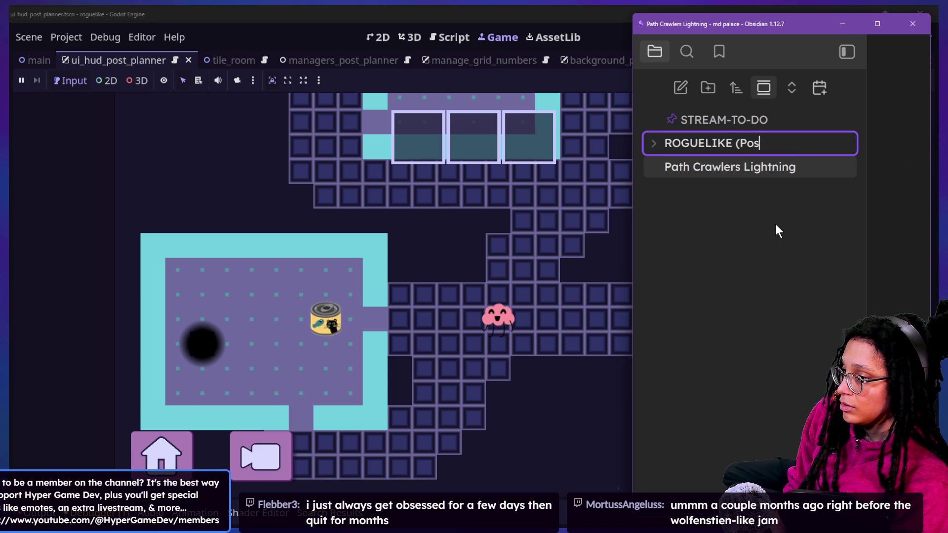
pyautogui.write('tPlanner)')
pyautogui.press('Return')
pyautogui.moveTo(751, 174); pyautogui.dragTo(751, 145)
pyautogui.click(736, 167)
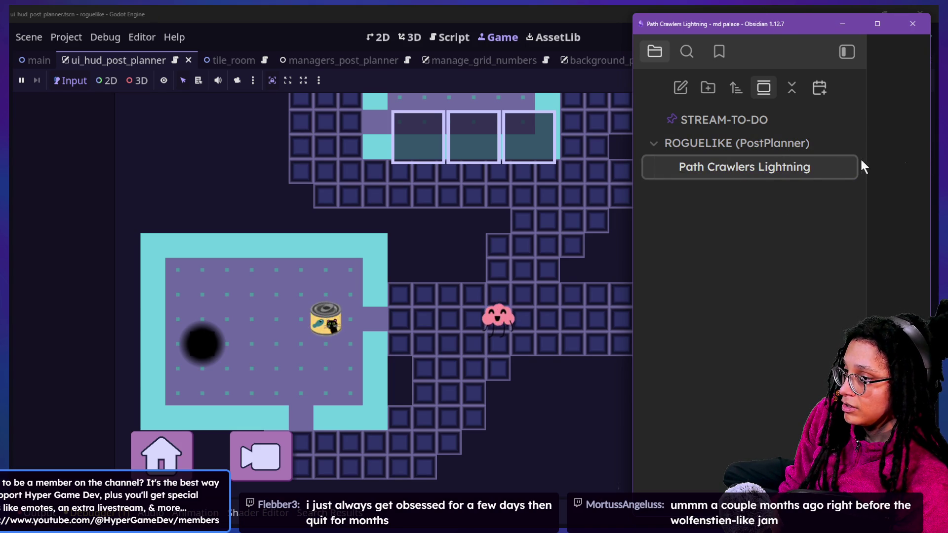
pyautogui.click(885, 159)
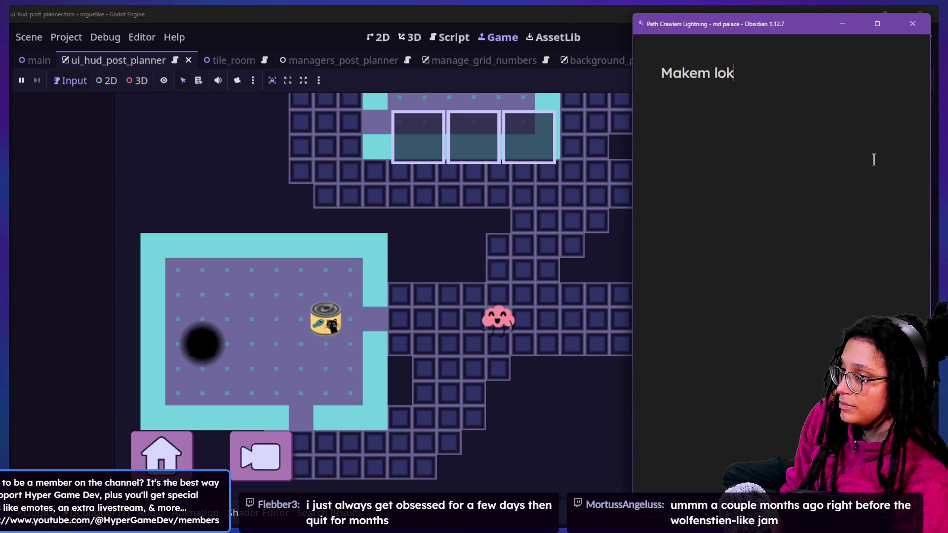
# - Fix the opening typo and finish the line 'Makem look like little sparky neuron lightning bolts :>'
pyautogui.press('BackSpace')
pyautogui.write('ok like little sparky neuron lightning')
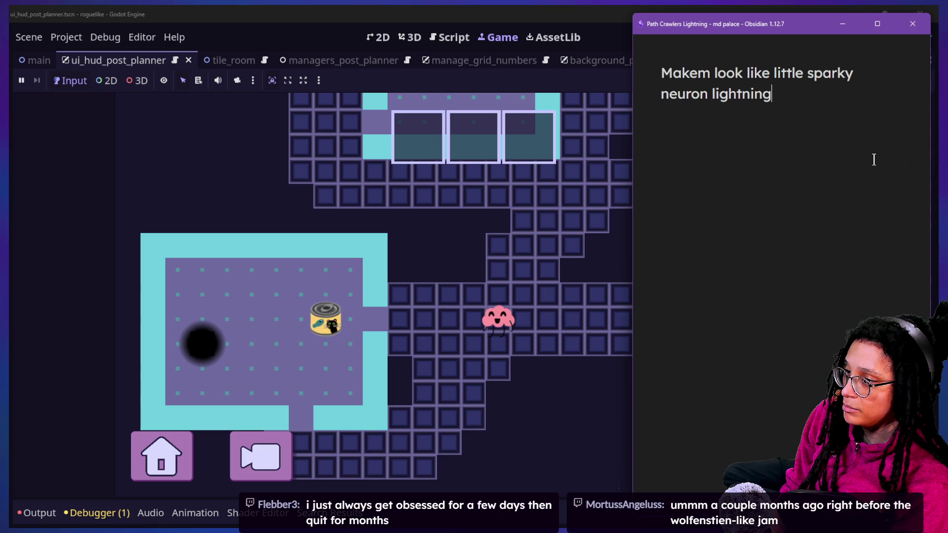
pyautogui.write(' bolts :>')
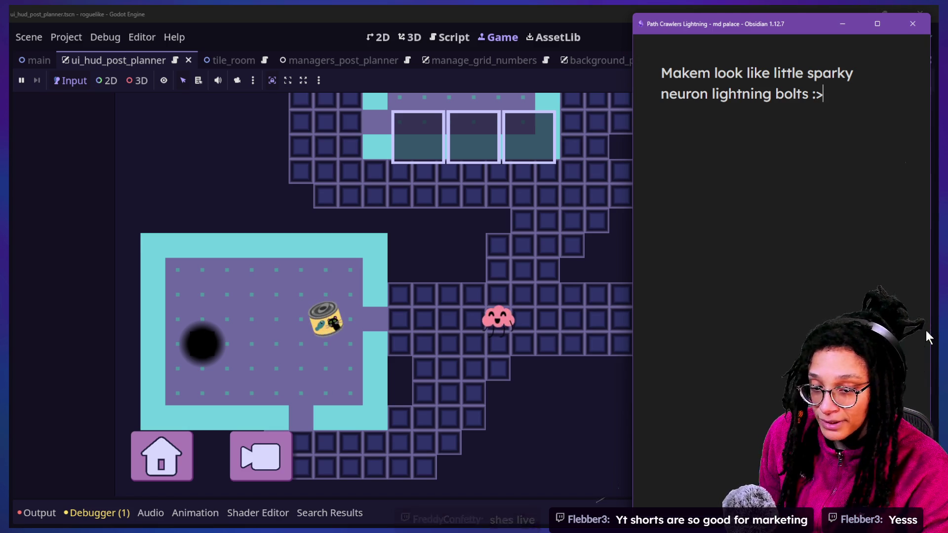
pyautogui.press('super+Tab')
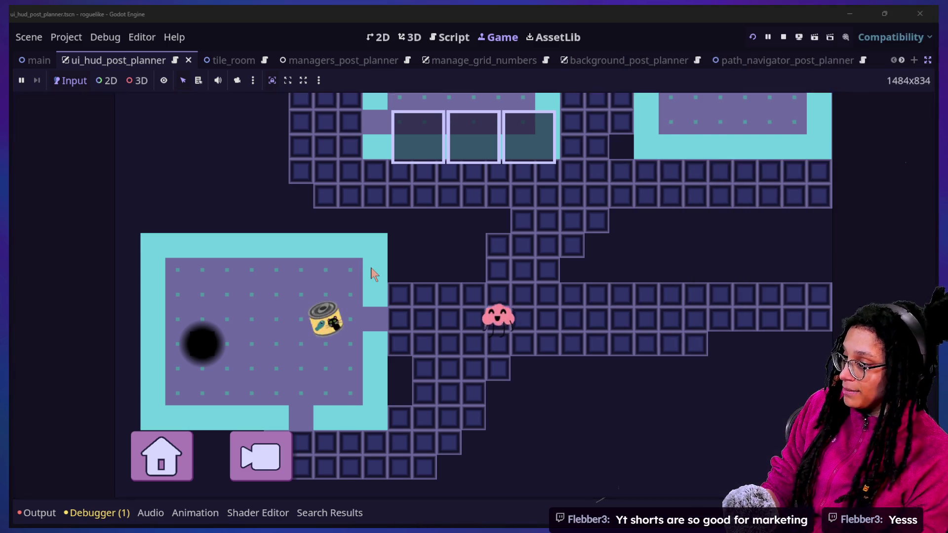
# - Run the cat_model game and inspect the desk computer and the phone tripod
pyautogui.click(748, 161)
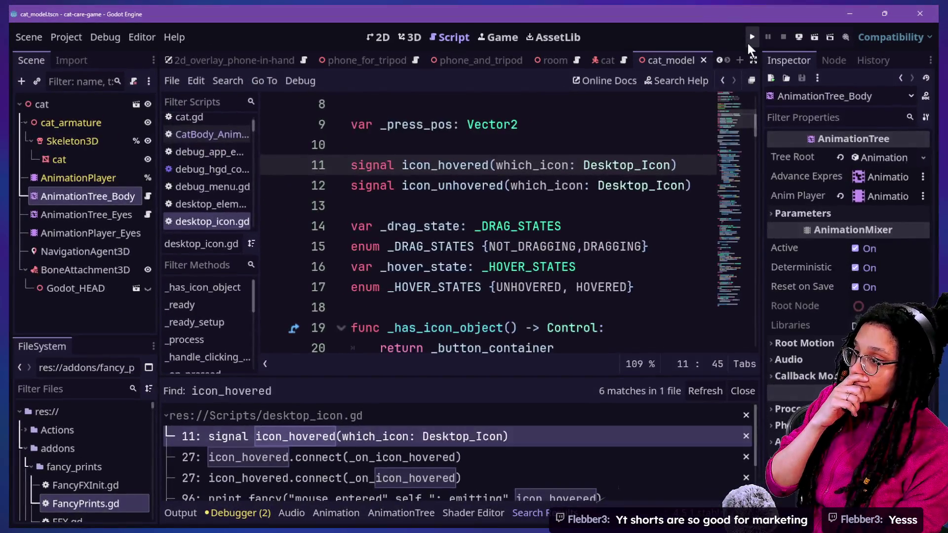
pyautogui.click(751, 37)
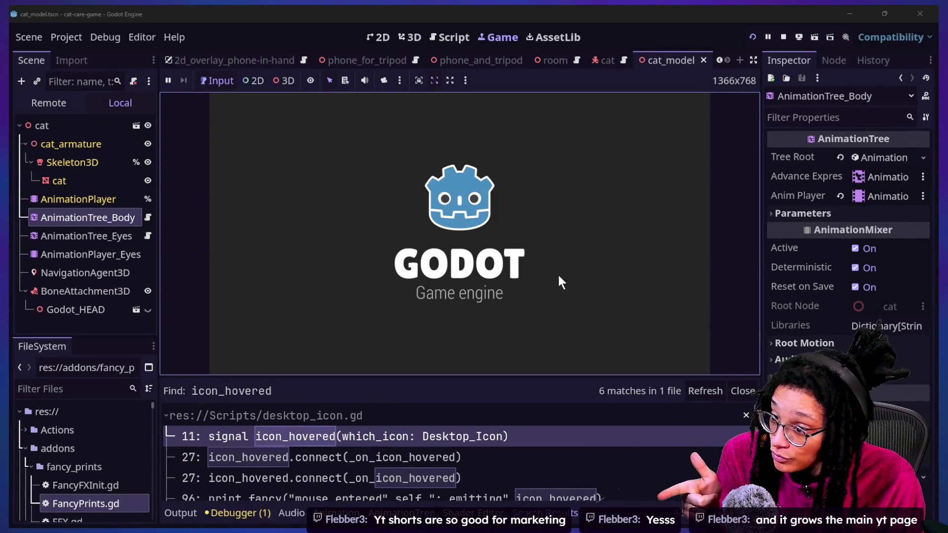
pyautogui.click(578, 247)
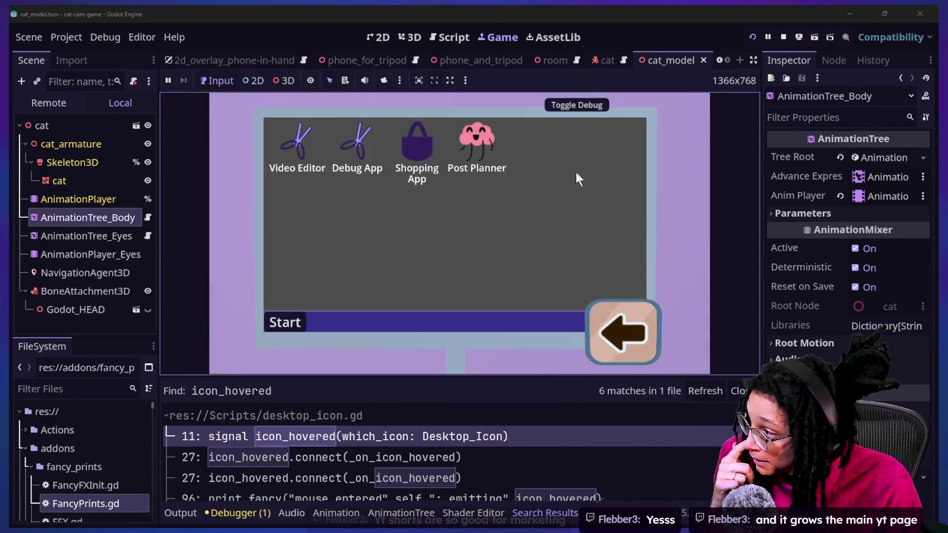
pyautogui.click(625, 336)
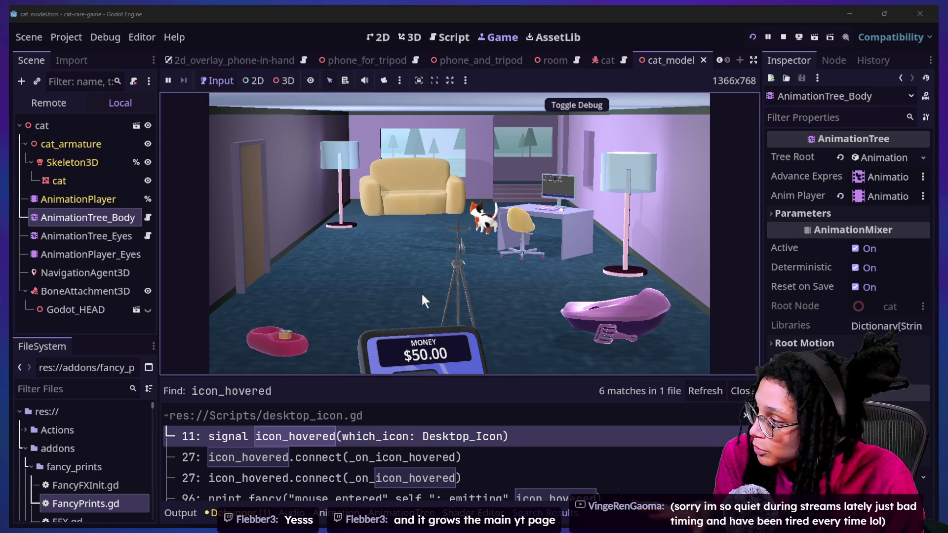
pyautogui.click(500, 245)
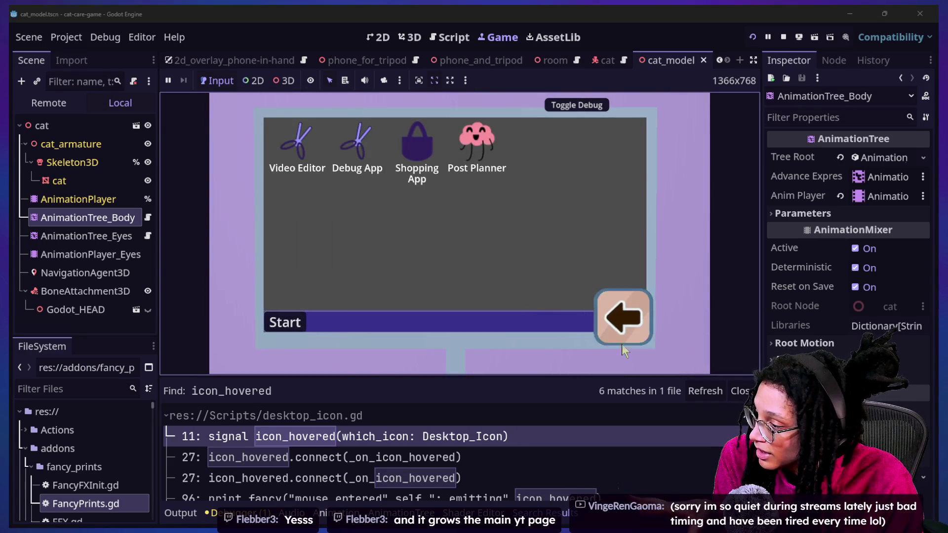
pyautogui.click(621, 344)
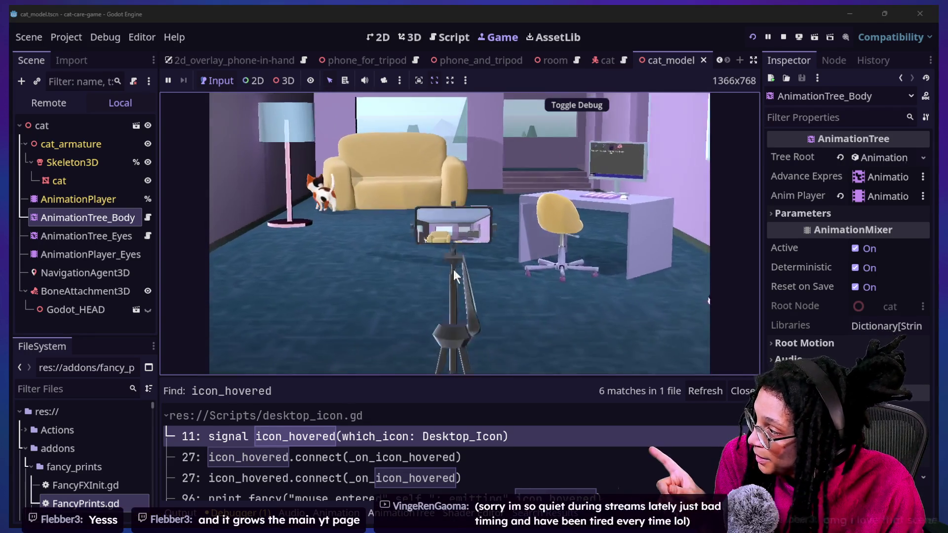
pyautogui.click(455, 274)
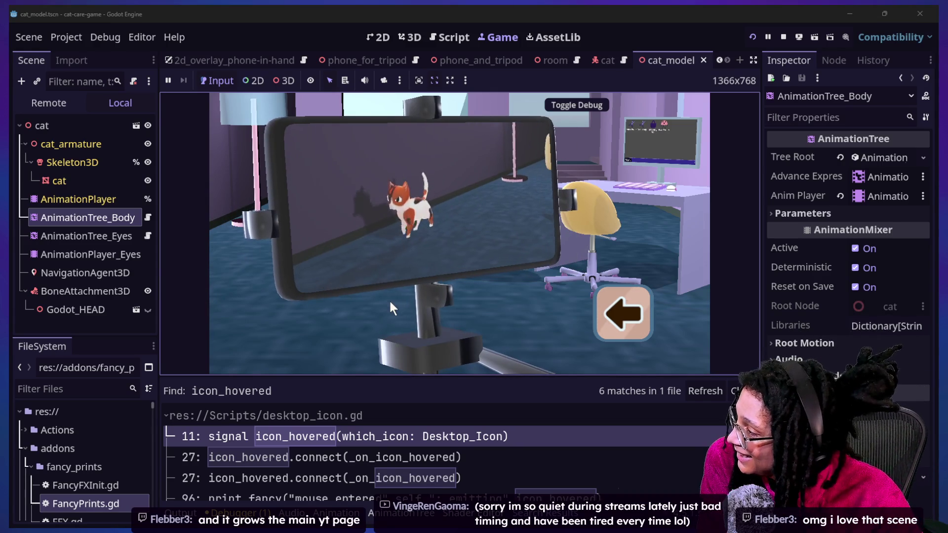
pyautogui.click(617, 313)
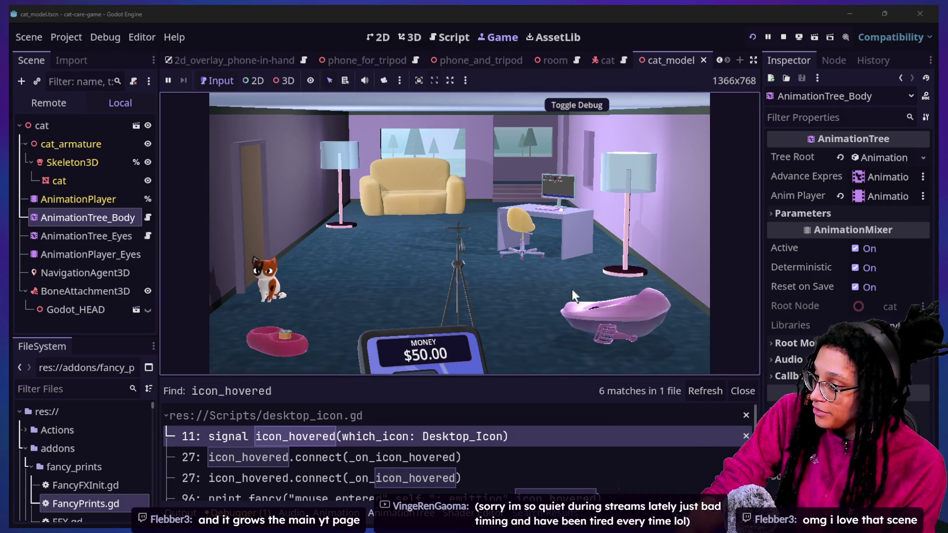
# - Visit the food bowl to check hunger and thirst, then the couch, litter box and tripod
pyautogui.click(302, 327)
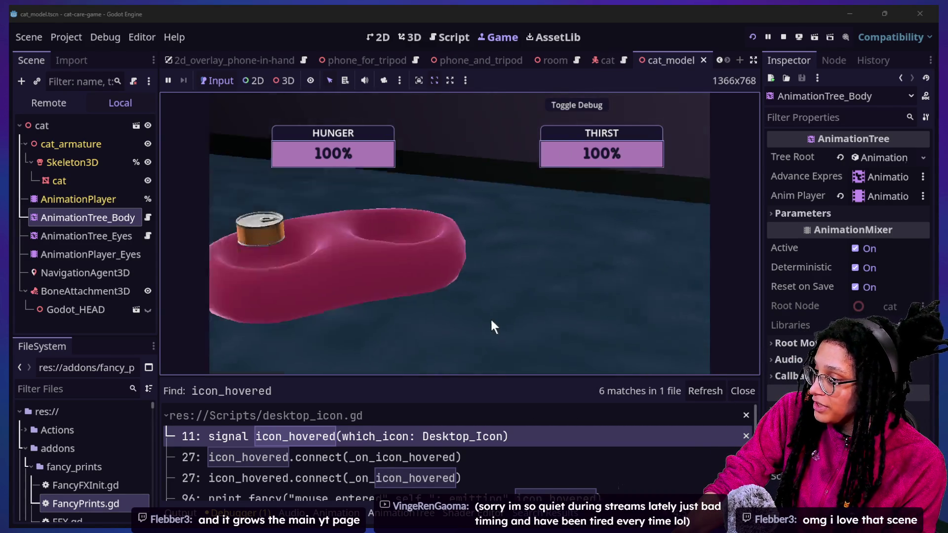
pyautogui.click(630, 319)
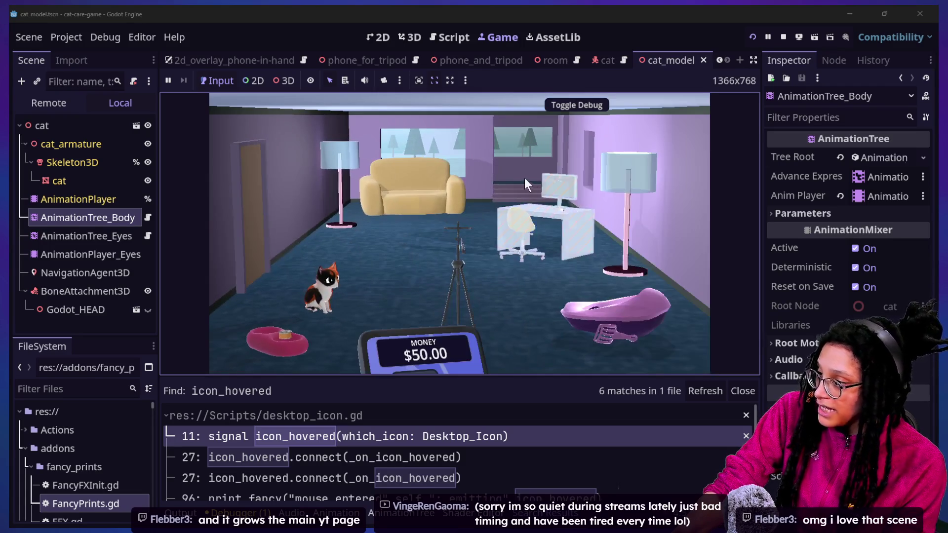
pyautogui.click(464, 190)
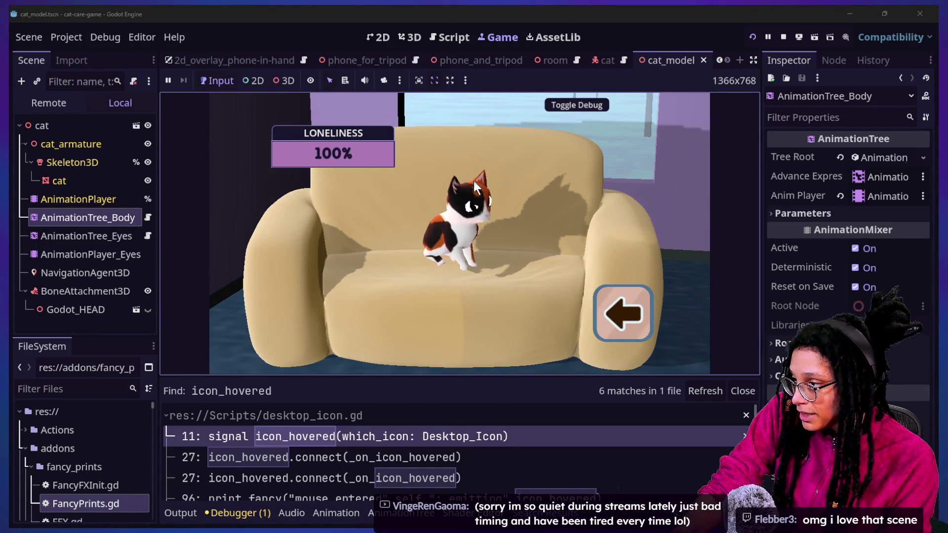
pyautogui.click(615, 311)
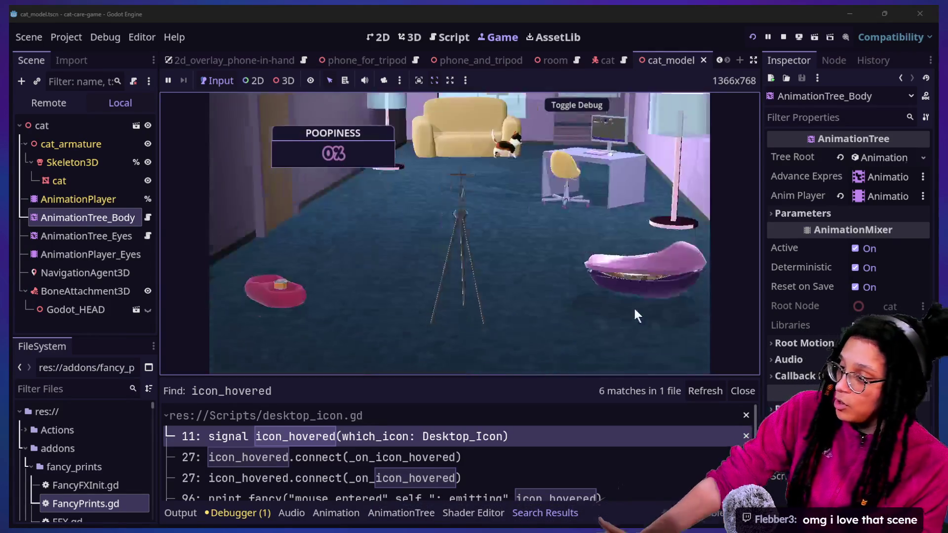
pyautogui.click(634, 307)
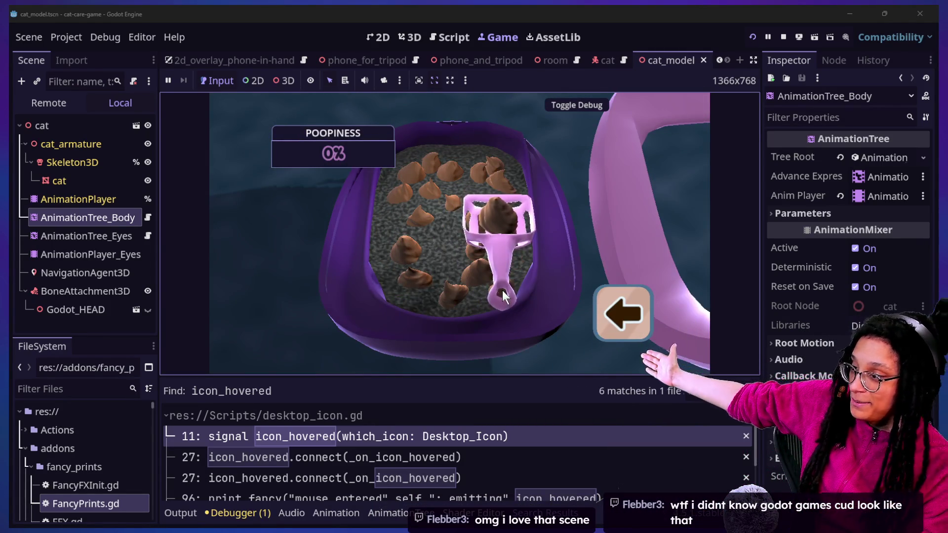
pyautogui.click(603, 333)
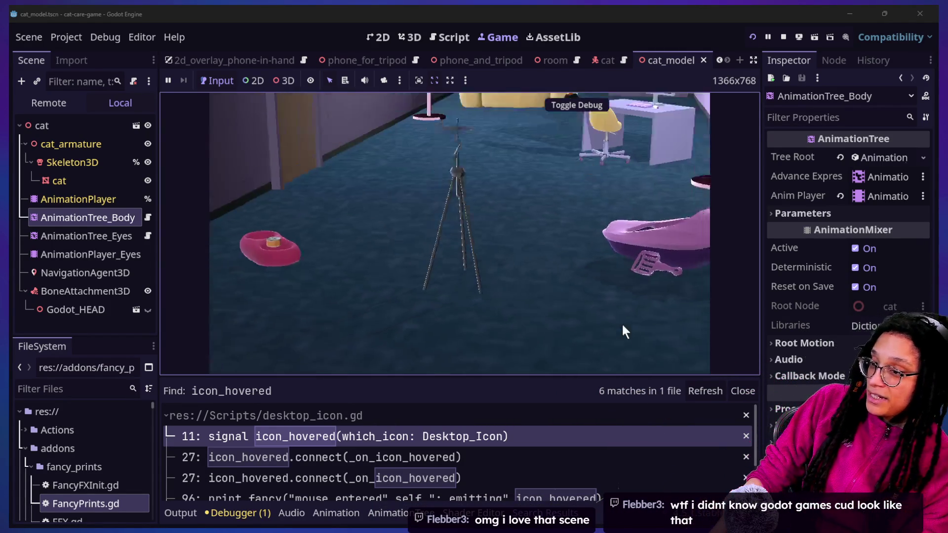
pyautogui.click(459, 312)
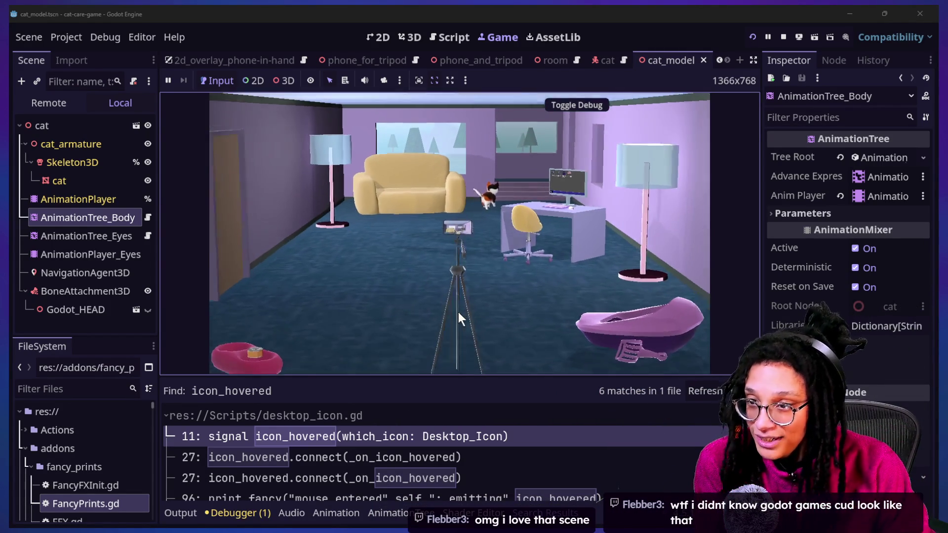
pyautogui.click(623, 321)
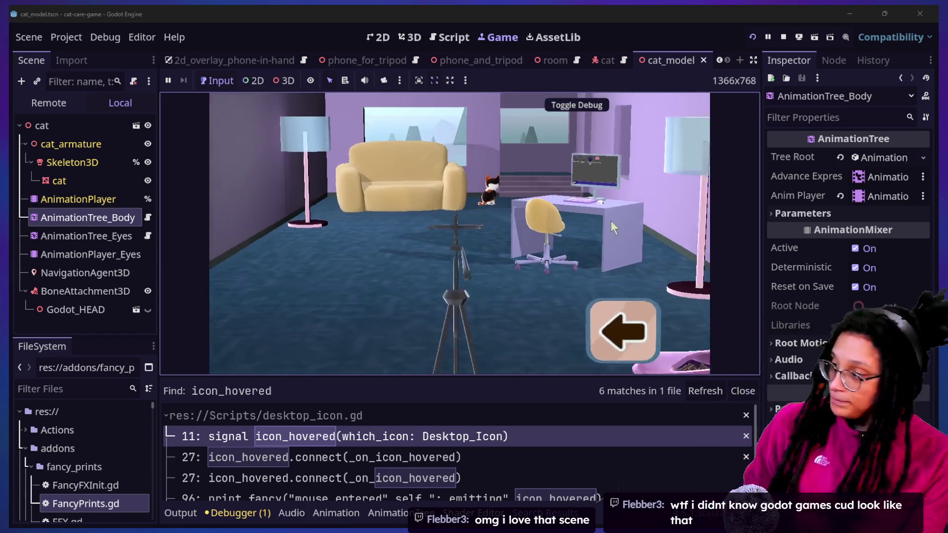
# - Start Post Planner on the desk PC, pick Mewsky, then pause and restart
pyautogui.click(601, 217)
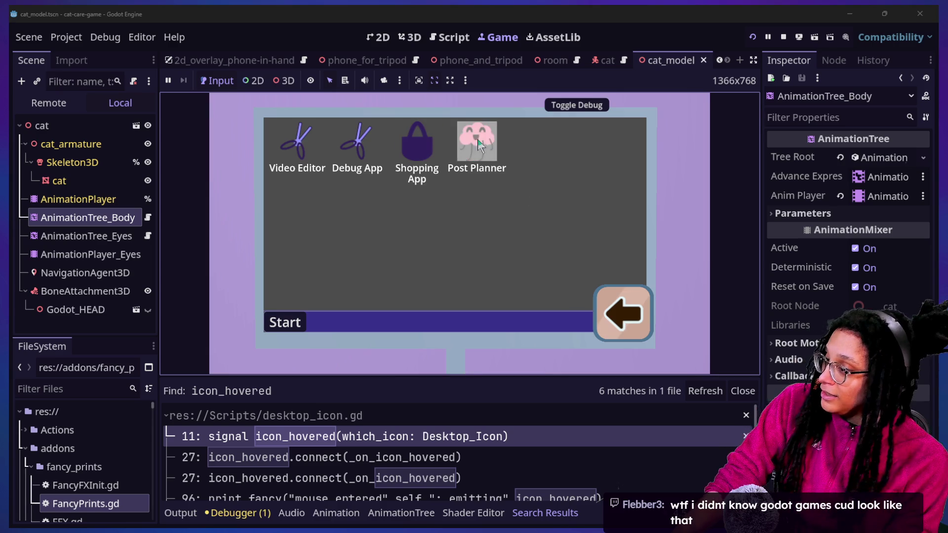
pyautogui.click(510, 176)
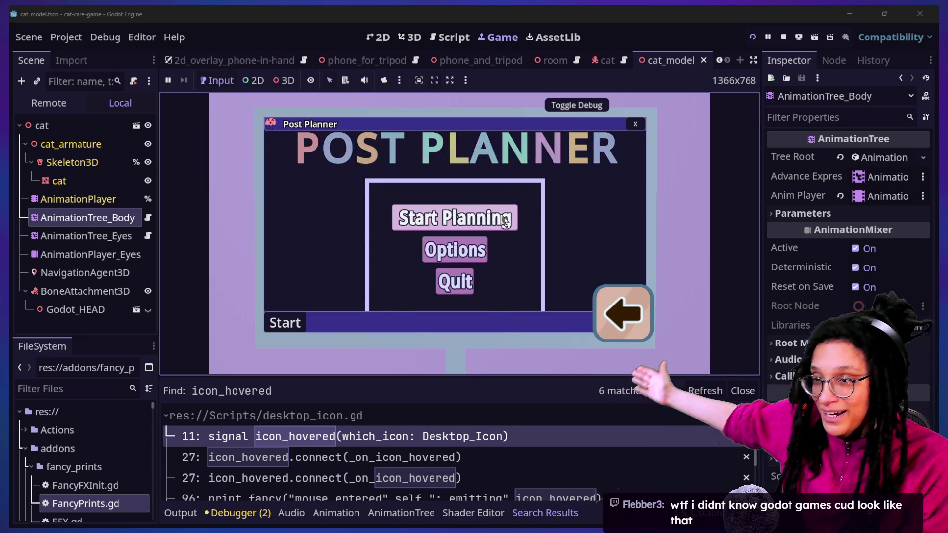
pyautogui.click(504, 217)
pyautogui.click(439, 229)
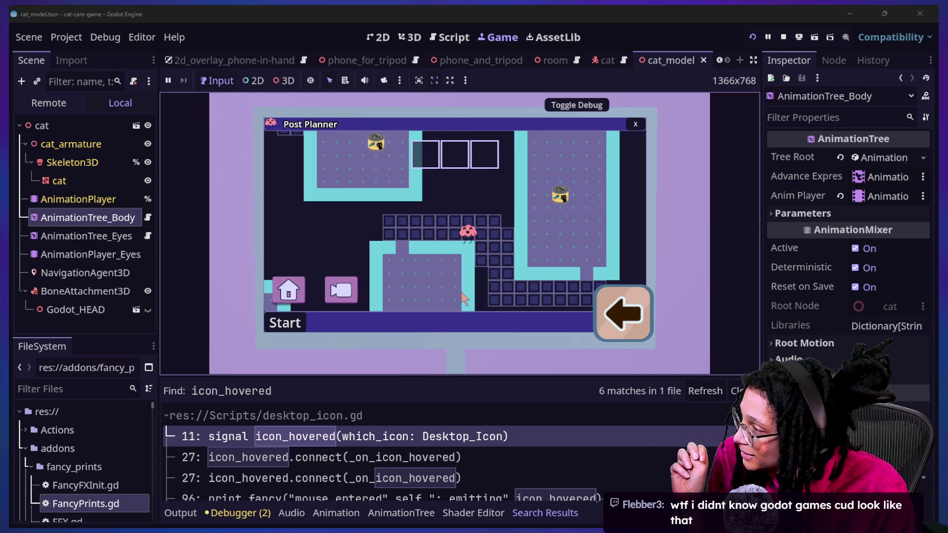
pyautogui.press('Escape')
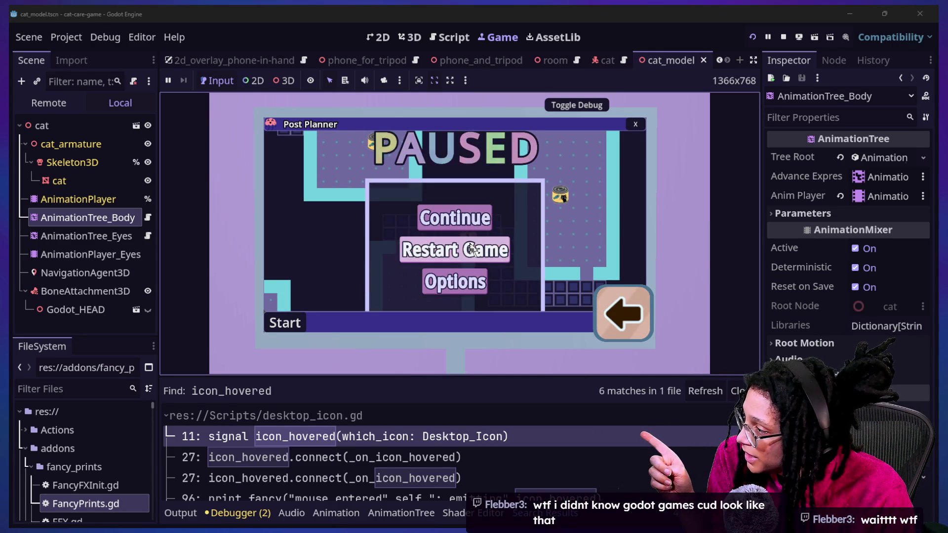
pyautogui.click(474, 252)
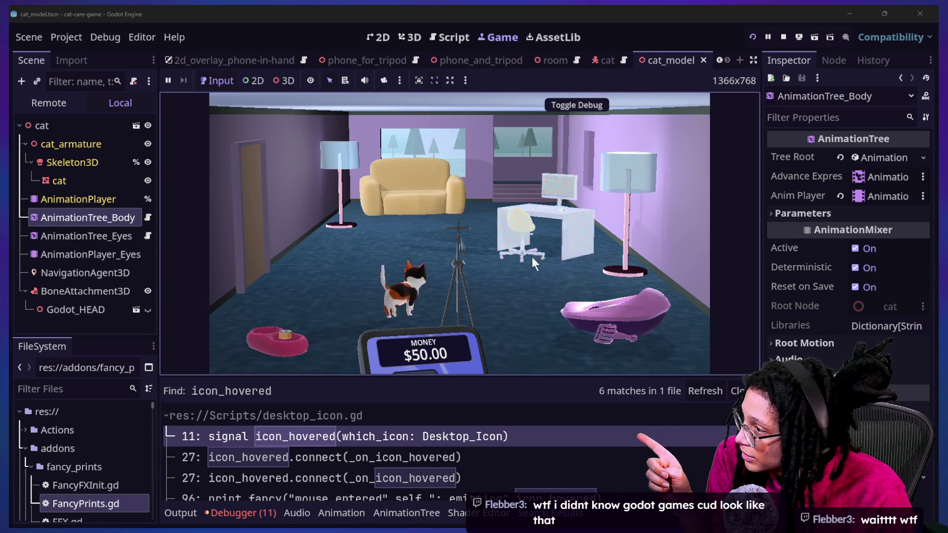
# - Reopen Post Planner, choose Mewsky to play the mini-game, then close its window
pyautogui.click(532, 256)
pyautogui.click(477, 139)
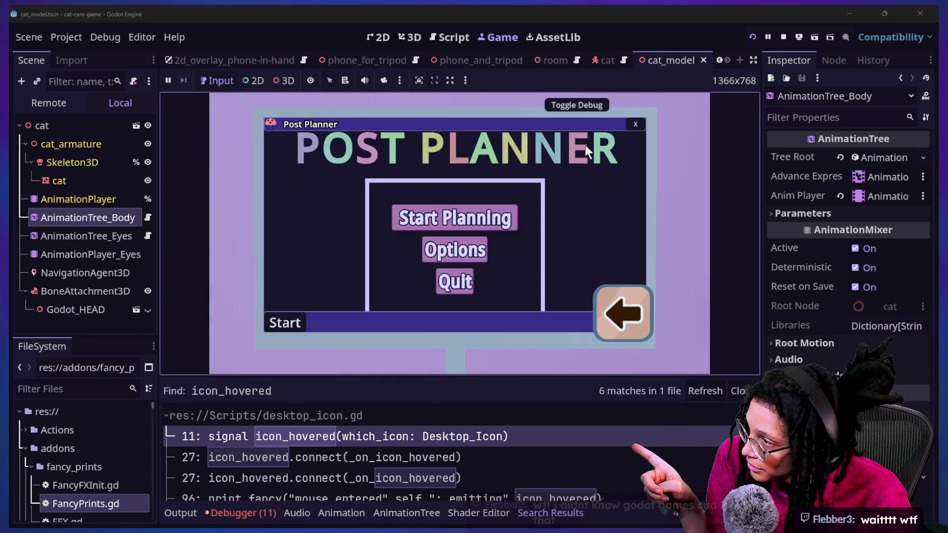
pyautogui.click(514, 216)
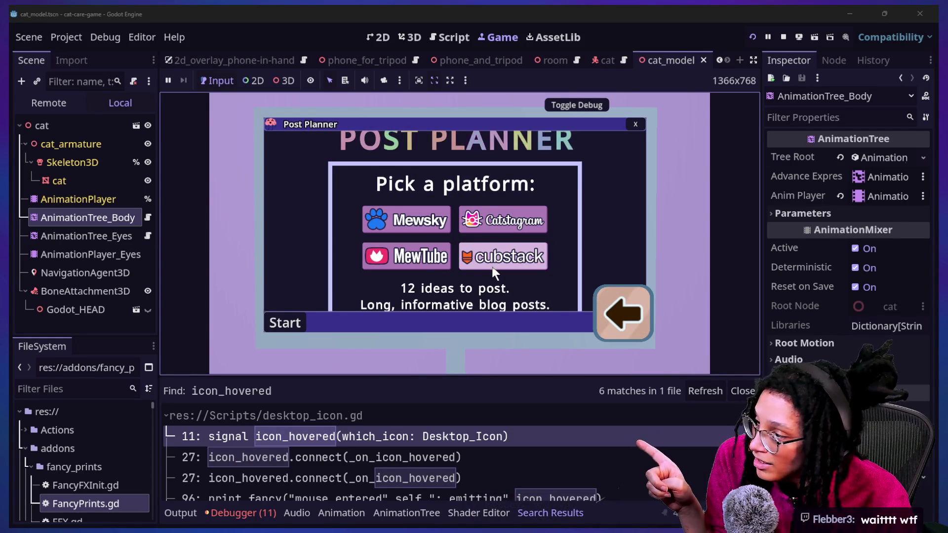
pyautogui.click(419, 221)
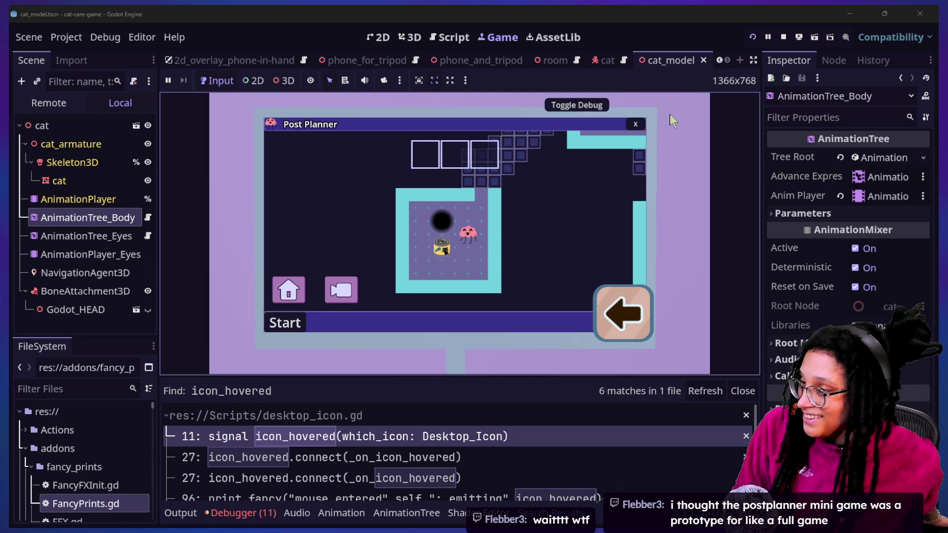
pyautogui.click(637, 123)
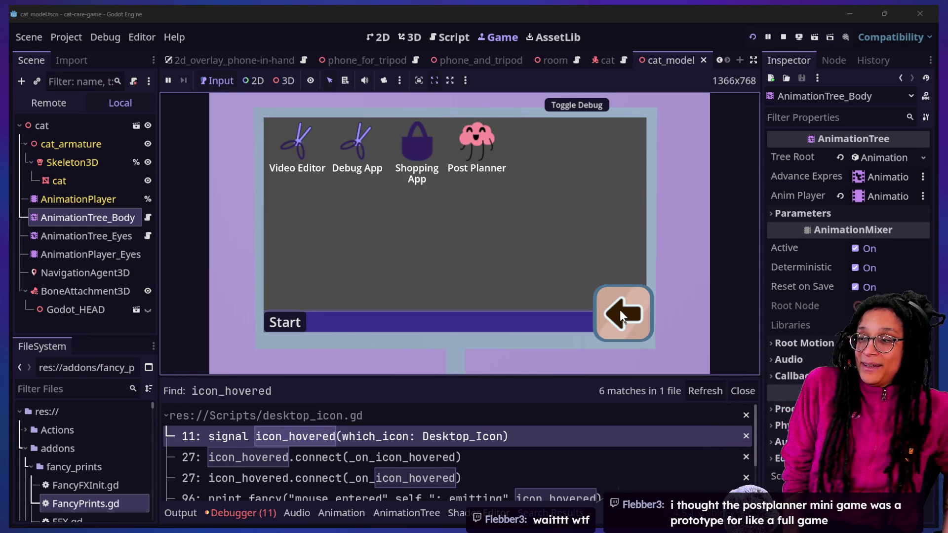
# - Scroll the KittyYum cans in the Shopping App, back out to the room, and stop the game
pyautogui.click(423, 157)
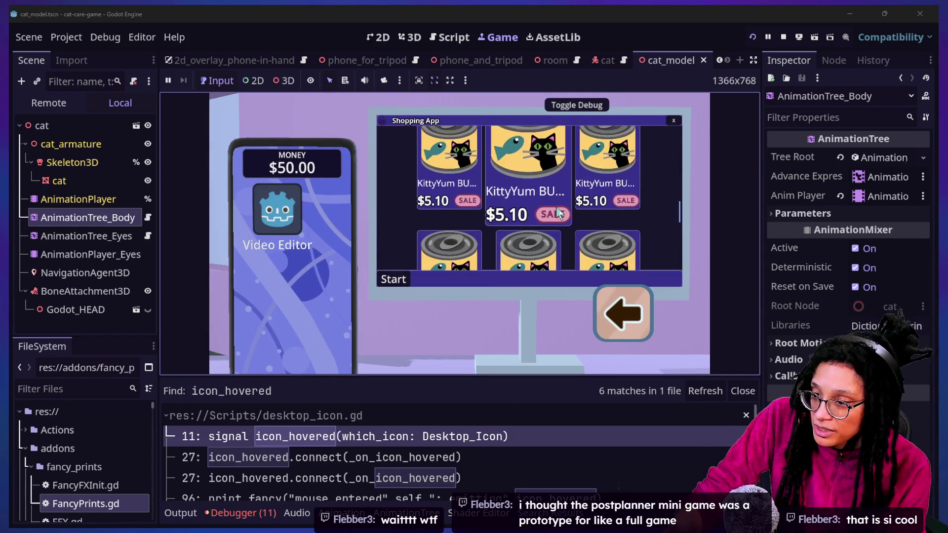
pyautogui.scroll(1, 558, 207)
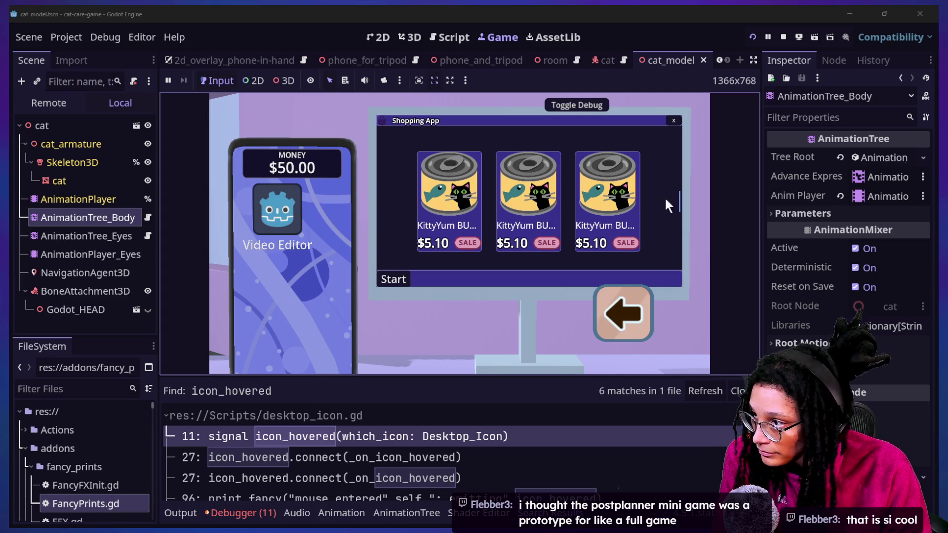
pyautogui.click(627, 318)
pyautogui.click(626, 321)
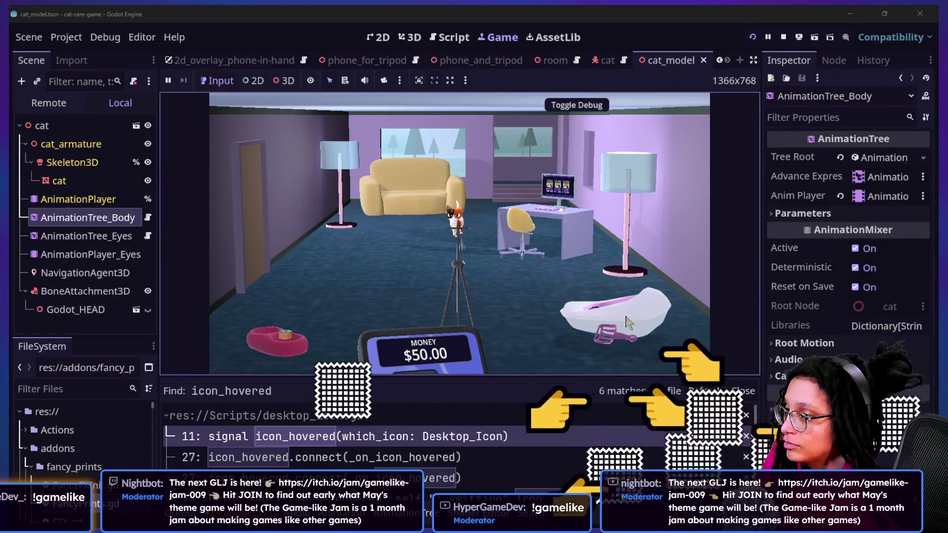
pyautogui.click(784, 36)
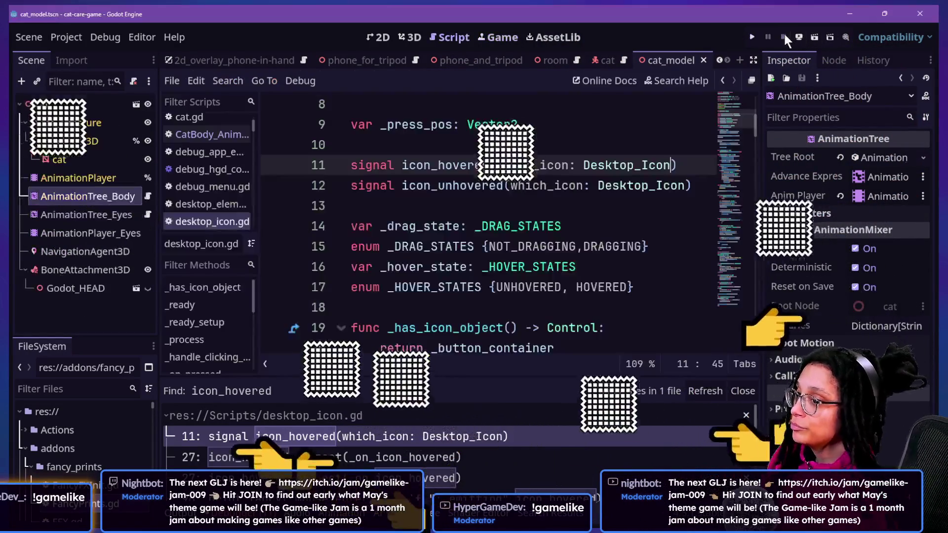
# - Look over the ui_hud_post_planner script in the roguelike project, then return to the cat_model window
pyautogui.press('super+Tab')
pyautogui.click(426, 174)
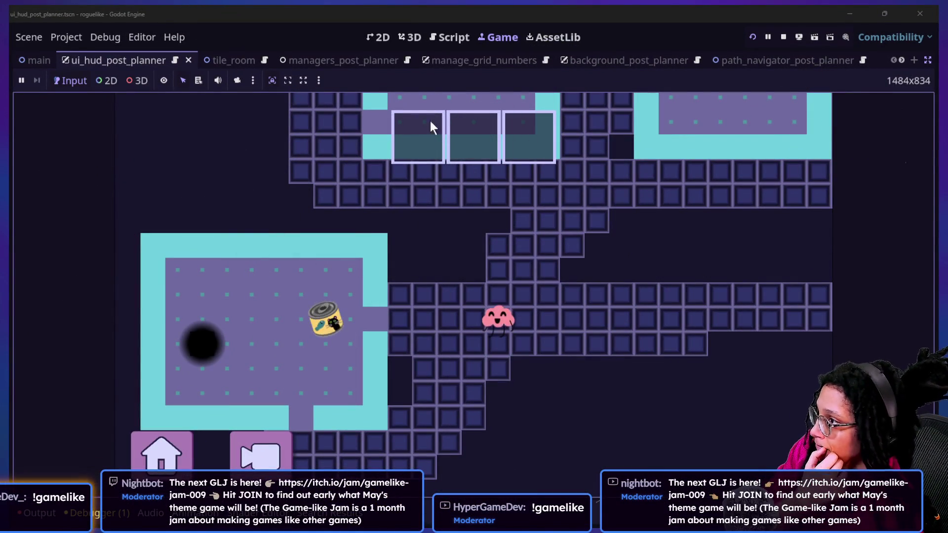
pyautogui.click(451, 37)
pyautogui.scroll(3, 462, 192)
pyautogui.scroll(-6, 461, 193)
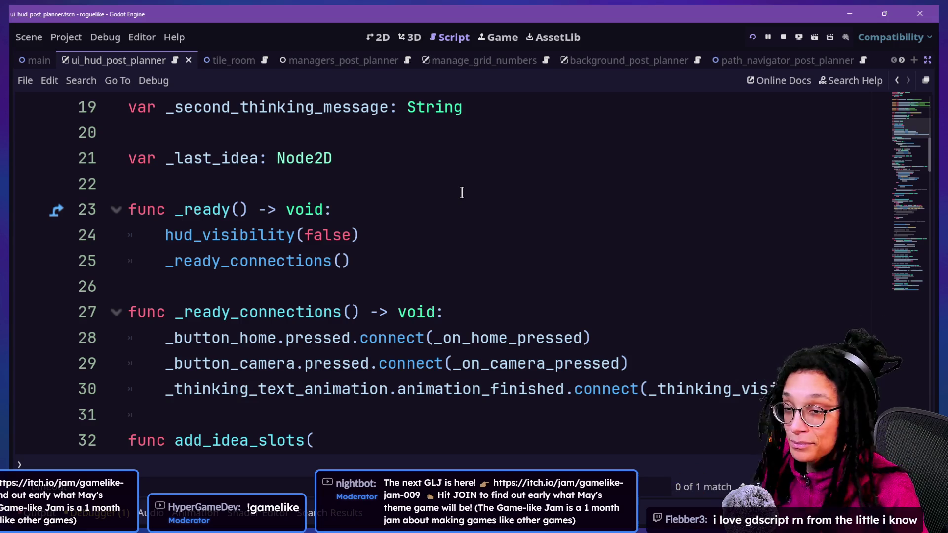
pyautogui.hotkey('alt', 'Tab')
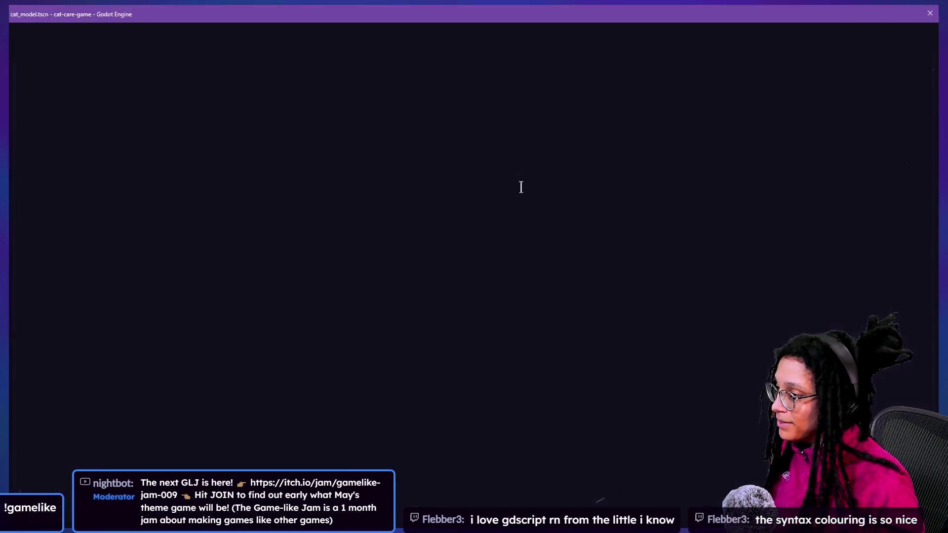
# - Bring up the Roguelike Assets design and flip through the poof frames to page 10
pyautogui.press('super+Tab')
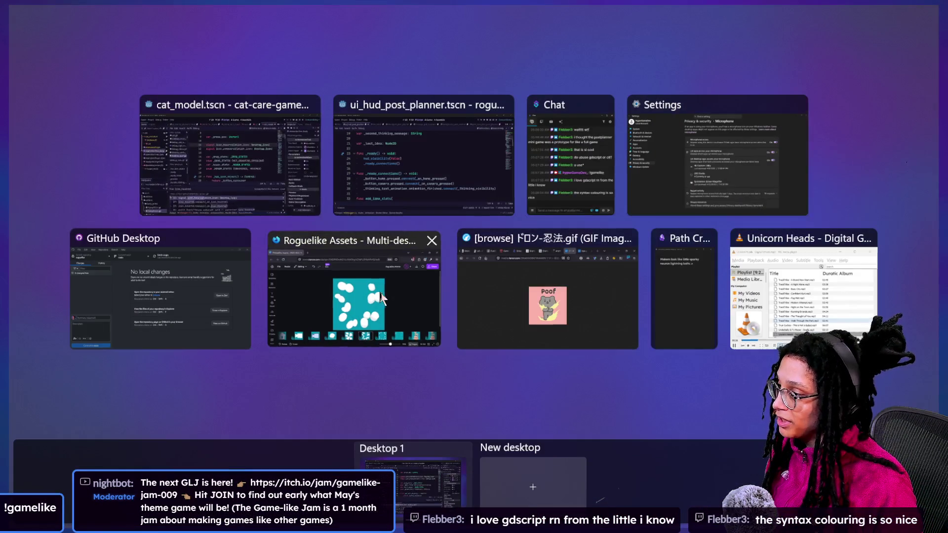
pyautogui.click(355, 297)
pyautogui.click(371, 492)
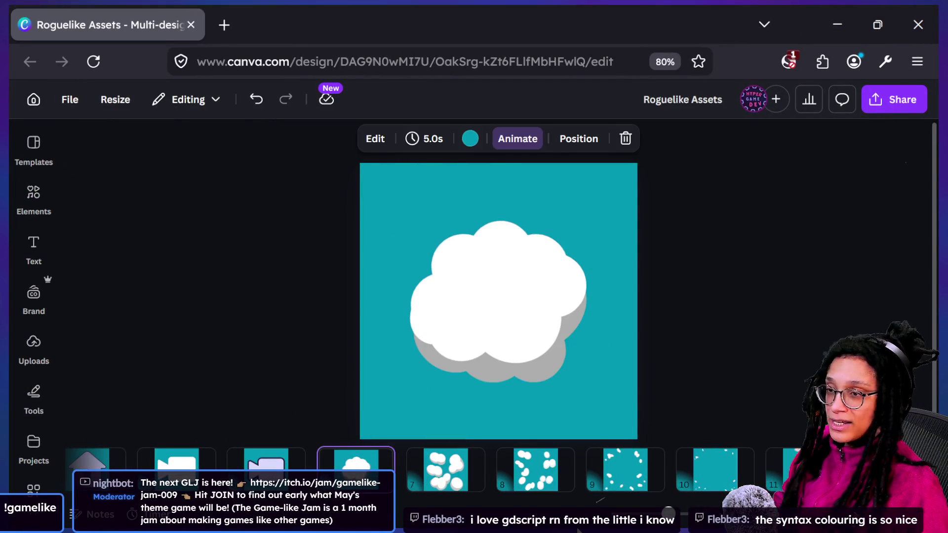
pyautogui.press('Right')
pyautogui.press('Right')
pyautogui.press('Right')
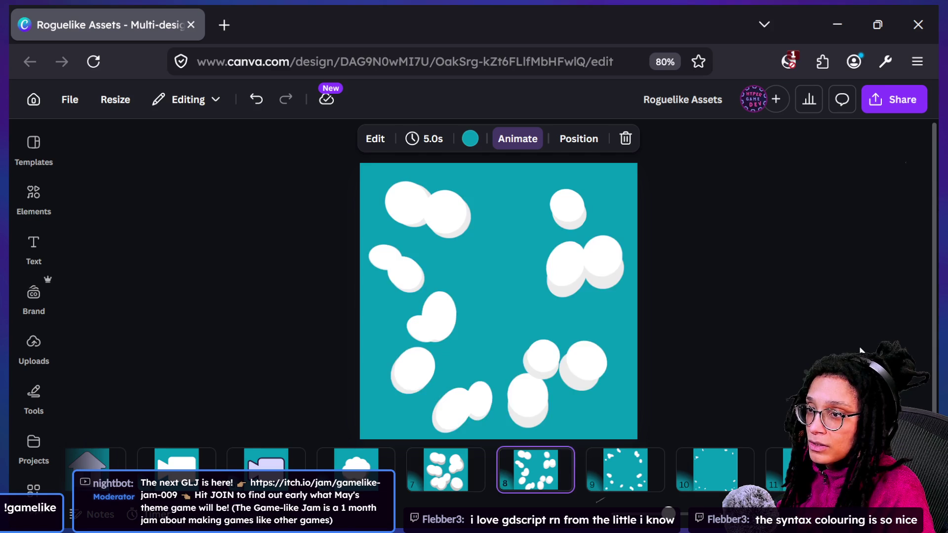
pyautogui.press('Left')
pyautogui.press('Left')
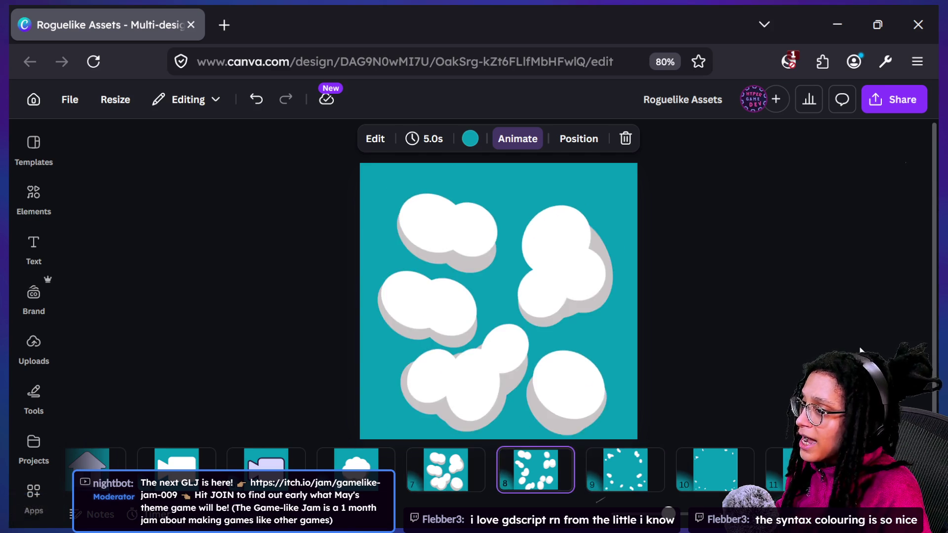
pyautogui.press('Right')
pyautogui.press('Right')
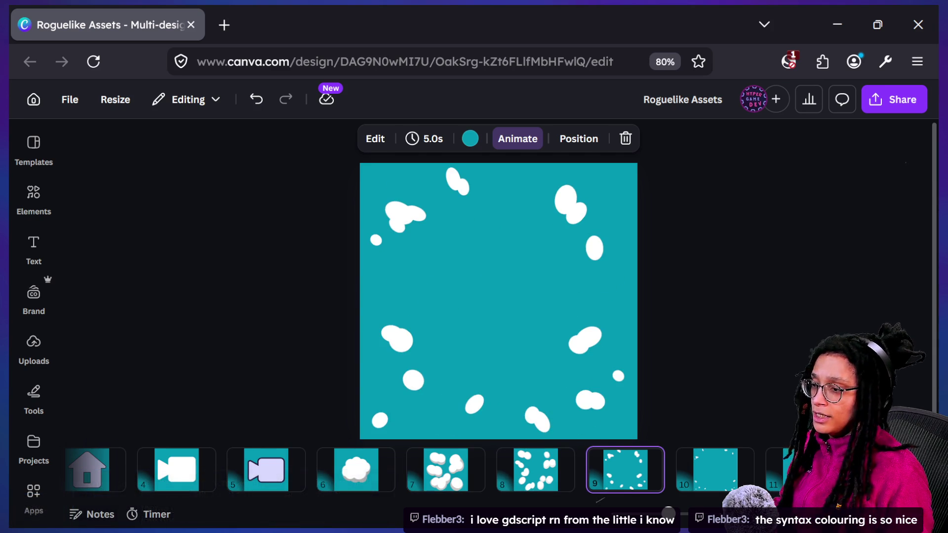
pyautogui.press('Right')
# - Select the small top-left cloud on page 10, then replay the frames from page 6
pyautogui.moveTo(386, 327)
pyautogui.mouseDown()
pyautogui.moveTo(345, 218)
pyautogui.moveTo(423, 278)
pyautogui.mouseUp()
pyautogui.click(346, 221)
pyautogui.click(422, 279)
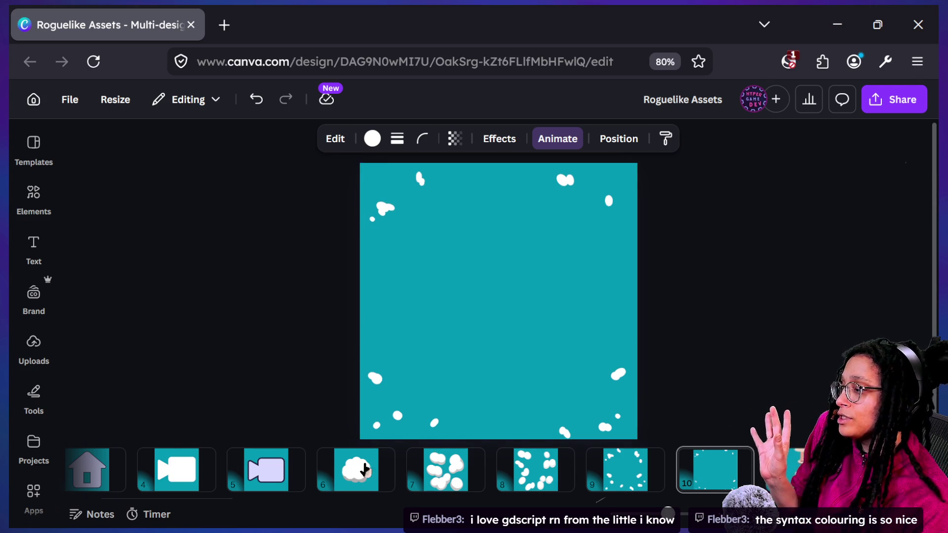
pyautogui.click(368, 470)
pyautogui.press('Right')
pyautogui.press('Right')
pyautogui.press('Right')
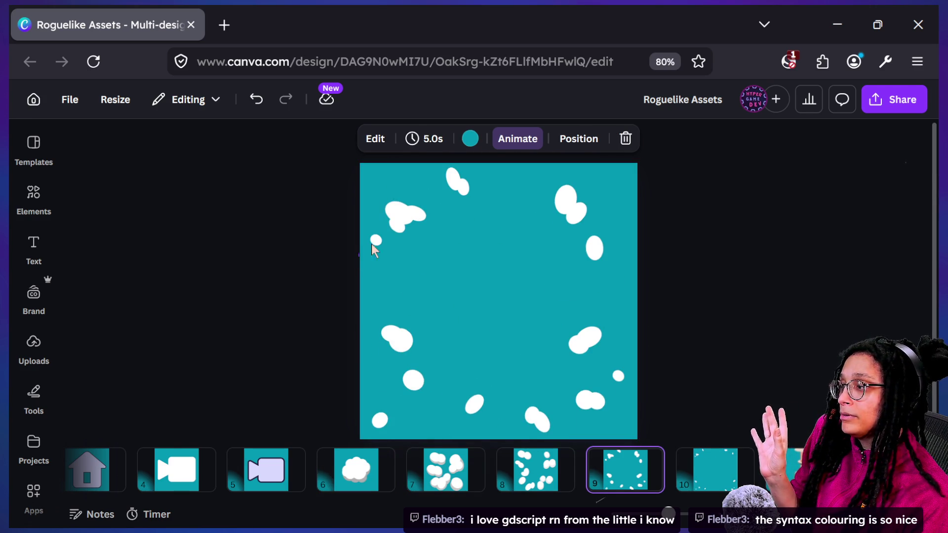
# - Nudge the top-left clouds on page 9 slightly upward
pyautogui.moveTo(360, 254); pyautogui.dragTo(442, 189)
pyautogui.hotkey('shift', 'Up')
pyautogui.hotkey('shift', 'Up')
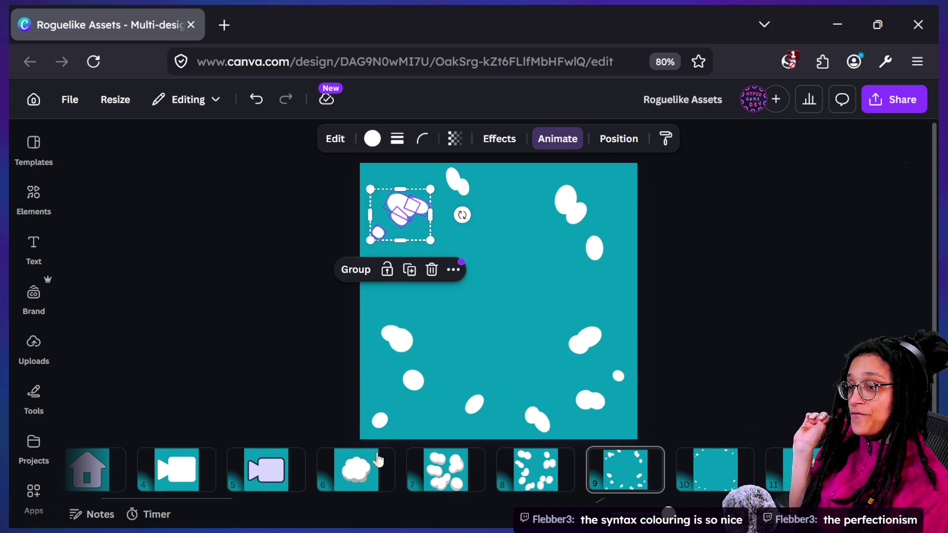
pyautogui.click(365, 489)
pyautogui.press('Right')
pyautogui.press('Right')
pyautogui.press('Right')
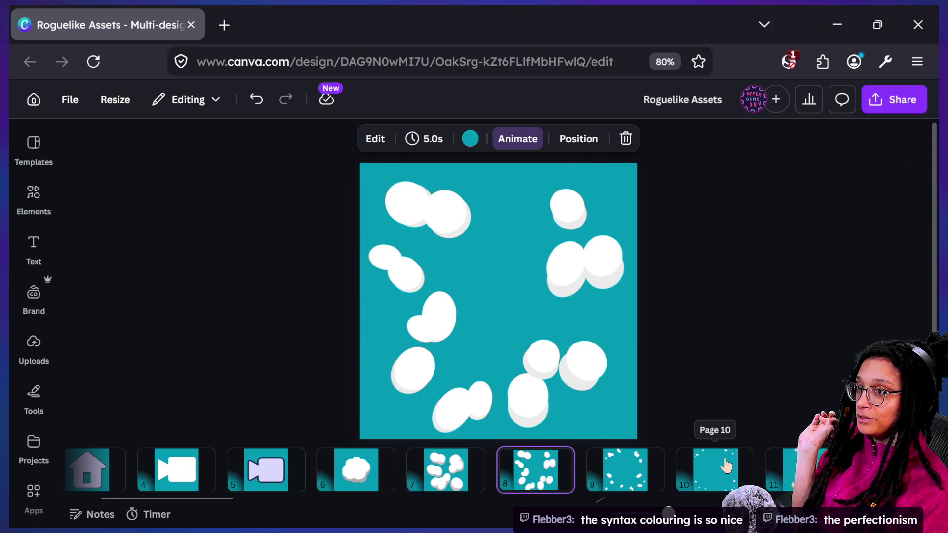
# - Compare against page 9, then move page 10's top-left cloud and dot upward
pyautogui.click(726, 465)
pyautogui.press('Left')
pyautogui.press('Right')
pyautogui.moveTo(386, 245); pyautogui.dragTo(416, 199)
pyautogui.hotkey('shift', 'Up')
pyautogui.hotkey('shift', 'Up')
pyautogui.click(351, 260)
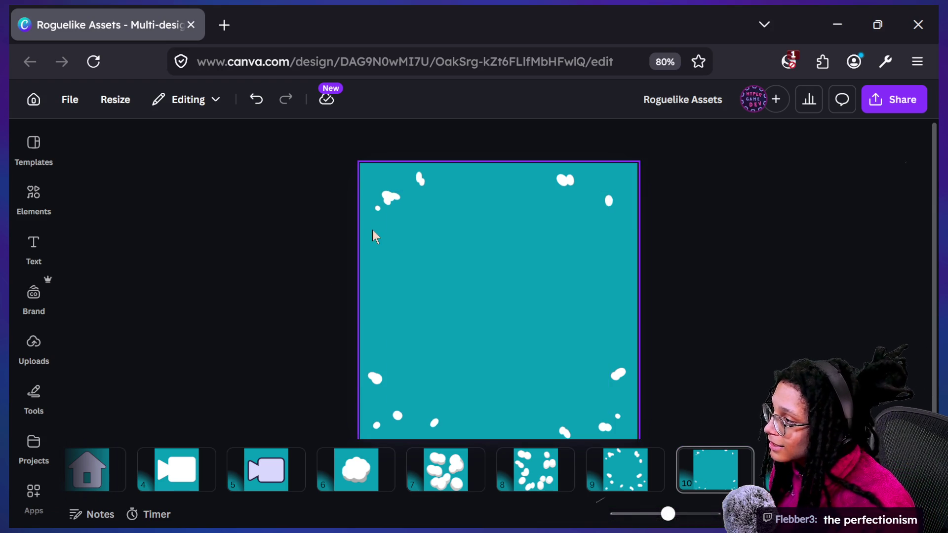
# - On page 10, slightly shrink the small ellipses in the top-left cloud cluster
pyautogui.scroll(5, 386, 196)
pyautogui.scroll(-2, 385, 196)
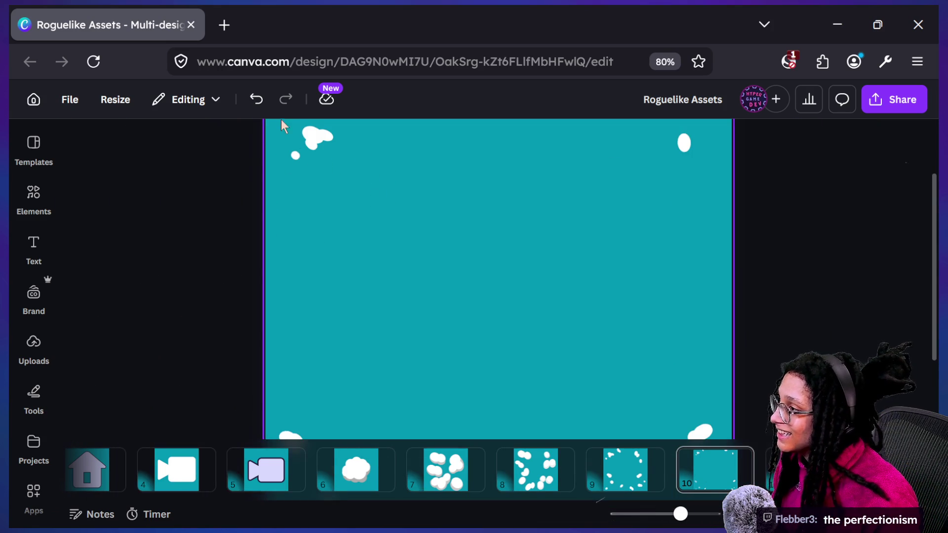
pyautogui.click(308, 130)
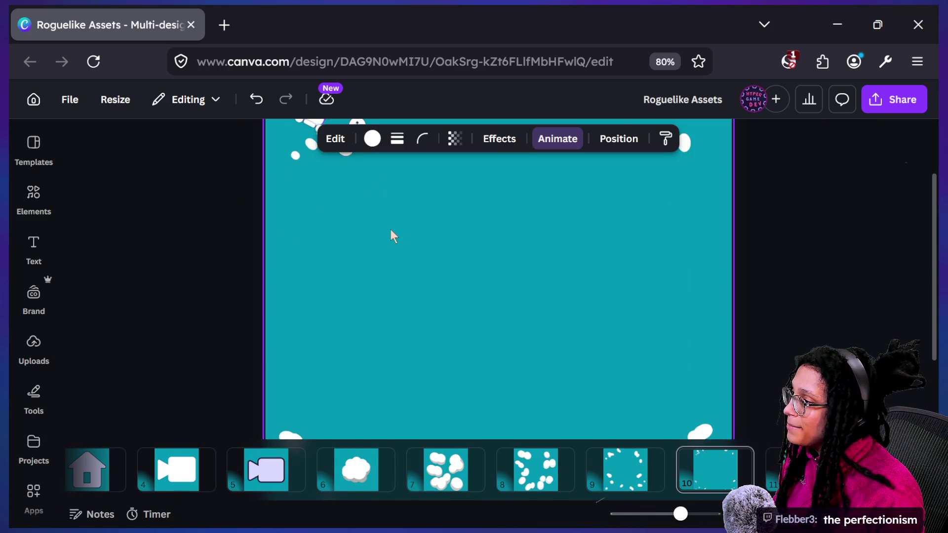
pyautogui.scroll(2, 391, 230)
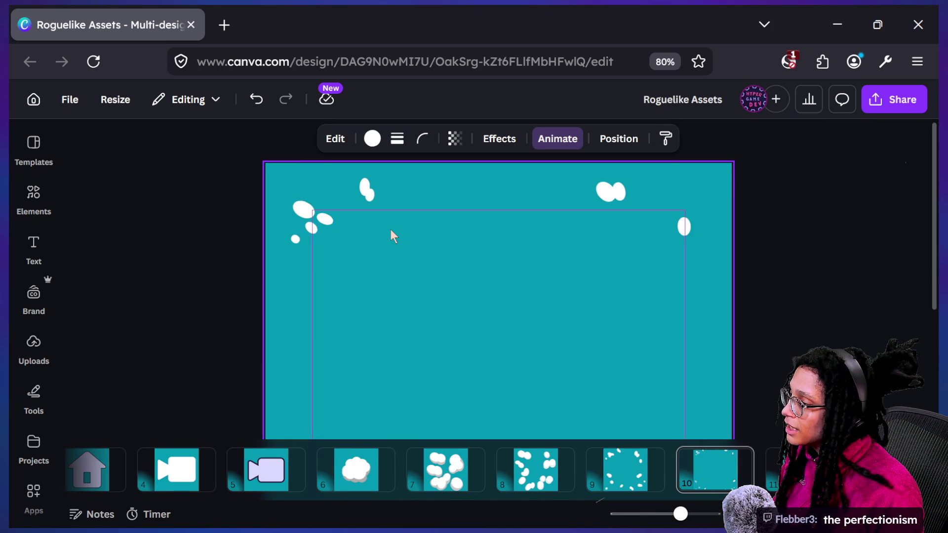
pyautogui.click(390, 229)
pyautogui.click(326, 218)
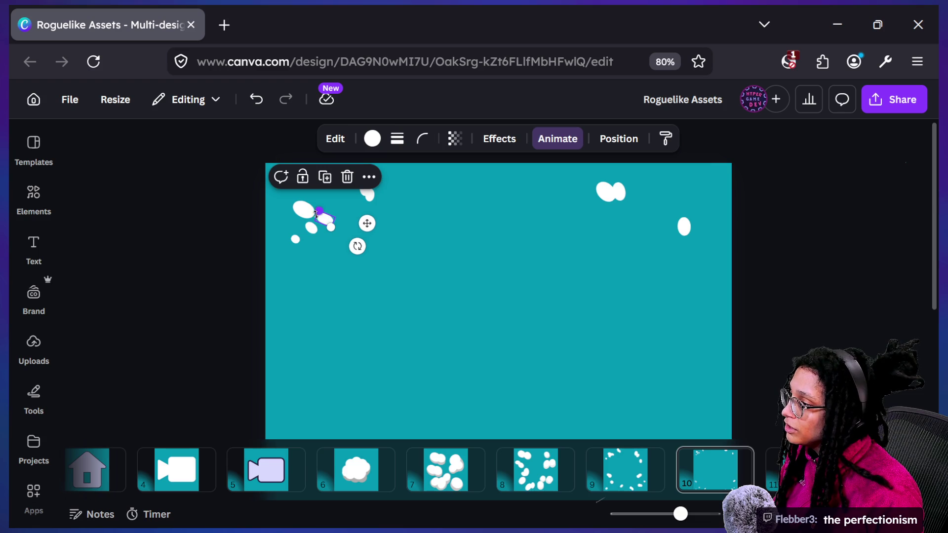
pyautogui.scroll(3, 306, 207)
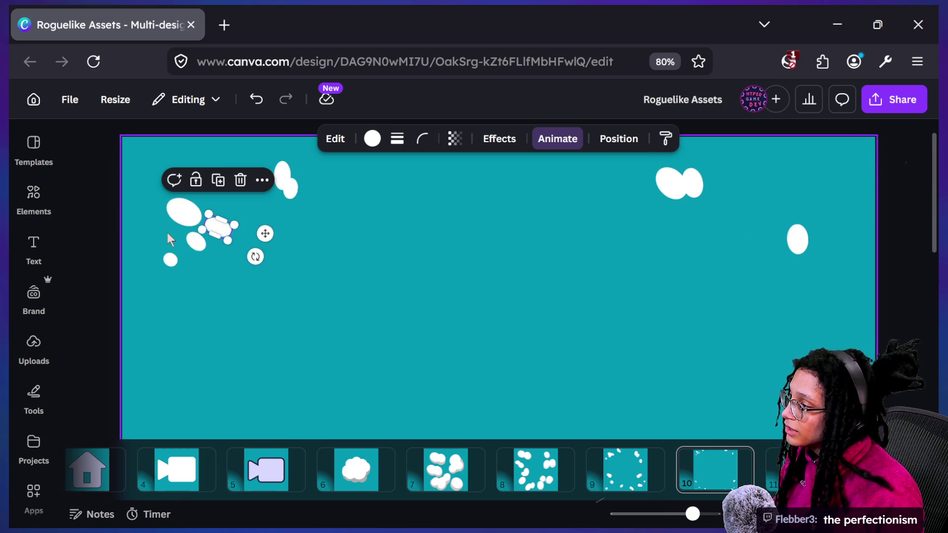
pyautogui.moveTo(198, 218); pyautogui.dragTo(174, 212)
pyautogui.click(195, 239)
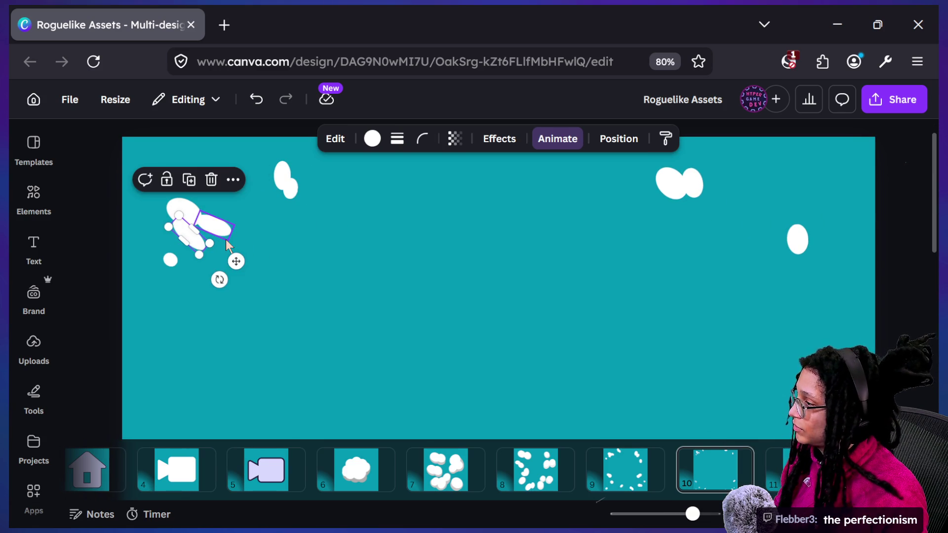
pyautogui.click(268, 246)
# - Rotate a small white ellipse in the top-left cluster to a new angle
pyautogui.scroll(-5, 268, 246)
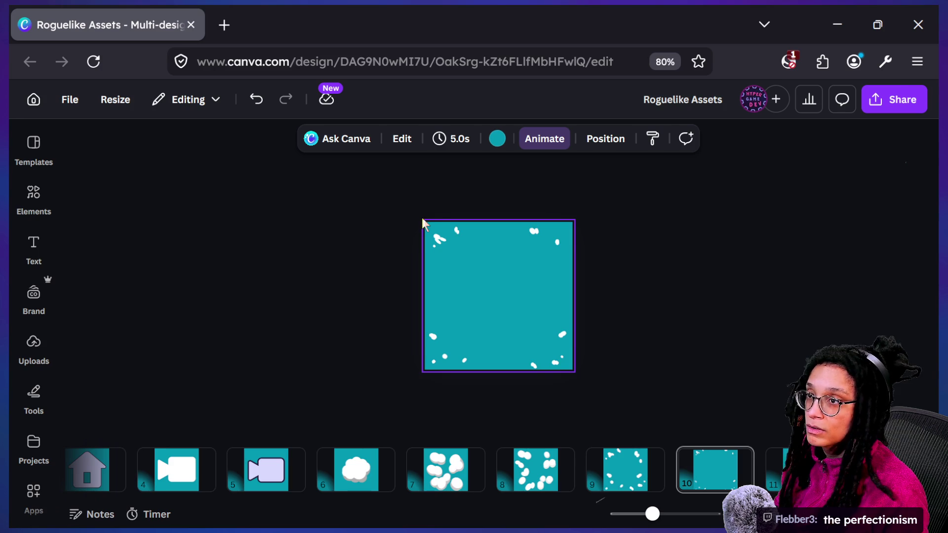
pyautogui.scroll(3, 422, 218)
pyautogui.scroll(1, 327, 196)
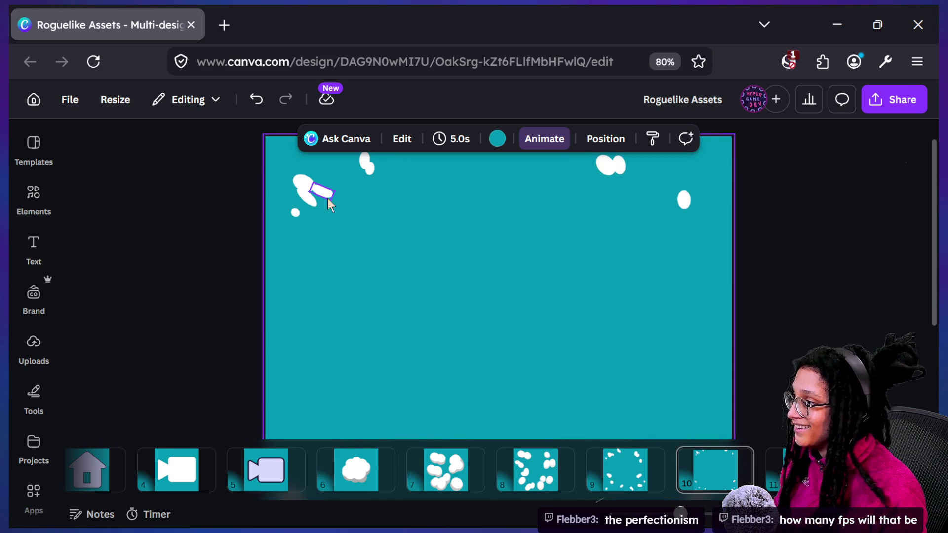
pyautogui.click(312, 200)
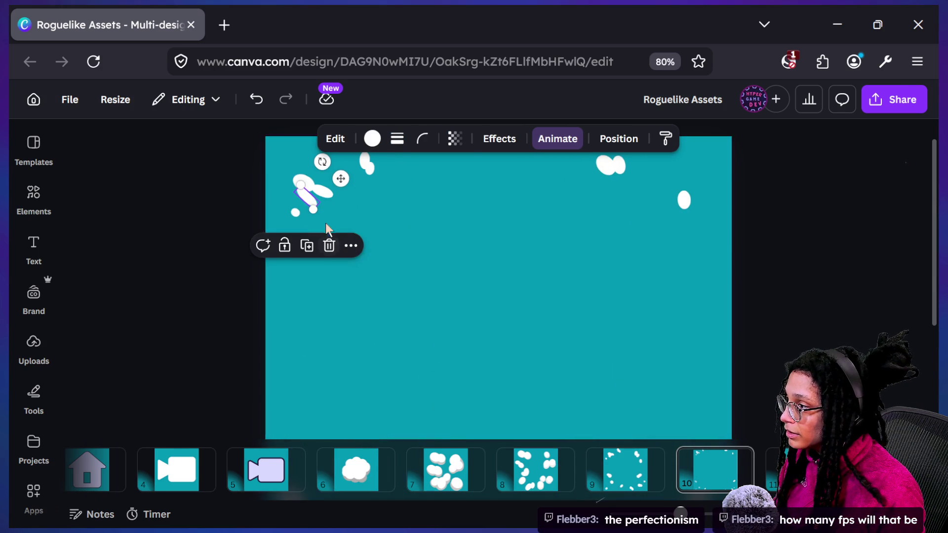
pyautogui.moveTo(321, 162); pyautogui.dragTo(358, 190)
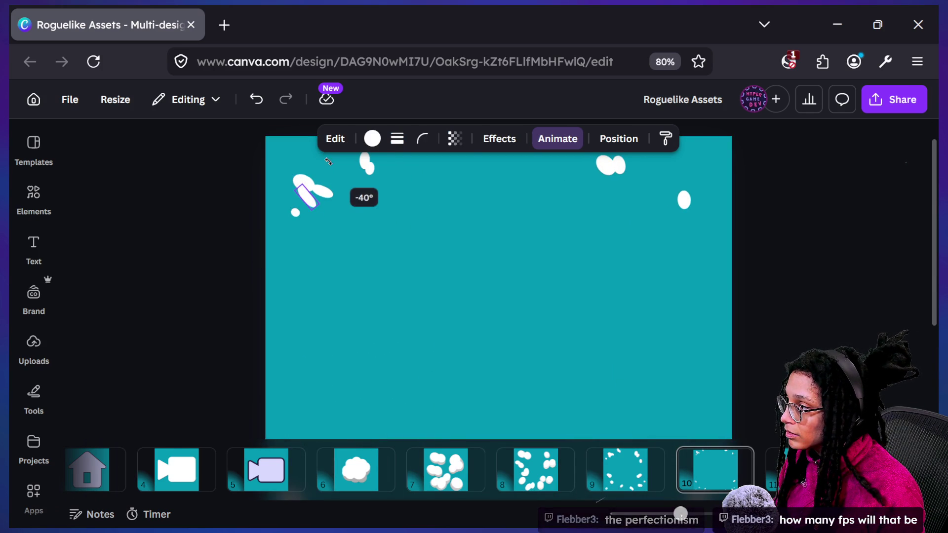
pyautogui.click(150, 233)
# - Resize the small top-left blob, enlarging it toward the upper right
pyautogui.scroll(-3, 150, 233)
pyautogui.scroll(-1, 151, 236)
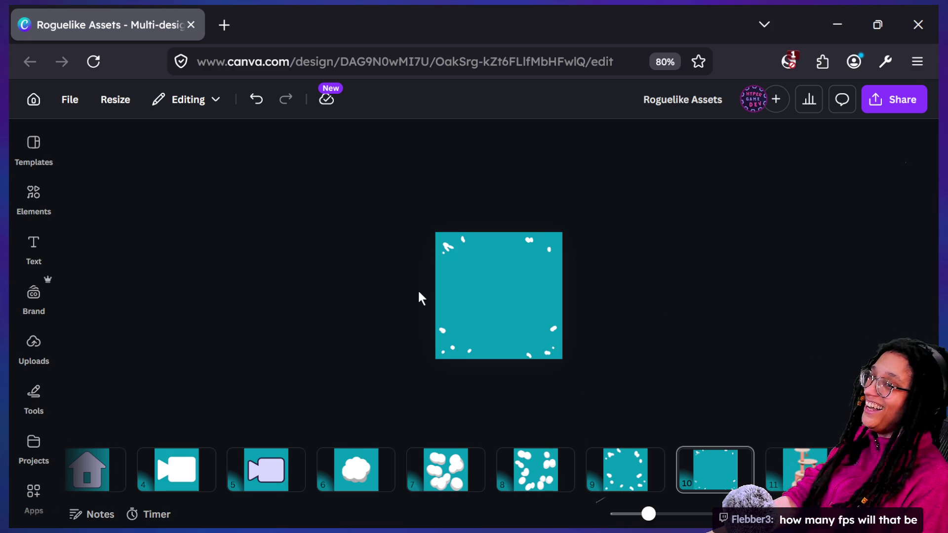
pyautogui.scroll(4, 419, 291)
pyautogui.scroll(2, 357, 197)
pyautogui.click(295, 232)
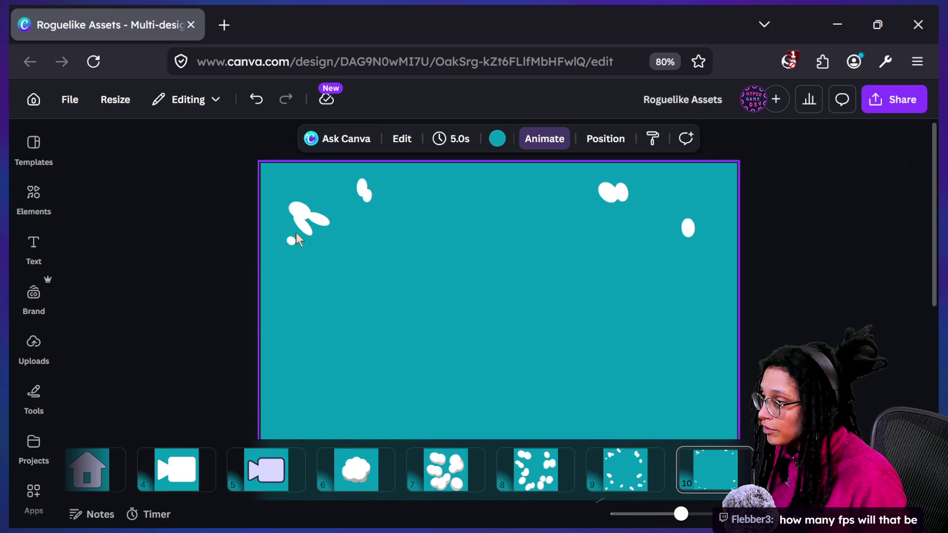
pyautogui.click(300, 230)
pyautogui.moveTo(300, 229); pyautogui.dragTo(306, 236)
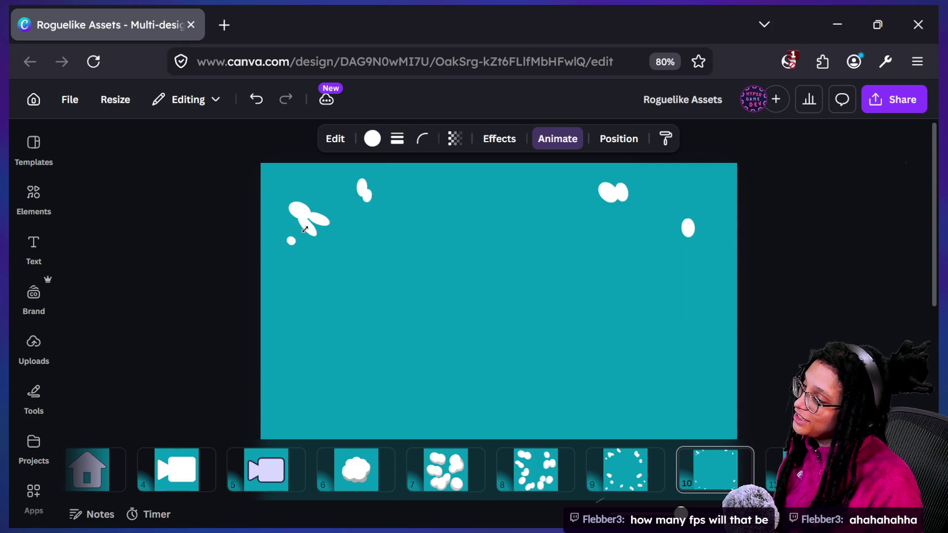
pyautogui.moveTo(305, 230); pyautogui.dragTo(314, 220)
pyautogui.click(278, 239)
# - Preview the poof frames from page 6 through page 9
pyautogui.scroll(-3, 279, 242)
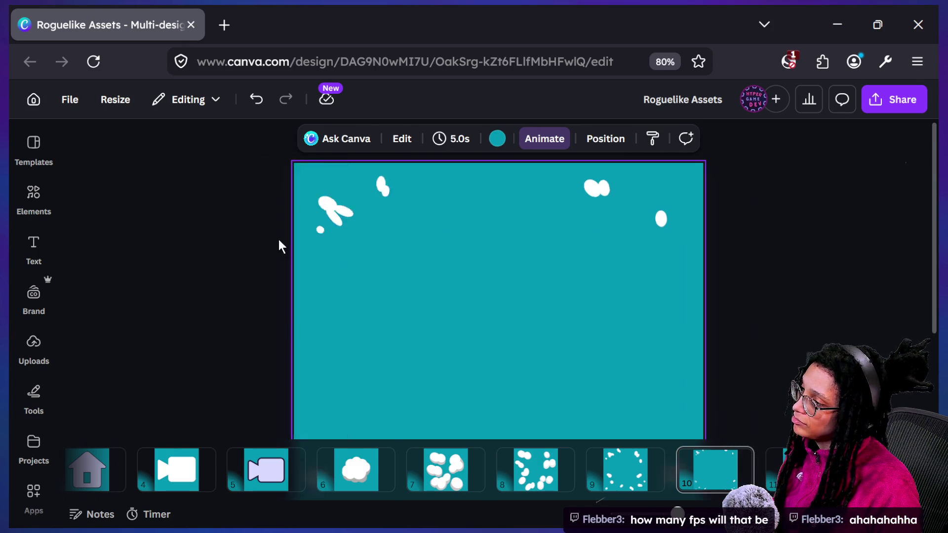
pyautogui.click(447, 464)
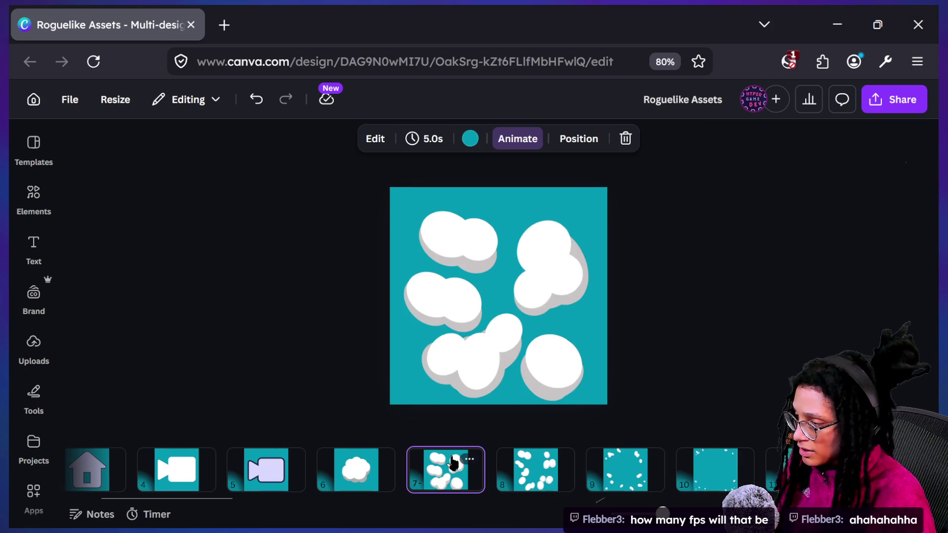
pyautogui.press('Left')
pyautogui.press('Right')
pyautogui.press('Right')
pyautogui.press('Right')
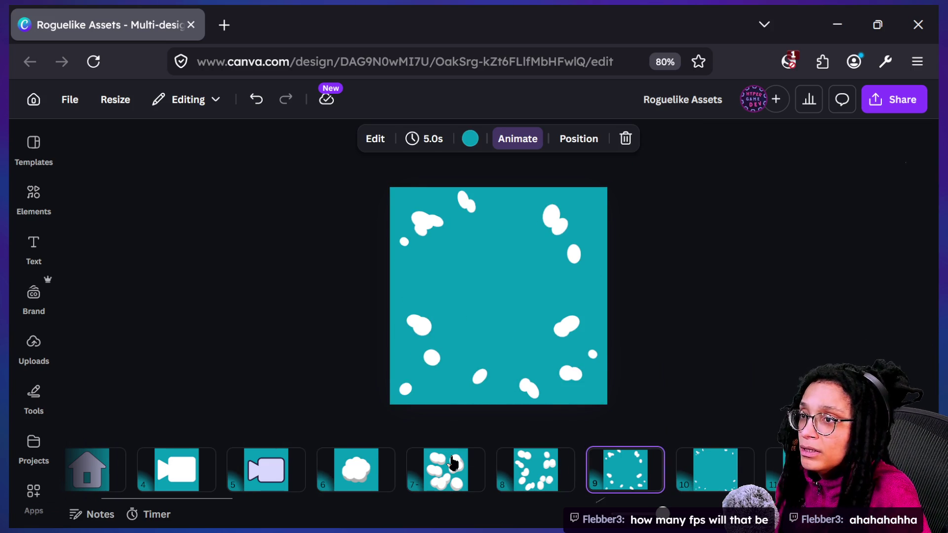
pyautogui.press('Right')
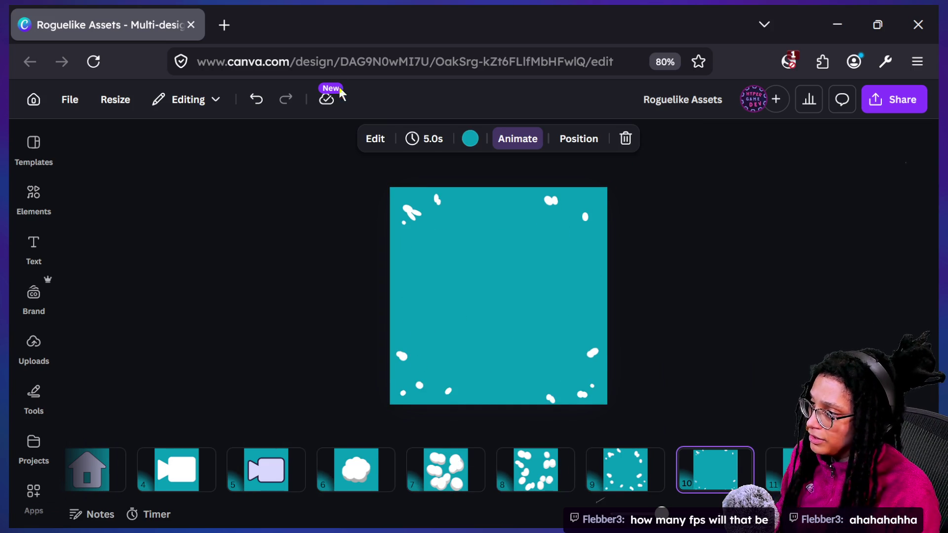
# - On page 9, settle a white ellipse slightly lower within the top-left cluster
pyautogui.scroll(3, 372, 167)
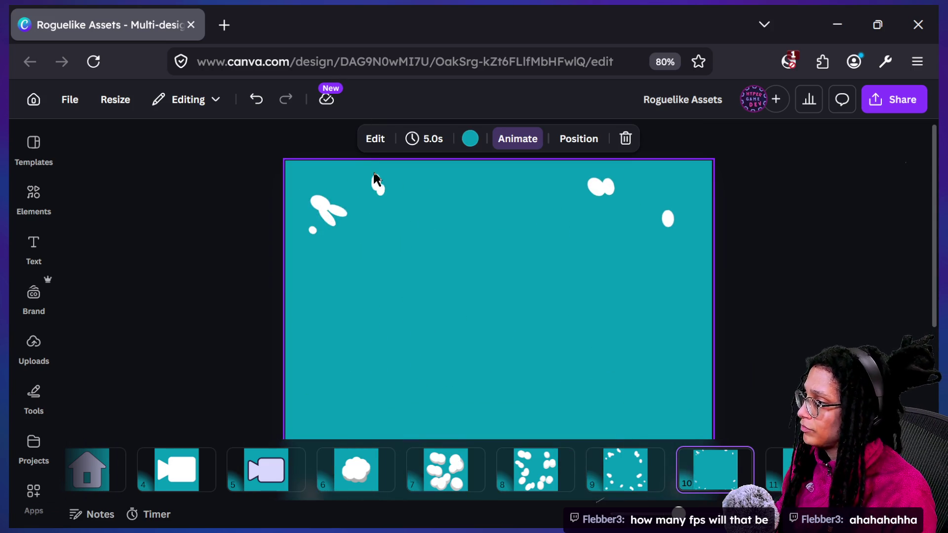
pyautogui.click(328, 212)
pyautogui.moveTo(331, 218); pyautogui.dragTo(335, 230)
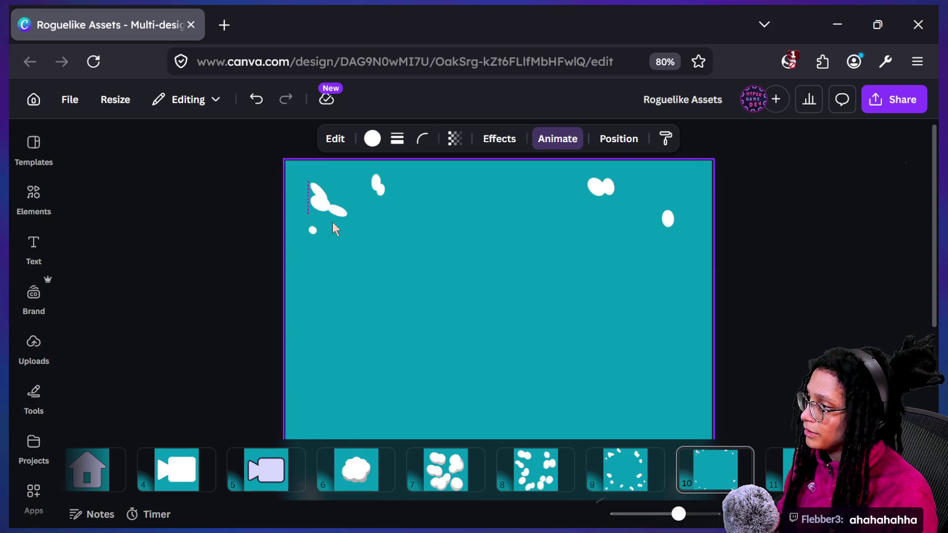
pyautogui.moveTo(335, 230); pyautogui.dragTo(333, 223)
pyautogui.click(208, 311)
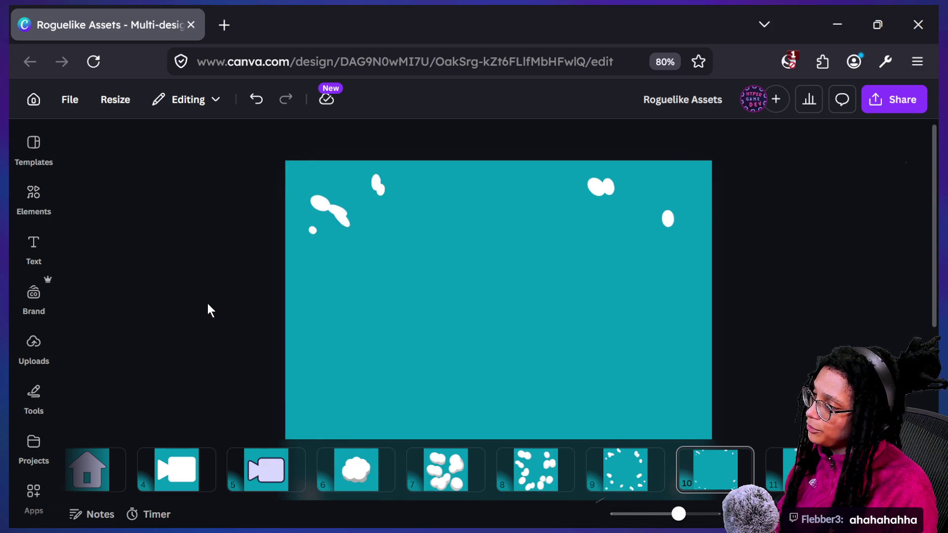
# - Replay the frames from page 6 up to page 10
pyautogui.scroll(-2, 256, 344)
pyautogui.click(338, 473)
pyautogui.press('Right')
pyautogui.press('Right')
pyautogui.press('Right')
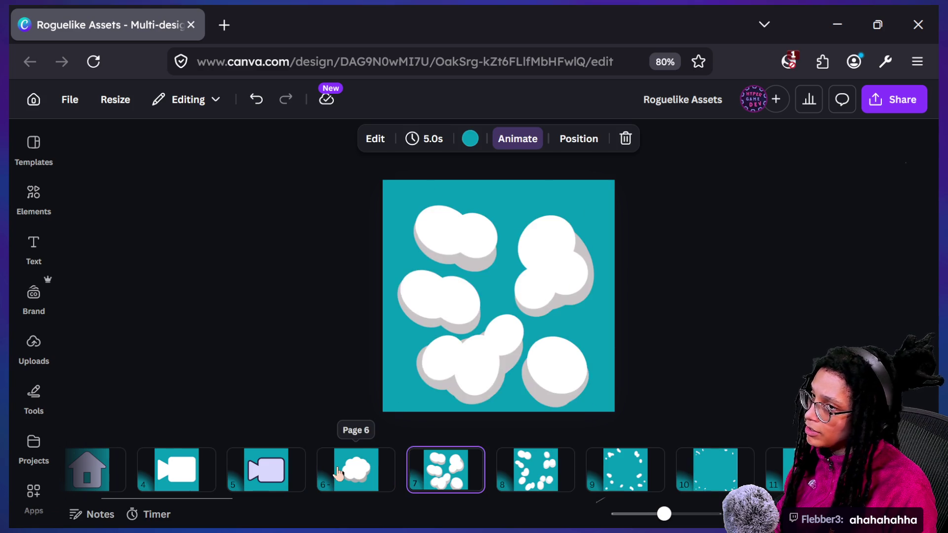
pyautogui.press('Right')
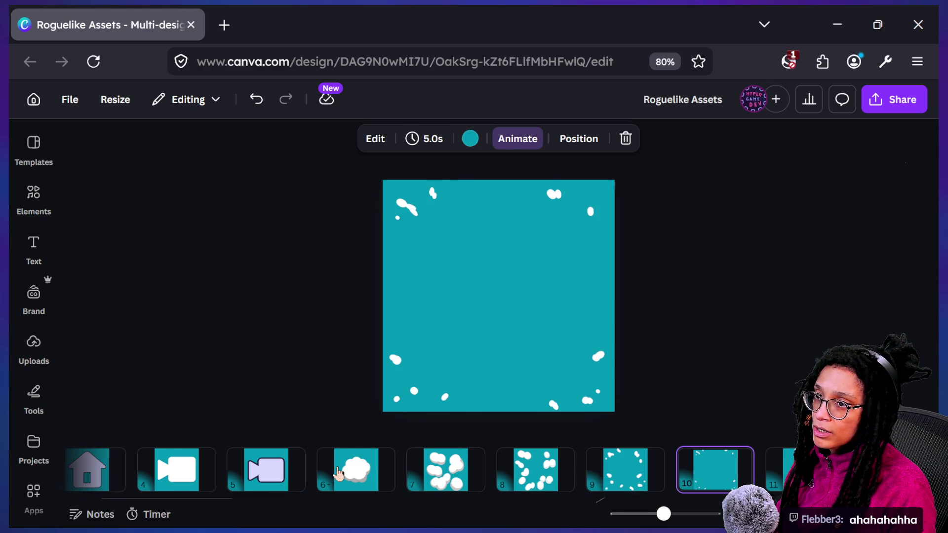
# - Nudge page 10's top-left white blob group slightly upward
pyautogui.scroll(2, 379, 196)
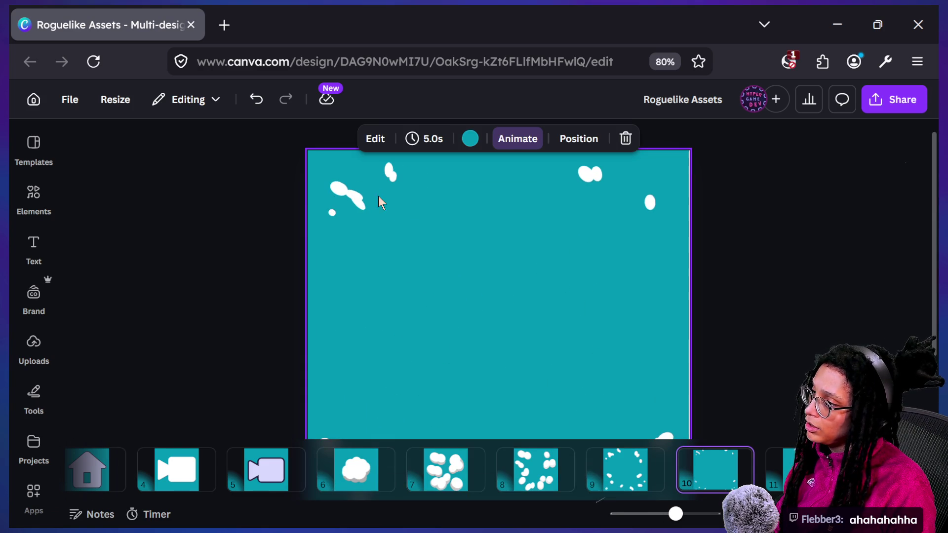
pyautogui.click(366, 195)
pyautogui.moveTo(364, 202); pyautogui.dragTo(363, 195)
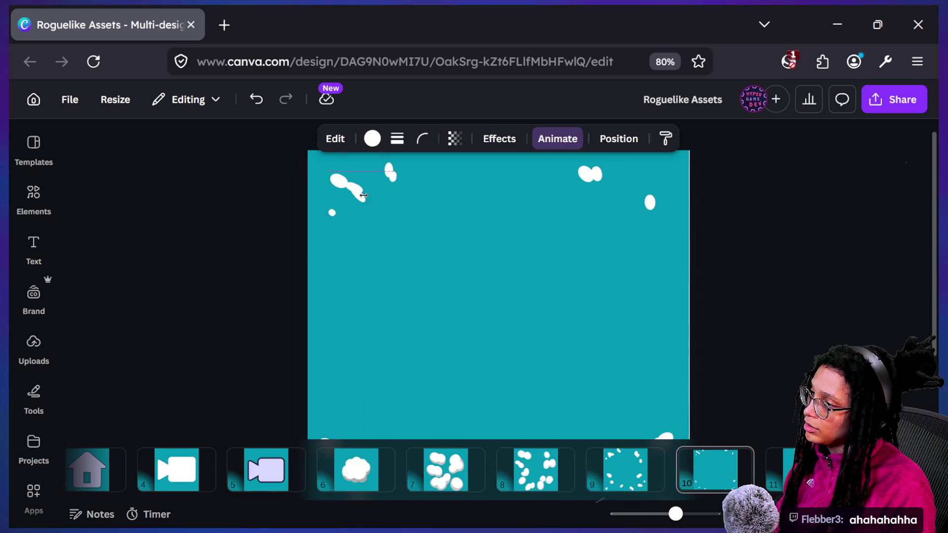
pyautogui.click(238, 302)
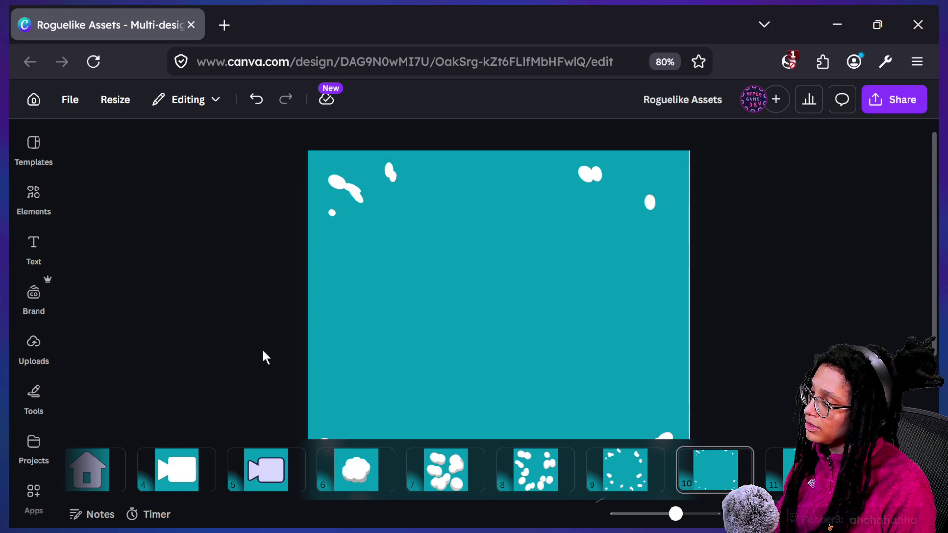
# - Preview the poof frames again, starting from page 6
pyautogui.scroll(-2, 309, 428)
pyautogui.click(344, 464)
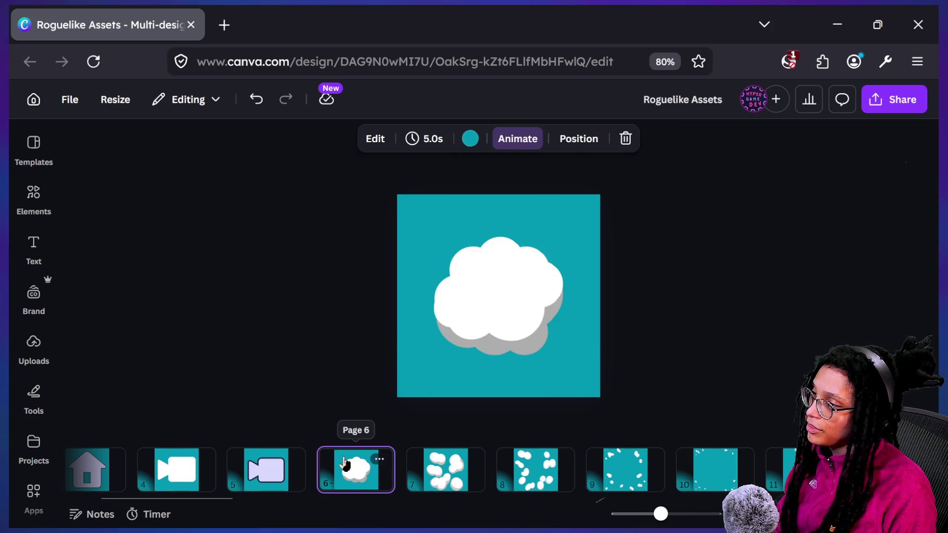
pyautogui.press('Right')
pyautogui.press('Right')
pyautogui.press('Right')
pyautogui.press('Right')
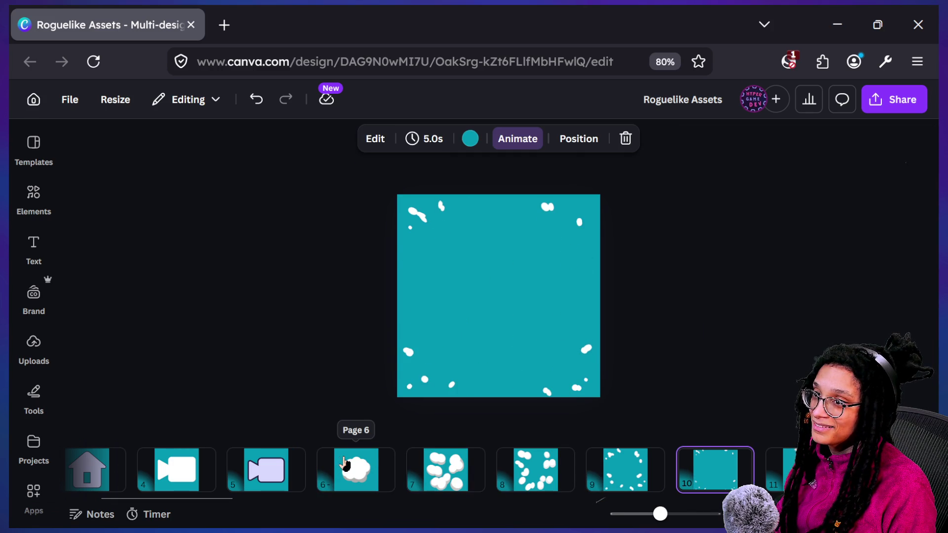
# - Rotate the small white stroke near the top-left to a flatter angle
pyautogui.scroll(2, 403, 205)
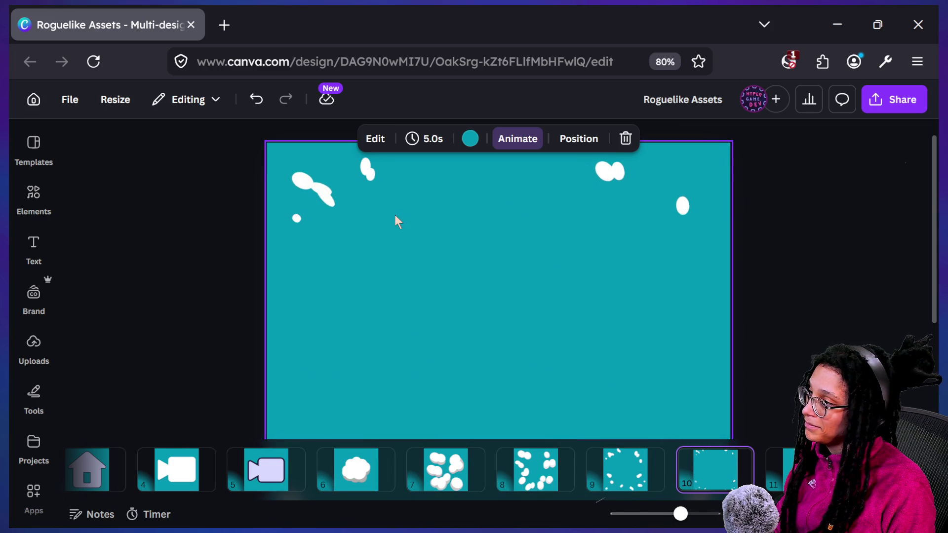
pyautogui.click(328, 203)
pyautogui.moveTo(345, 163); pyautogui.dragTo(335, 171)
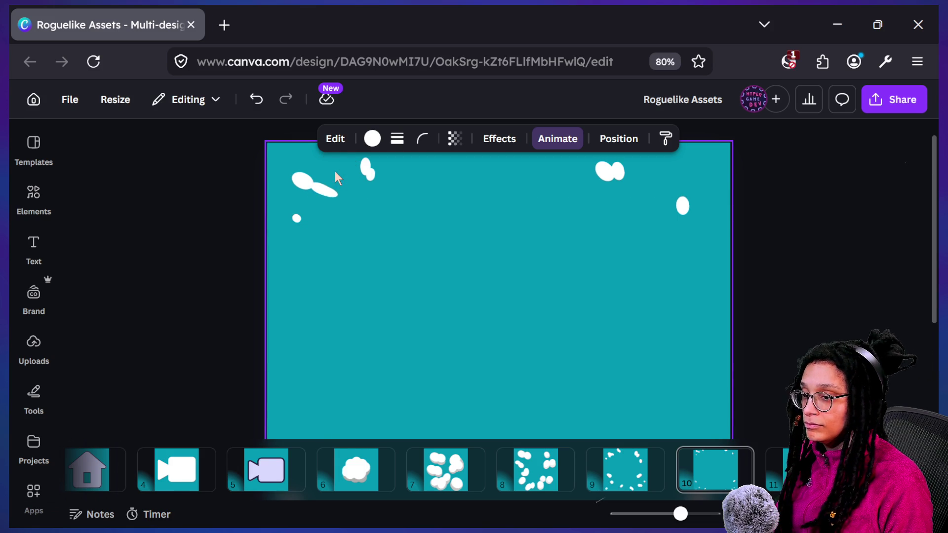
pyautogui.click(207, 277)
# - Step from the early cloud frames forward to page 10
pyautogui.scroll(-2, 208, 277)
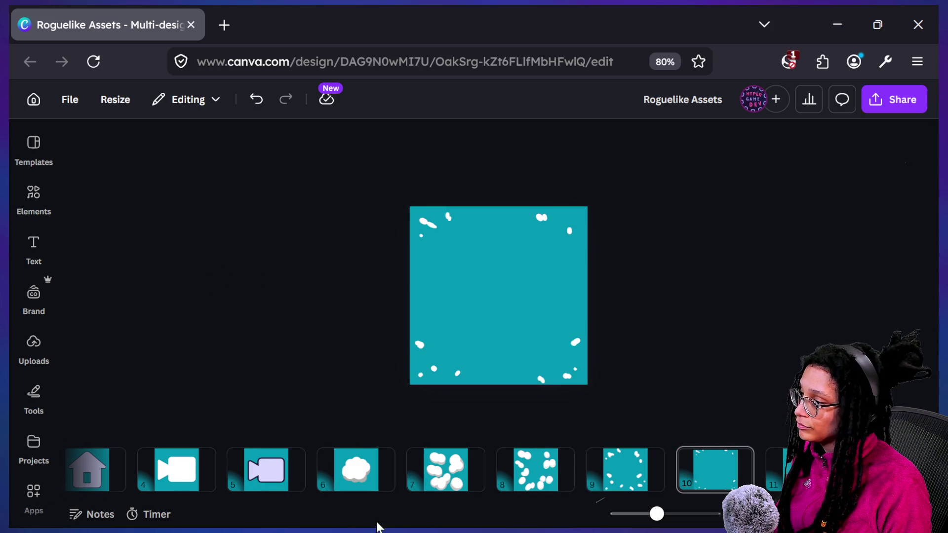
pyautogui.click(352, 470)
pyautogui.press('Right')
pyautogui.press('Right')
pyautogui.press('Right')
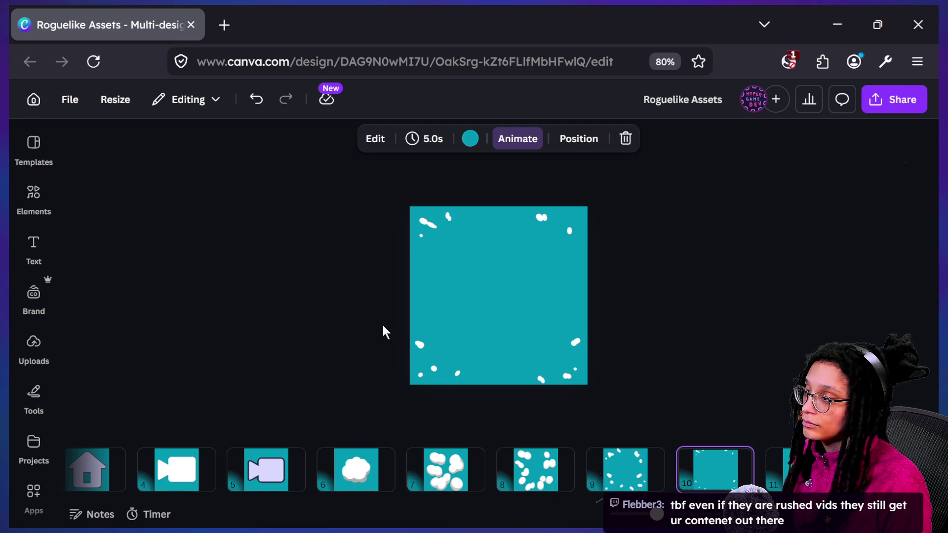
# - Adjust the white oval near the top-left of page 10
pyautogui.scroll(2, 391, 215)
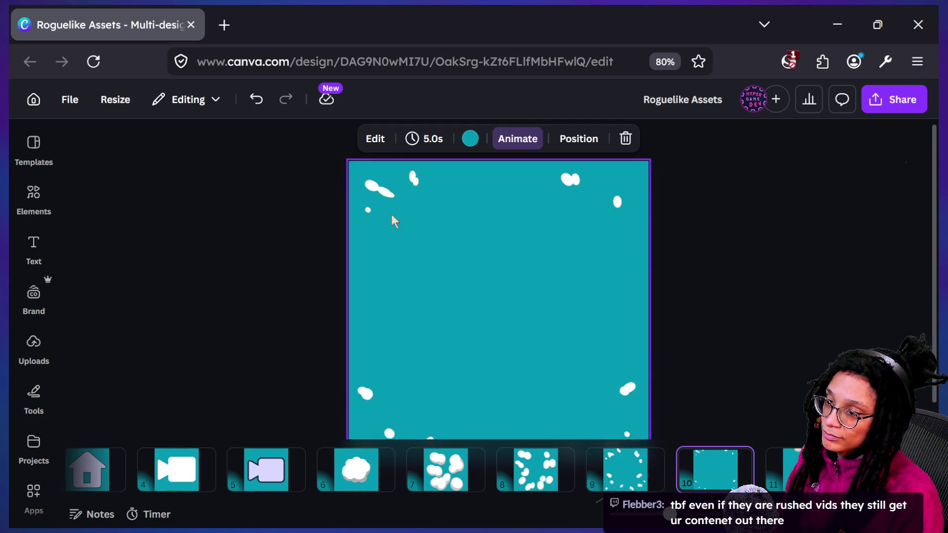
pyautogui.scroll(2, 393, 118)
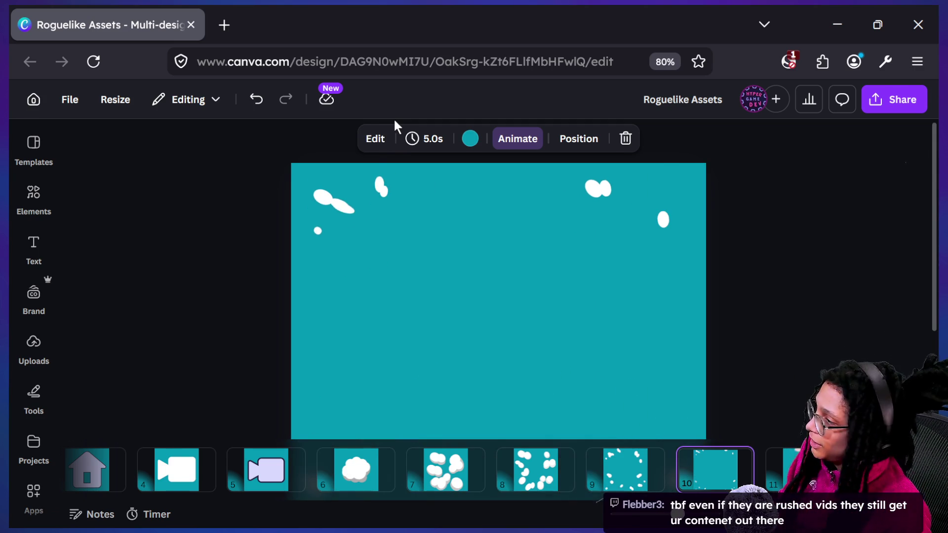
pyautogui.moveTo(347, 211); pyautogui.dragTo(342, 205)
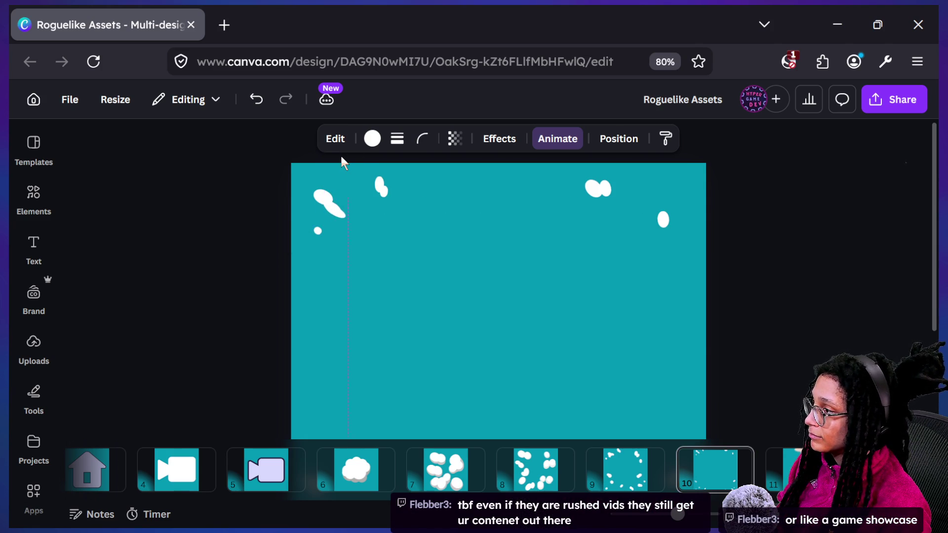
pyautogui.click(208, 295)
pyautogui.scroll(-5, 207, 296)
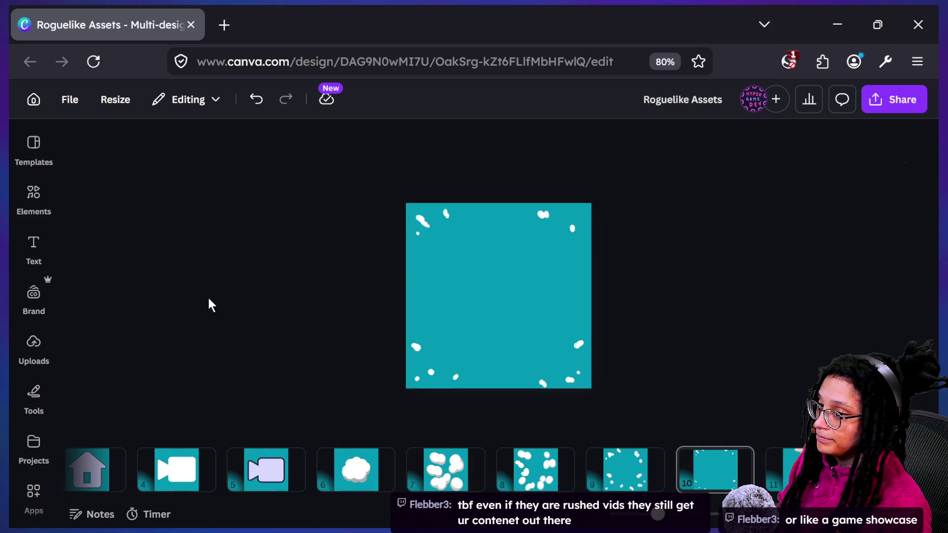
# - Flip through the frames from page 6 to page 10, comparing neighbouring pages
pyautogui.click(365, 484)
pyautogui.press('Right')
pyautogui.press('Right')
pyautogui.press('Right')
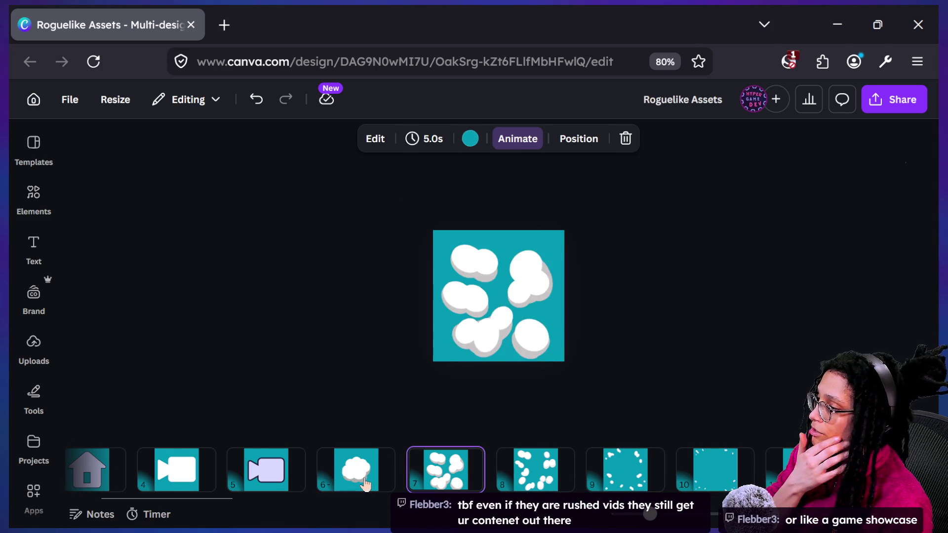
pyautogui.press('Left')
pyautogui.press('Left')
pyautogui.press('Left')
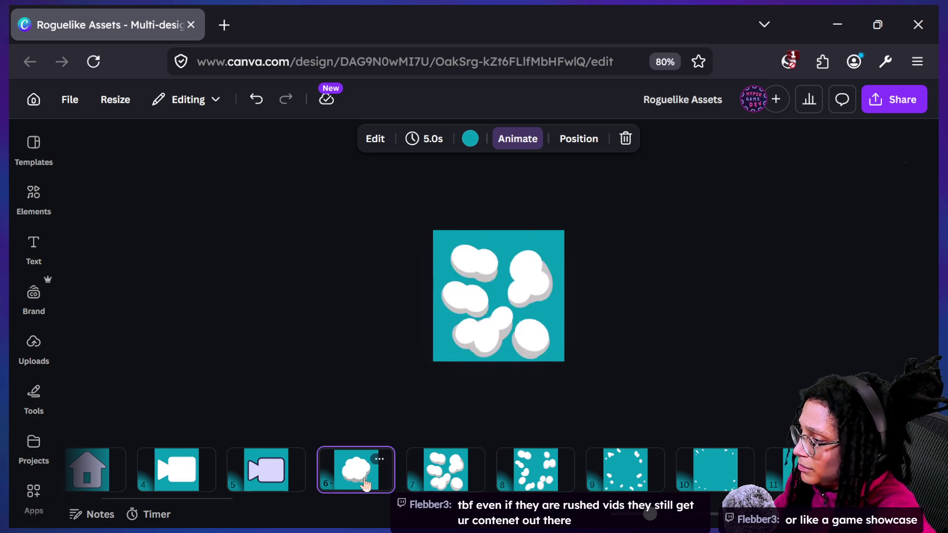
pyautogui.press('Right')
pyautogui.press('Right')
pyautogui.press('Right')
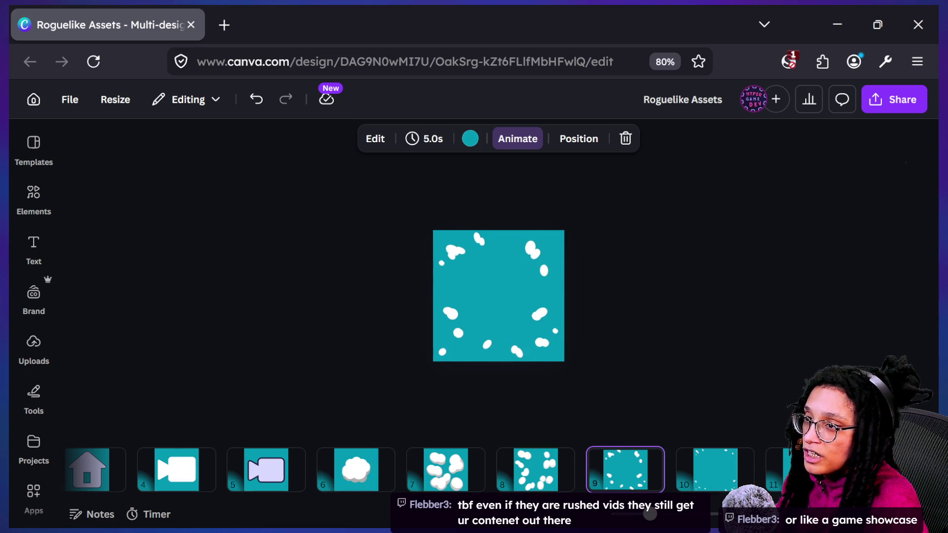
pyautogui.press('Left')
pyautogui.press('Left')
pyautogui.press('Left')
pyautogui.press('Right')
pyautogui.press('Right')
pyautogui.press('Right')
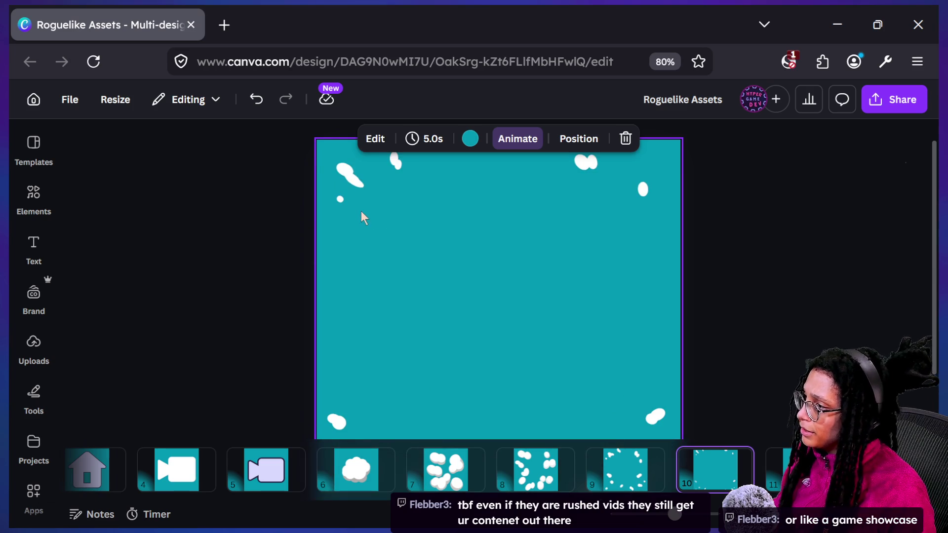
# - Stretch the small white dot at page 10's top-left a little wider
pyautogui.click(342, 201)
pyautogui.moveTo(335, 197); pyautogui.dragTo(335, 198)
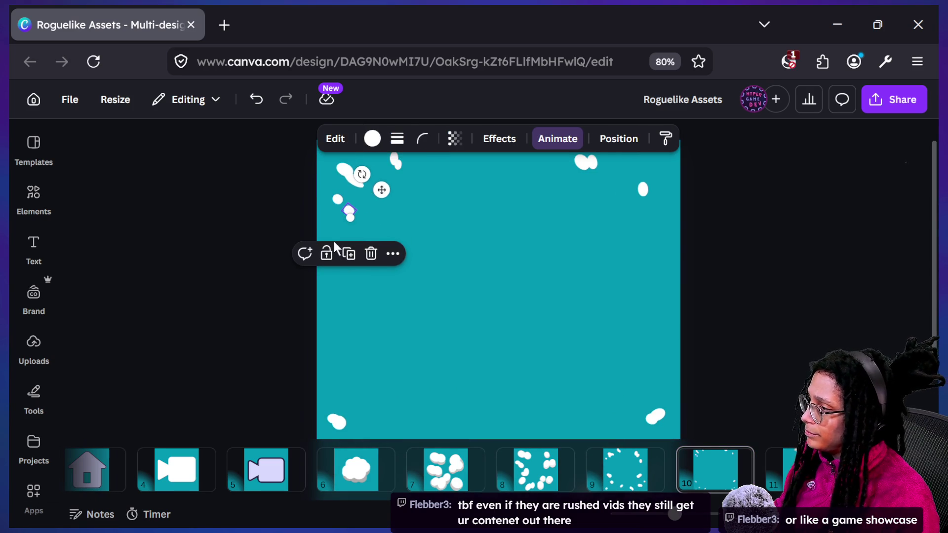
pyautogui.click(348, 206)
# - Replay the frames from page 6, flipping between pages 8, 9 and 10 to compare
pyautogui.keyDown('ctrl'); pyautogui.scroll(-3, 350, 218); pyautogui.keyUp('ctrl')
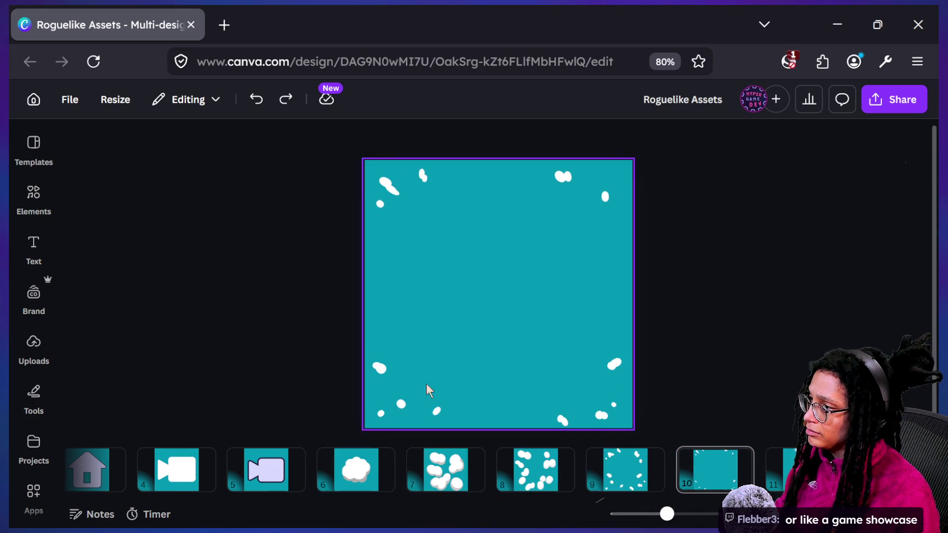
pyautogui.click(374, 489)
pyautogui.press('Right')
pyautogui.press('Right')
pyautogui.press('Right')
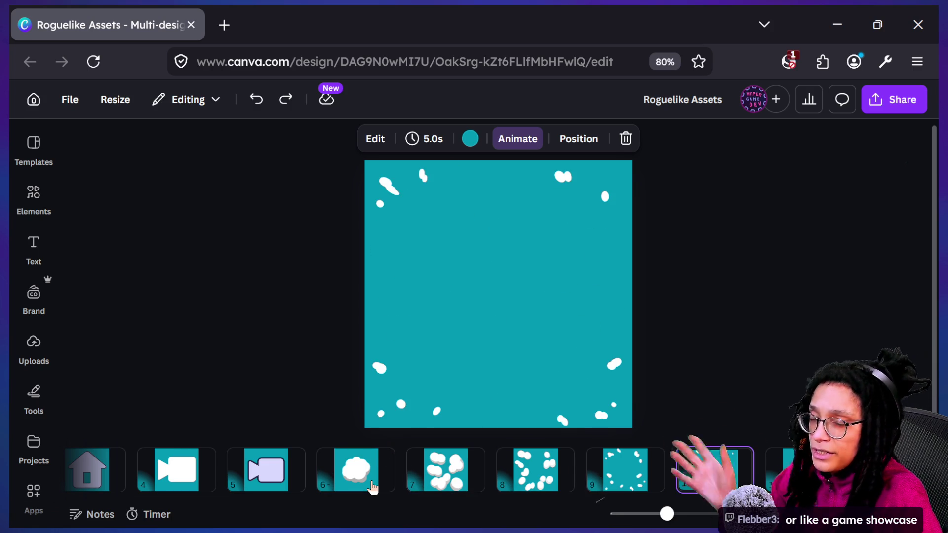
pyautogui.press('Left')
pyautogui.press('Left')
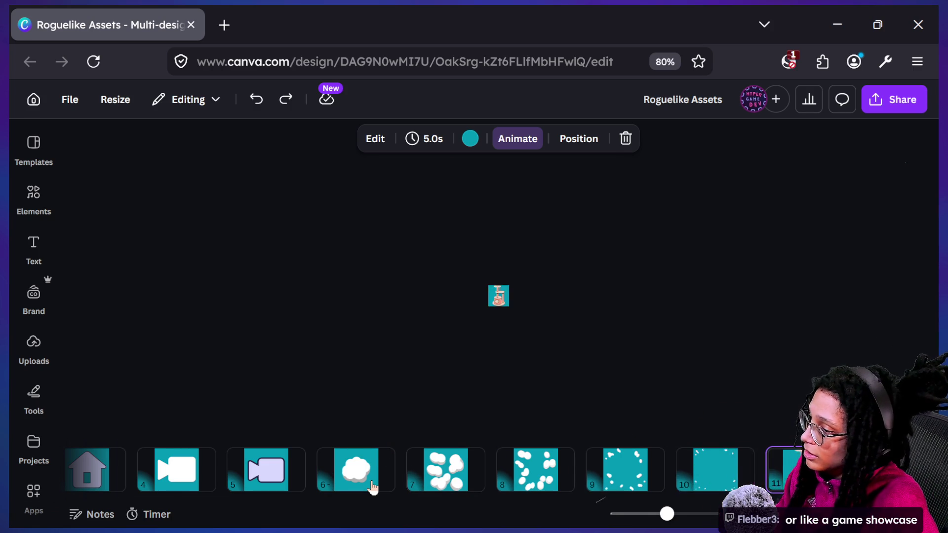
pyautogui.press('Right')
pyautogui.press('Right')
pyautogui.press('Left')
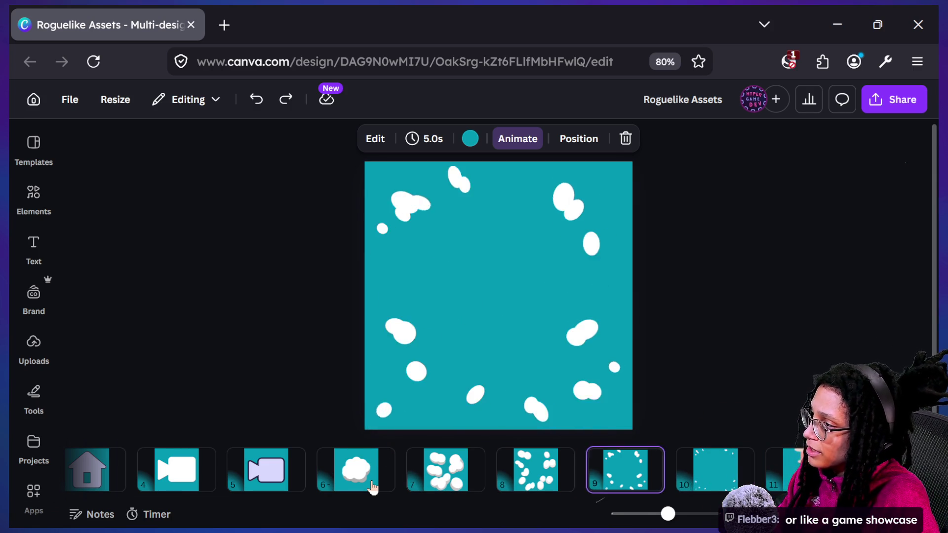
pyautogui.press('Right')
pyautogui.press('Right')
pyautogui.press('Left')
pyautogui.press('Left')
pyautogui.press('Left')
pyautogui.press('Right')
pyautogui.press('Right')
pyautogui.press('Left')
pyautogui.press('Left')
pyautogui.press('Right')
pyautogui.press('Right')
pyautogui.press('Left')
pyautogui.press('Left')
pyautogui.press('Right')
pyautogui.press('Right')
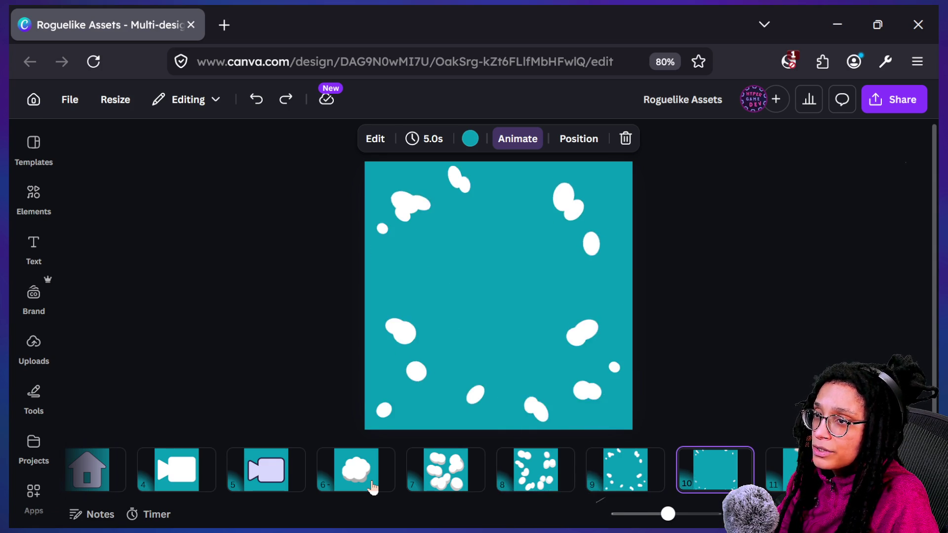
# - Move page 10's small white dot lower and left, then replay the frames
pyautogui.click(422, 177)
pyautogui.moveTo(447, 188); pyautogui.dragTo(405, 215)
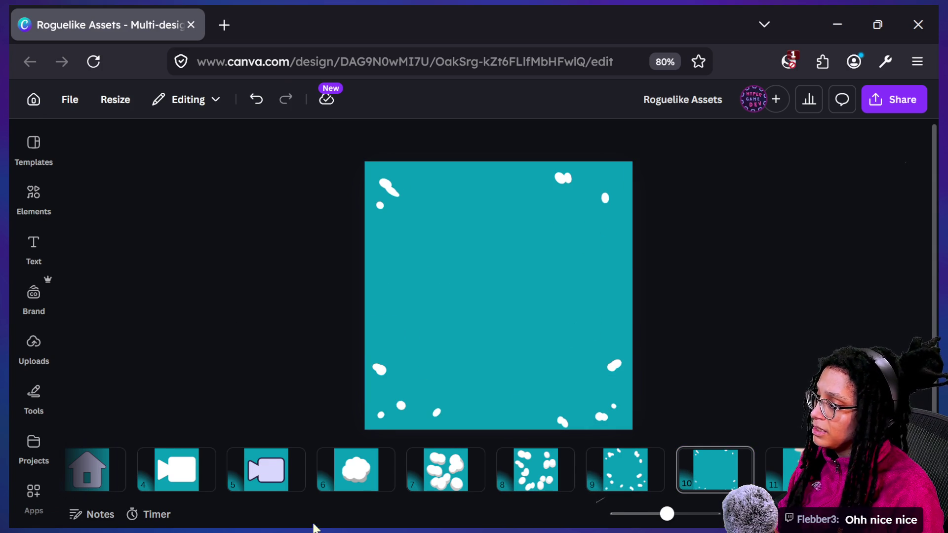
pyautogui.click(354, 464)
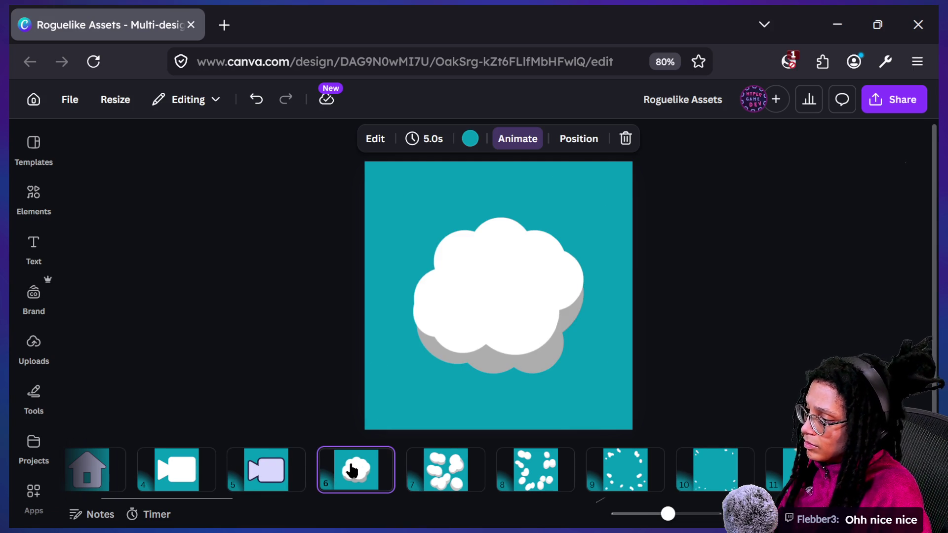
pyautogui.press('Right')
pyautogui.press('Right')
pyautogui.press('Right')
pyautogui.press('Left')
pyautogui.press('Left')
pyautogui.press('Right')
pyautogui.press('Right')
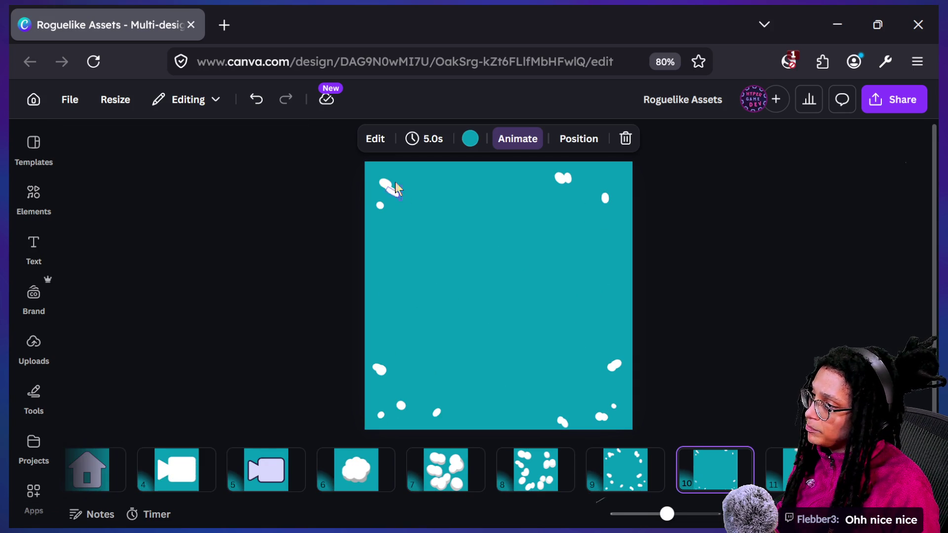
# - Nudge the top-left white blob up and left, comparing page 10 against page 8
pyautogui.click(393, 186)
pyautogui.moveTo(387, 178); pyautogui.dragTo(387, 177)
pyautogui.click(335, 370)
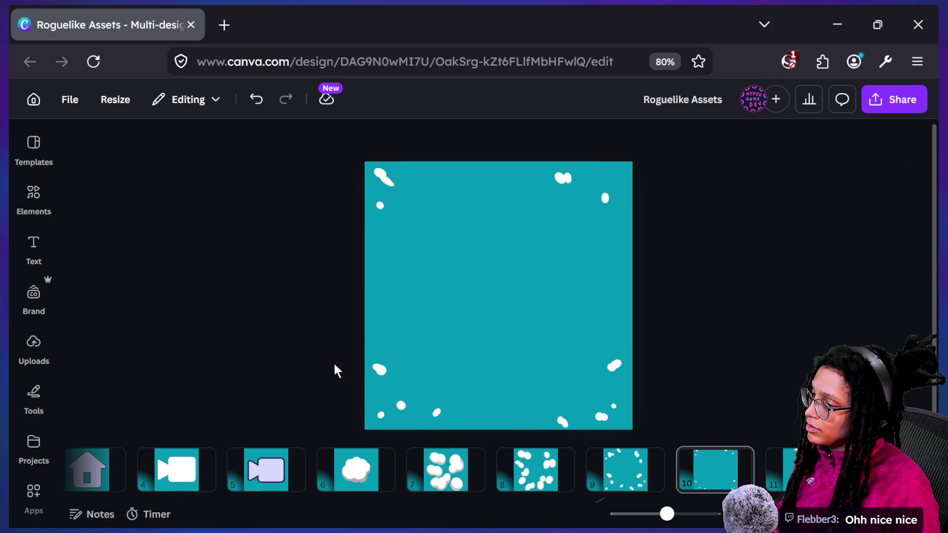
pyautogui.press('Left')
pyautogui.press('Left')
pyautogui.press('Right')
pyautogui.press('Right')
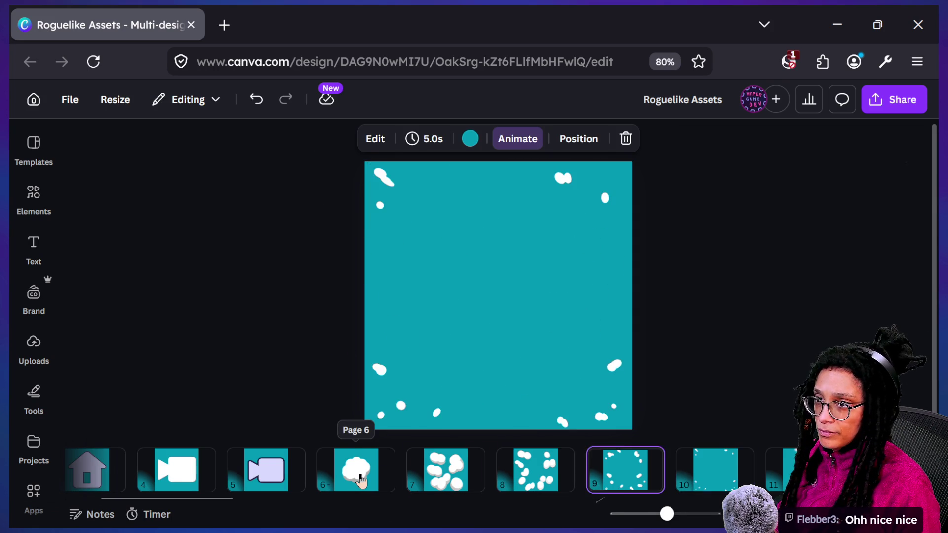
pyautogui.press('Left')
pyautogui.press('Left')
pyautogui.press('Right')
pyautogui.press('Right')
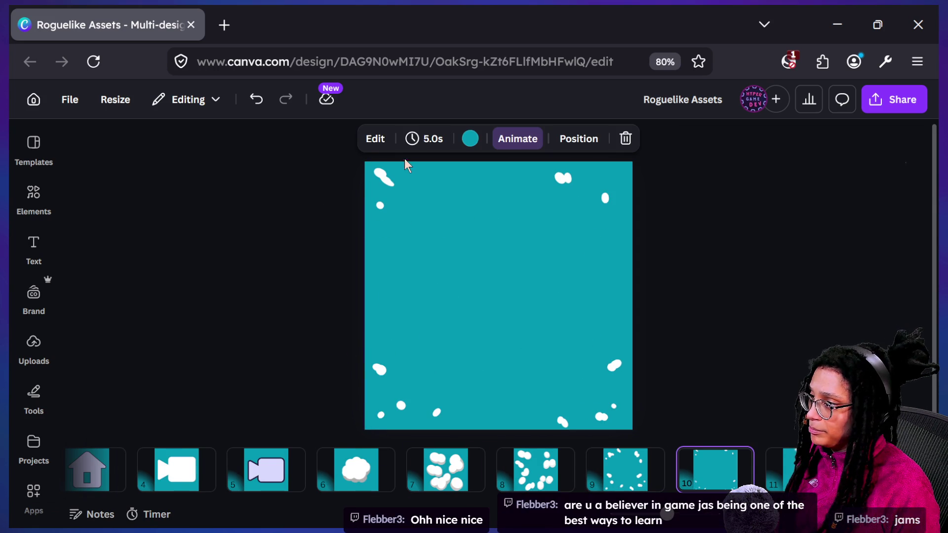
# - Step from page 6 to page 9 and select its small blob near the top
pyautogui.click(377, 203)
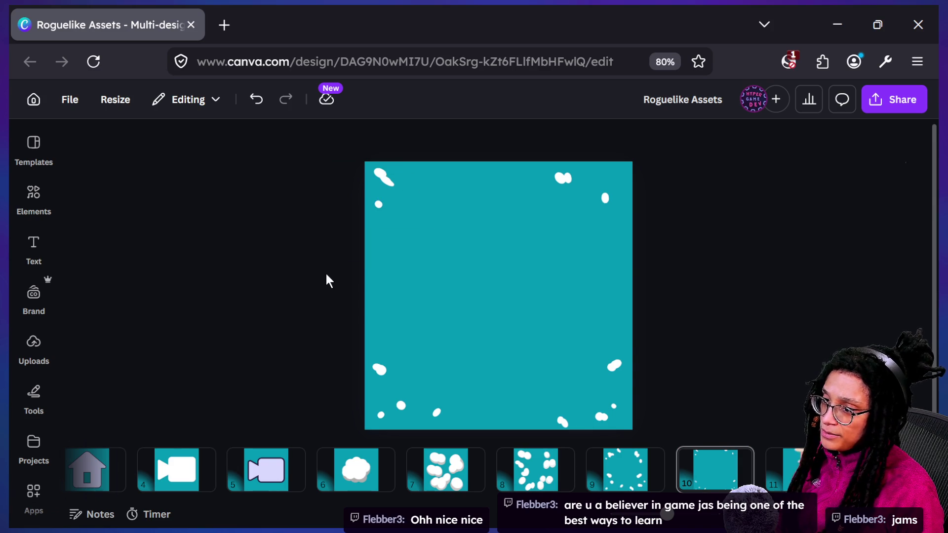
pyautogui.click(362, 479)
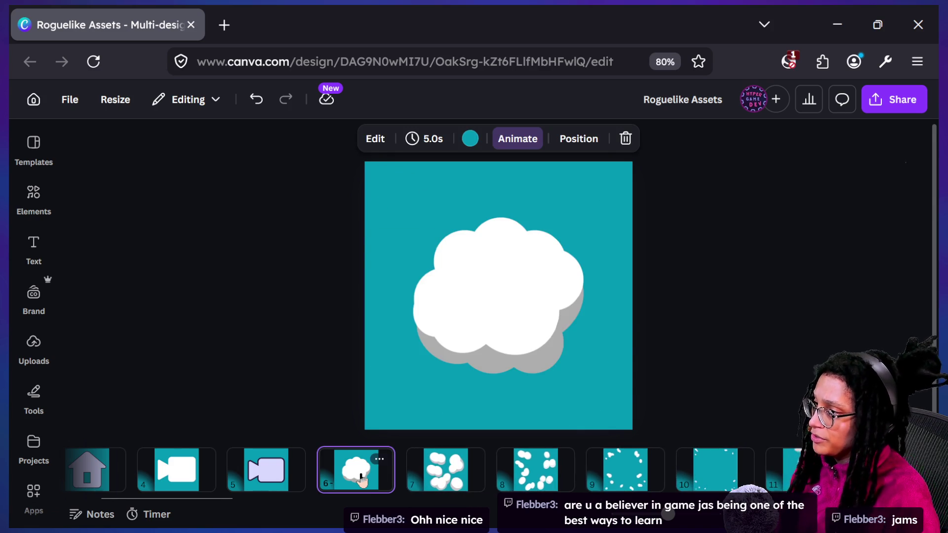
pyautogui.press('Down')
pyautogui.press('Down')
pyautogui.press('Down')
pyautogui.press('Up')
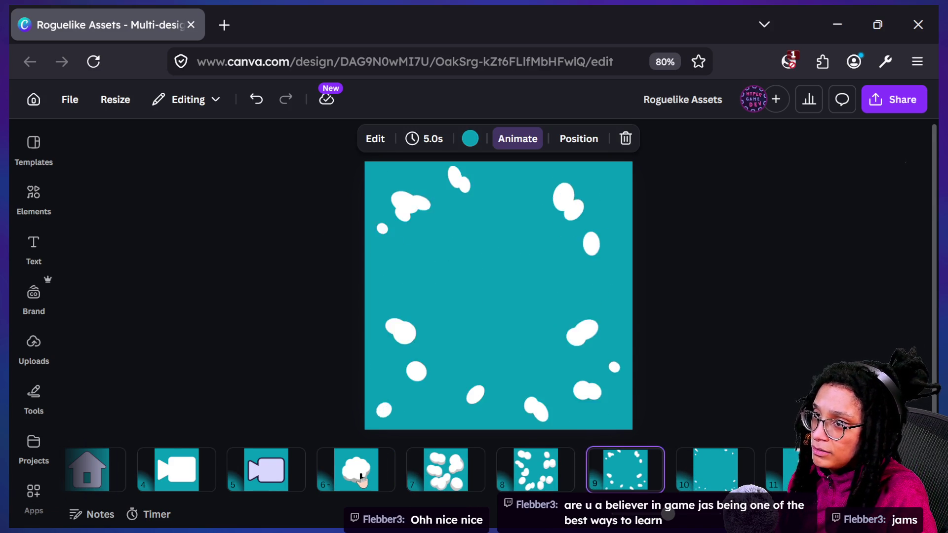
pyautogui.click(454, 173)
# - Tilt page 9's small top blob to about -54°
pyautogui.moveTo(488, 157)
pyautogui.mouseDown()
pyautogui.moveTo(506, 178)
pyautogui.moveTo(484, 160)
pyautogui.mouseUp()
pyautogui.hotkey('ctrl', '-')
pyautogui.hotkey('ctrl', '-')
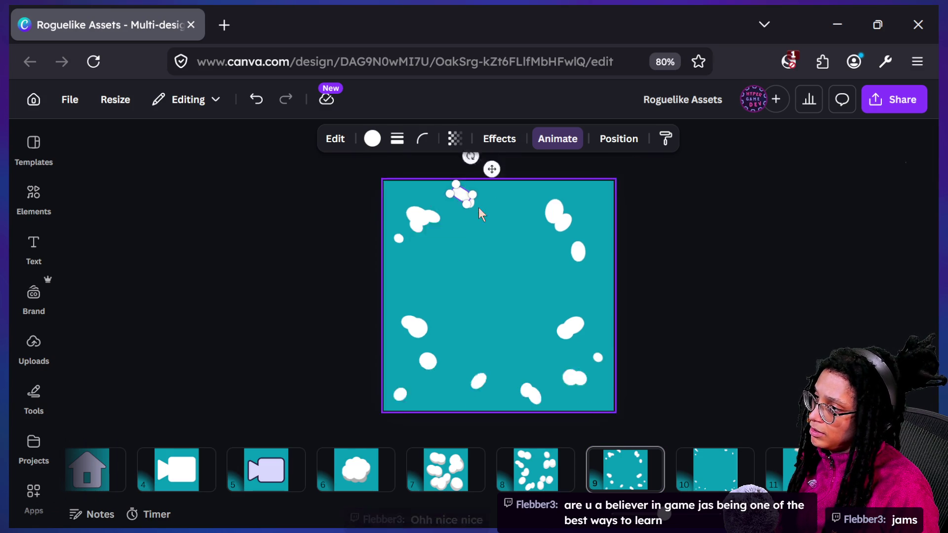
pyautogui.moveTo(500, 251); pyautogui.dragTo(491, 253)
pyautogui.click(442, 280)
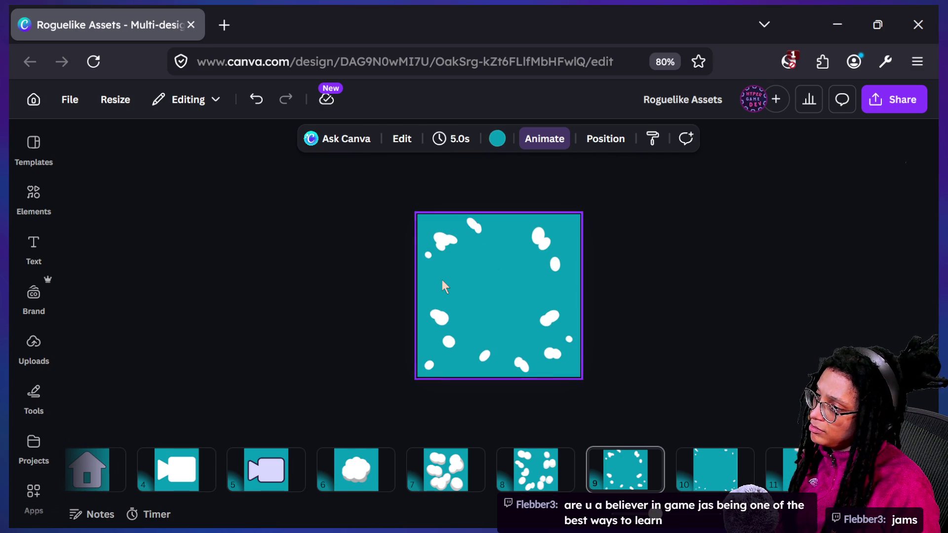
# - Replay the frames to page 9 and nudge its small top-left blob slightly left
pyautogui.click(374, 473)
pyautogui.press('Right')
pyautogui.press('Right')
pyautogui.press('Right')
pyautogui.press('Left')
pyautogui.press('Right')
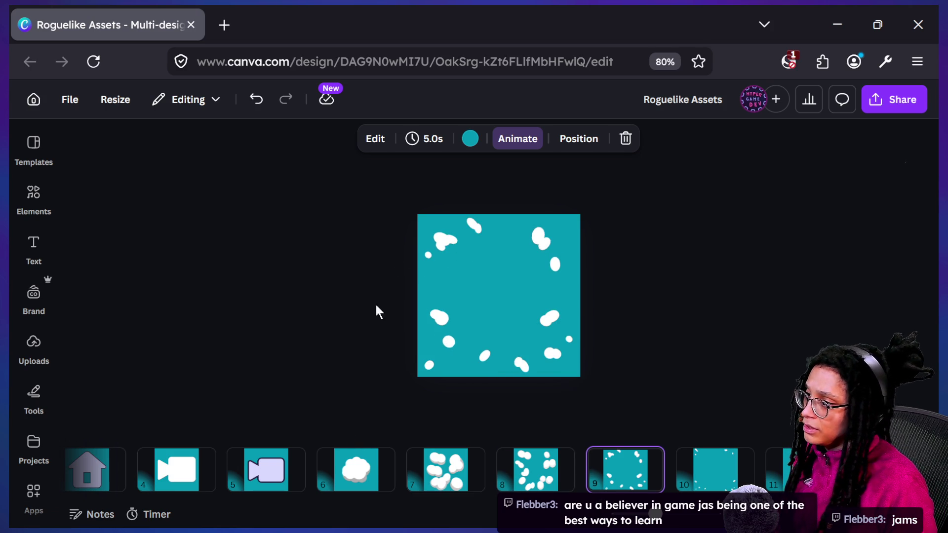
pyautogui.click(487, 245)
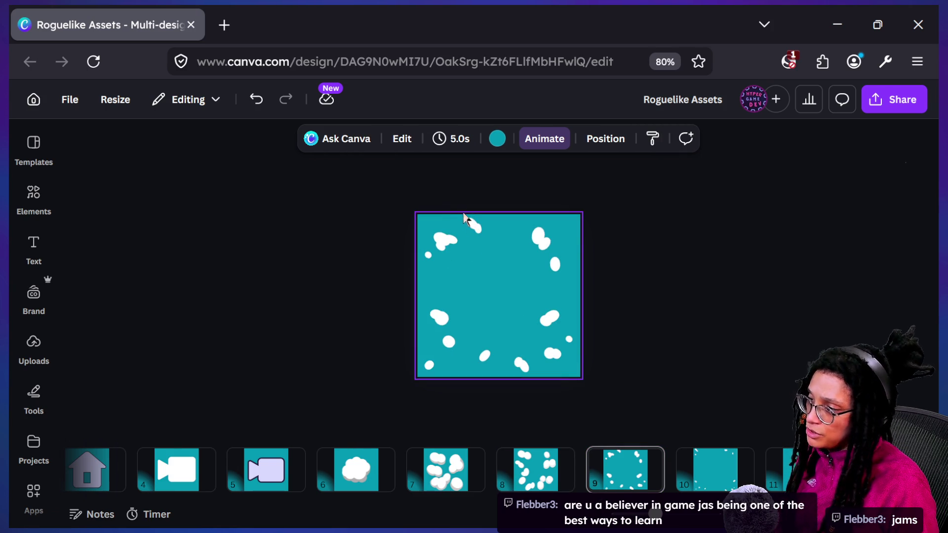
pyautogui.click(489, 235)
pyautogui.hotkey('shift', 'Left')
pyautogui.hotkey('shift', 'Left')
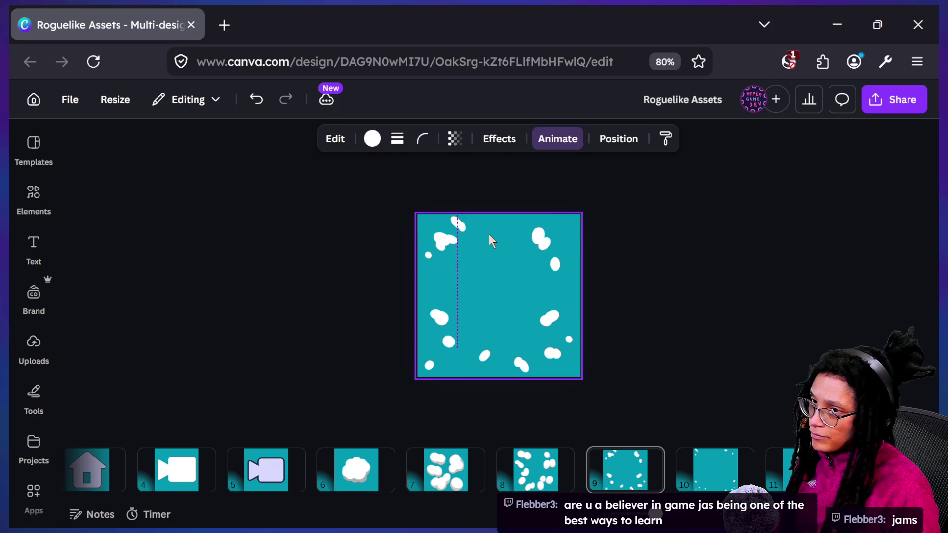
pyautogui.click(426, 429)
# - Delete one of the small top-left blobs
pyautogui.click(367, 487)
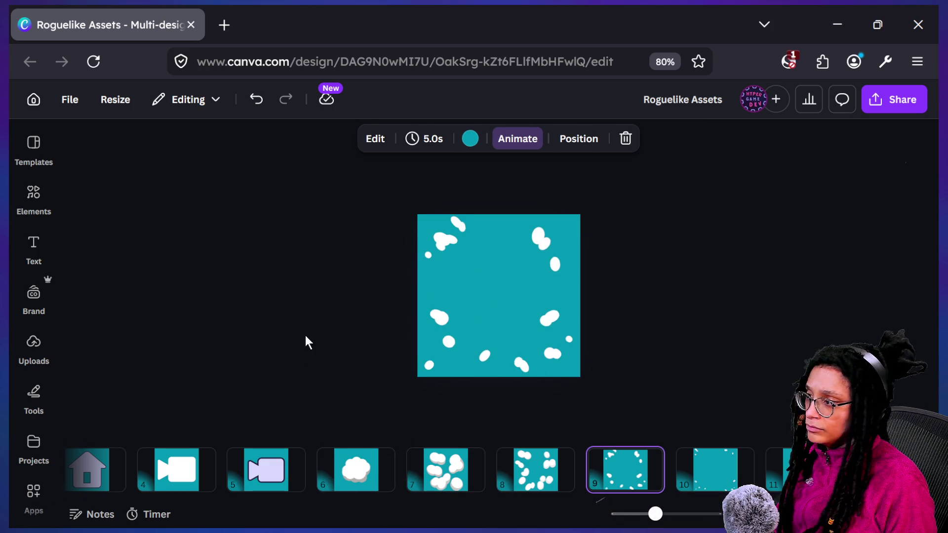
pyautogui.click(452, 242)
pyautogui.press('Delete')
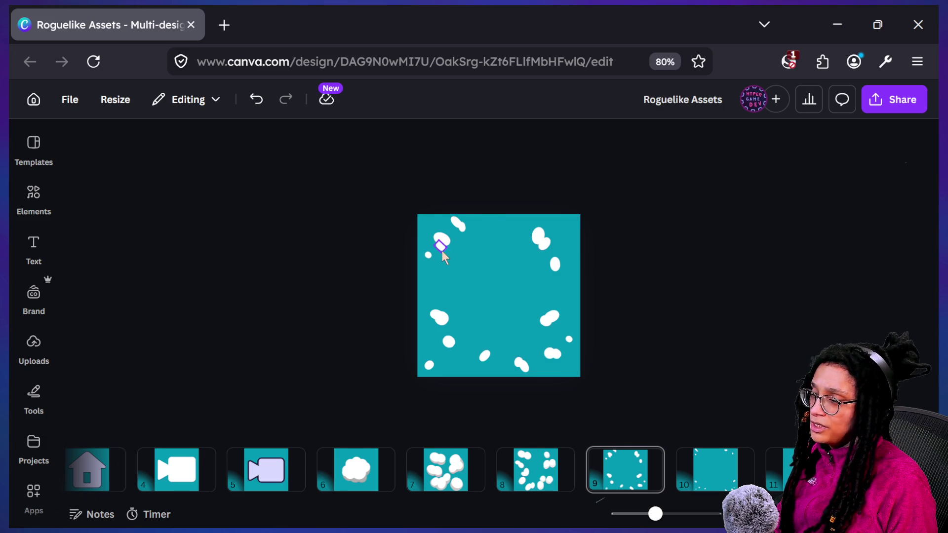
pyautogui.click(443, 250)
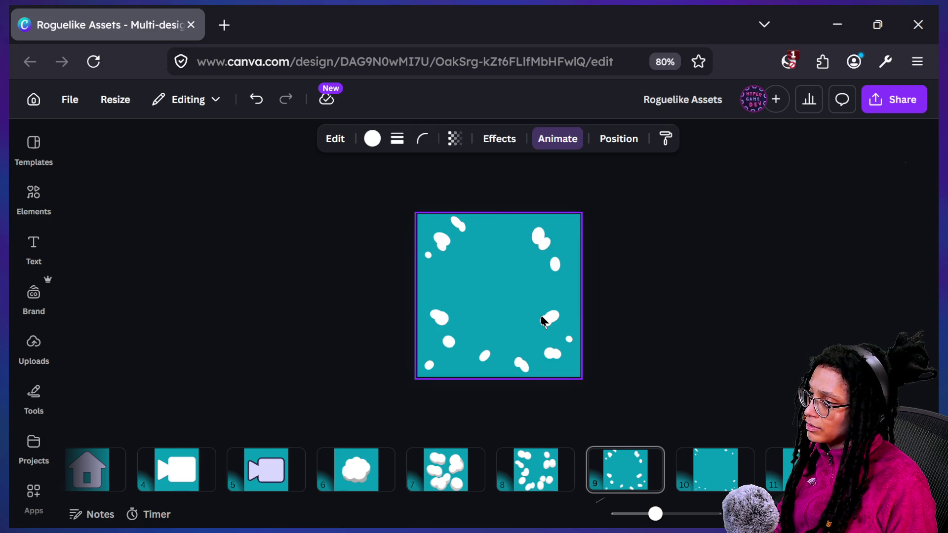
pyautogui.click(496, 330)
# - Preview the frames from page 6, comparing pages 9 and 10
pyautogui.click(340, 474)
pyautogui.press('Right')
pyautogui.press('Right')
pyautogui.press('Left')
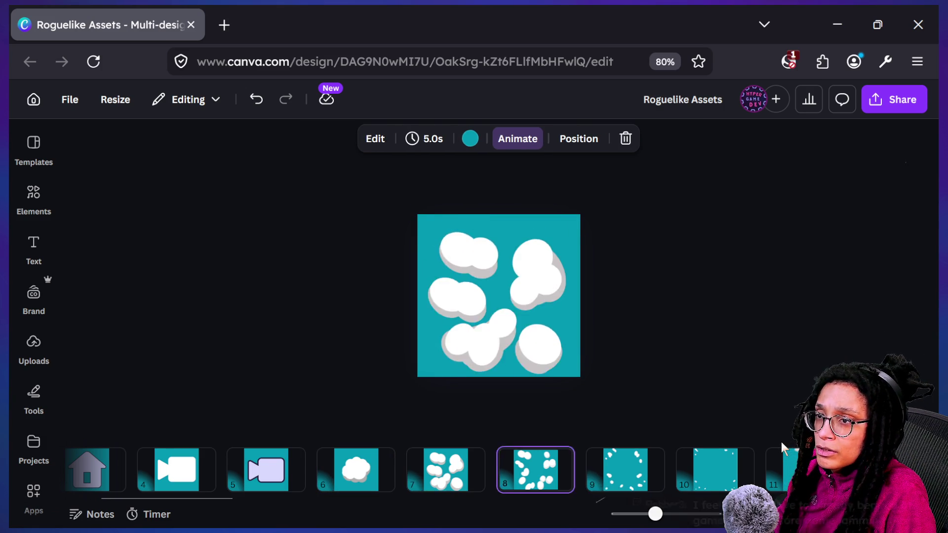
pyautogui.press('Right')
pyautogui.press('Right')
pyautogui.press('Left')
pyautogui.press('Right')
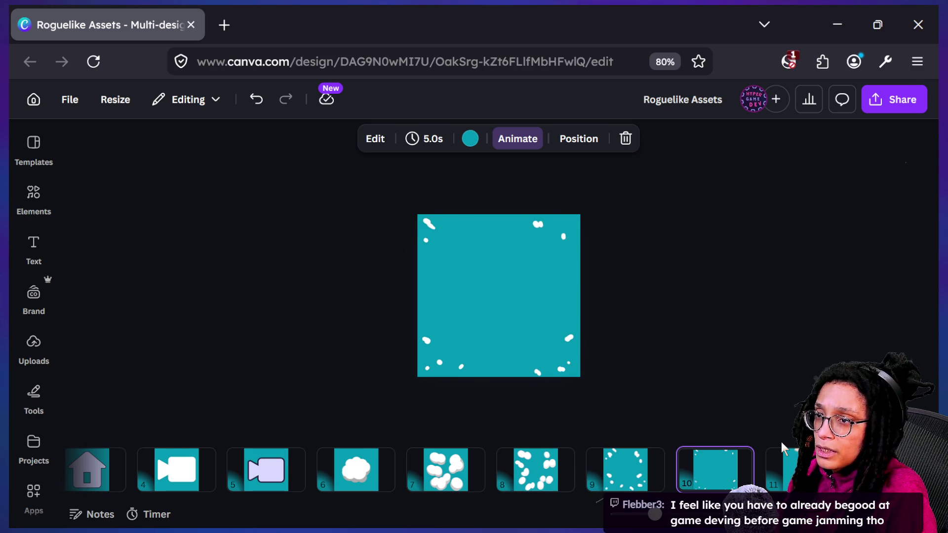
# - Move page 10's small top-left cloud piece slightly up and right
pyautogui.click(426, 224)
pyautogui.click(409, 212)
pyautogui.scroll(3, 423, 220)
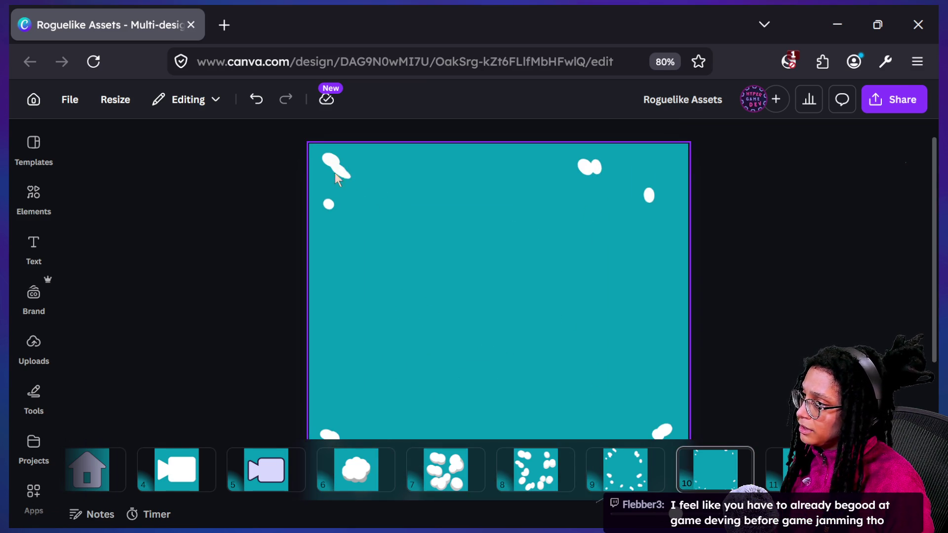
pyautogui.click(332, 163)
pyautogui.moveTo(335, 169)
pyautogui.mouseDown()
pyautogui.moveTo(359, 179)
pyautogui.moveTo(348, 176)
pyautogui.mouseUp()
pyautogui.click(193, 222)
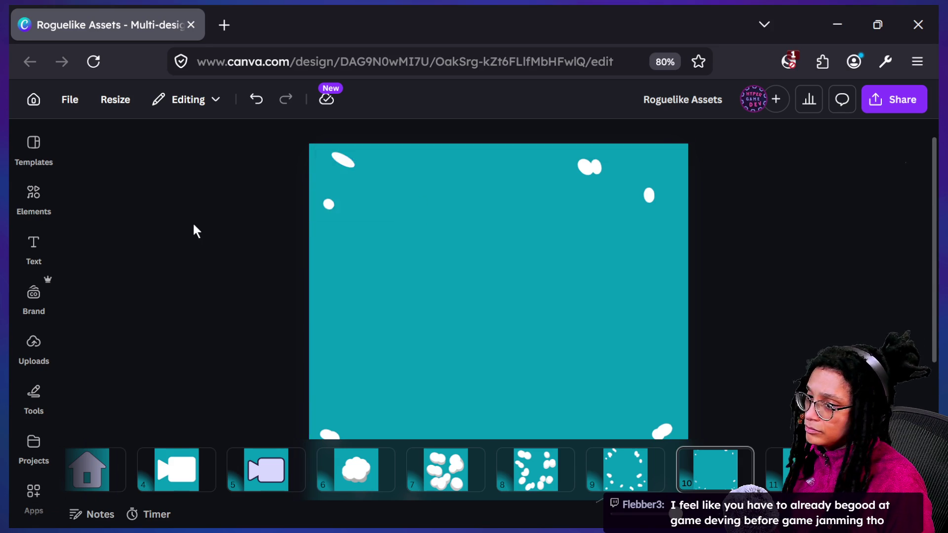
# - Zoom out, review the frames through page 9, then show Task View
pyautogui.hotkey('ctrl', '-')
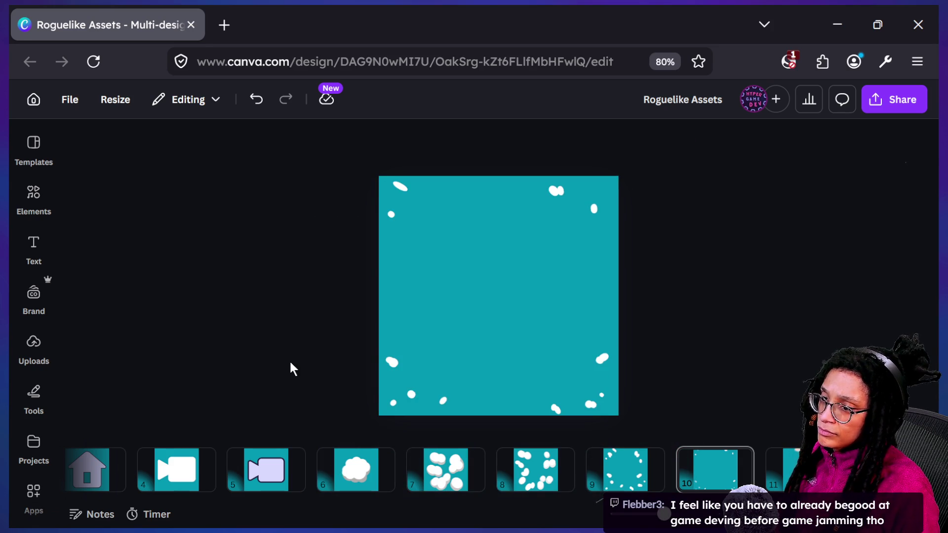
pyautogui.hotkey('ctrl', '-')
pyautogui.press('Left')
pyautogui.press('Left')
pyautogui.press('Left')
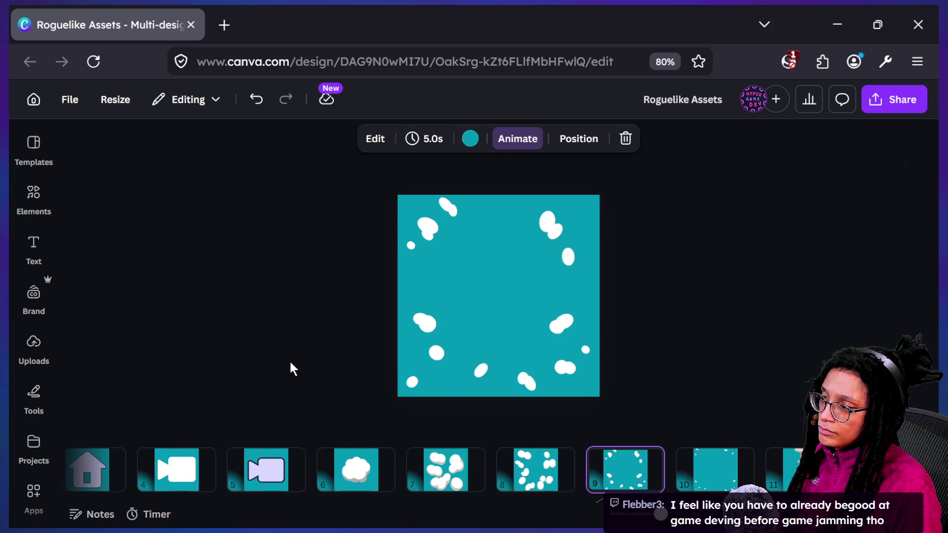
pyautogui.press('Right')
pyautogui.press('Right')
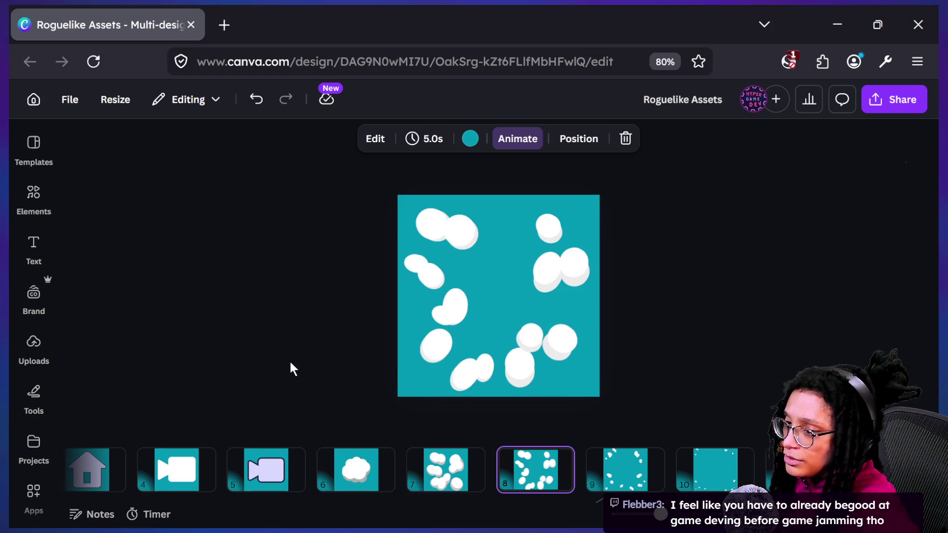
pyautogui.press('Right')
pyautogui.press('Left')
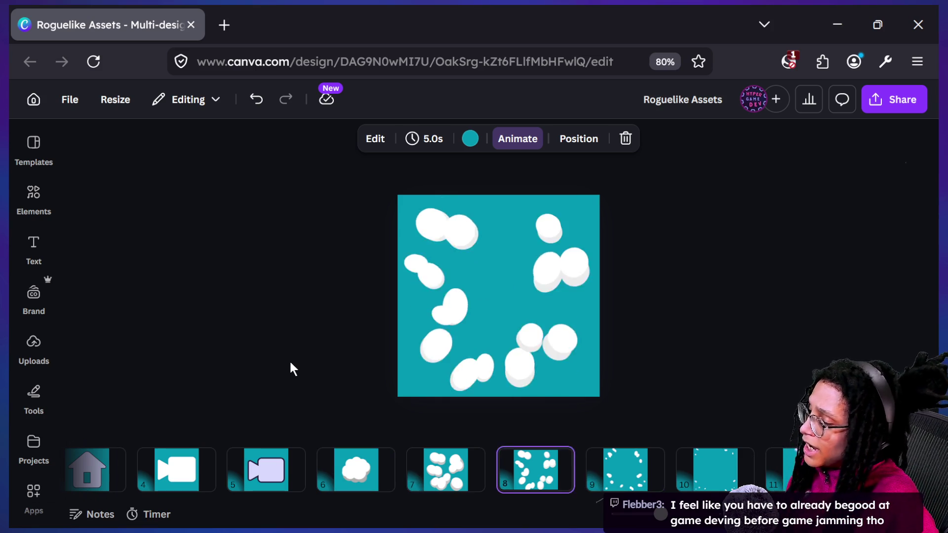
pyautogui.press('Right')
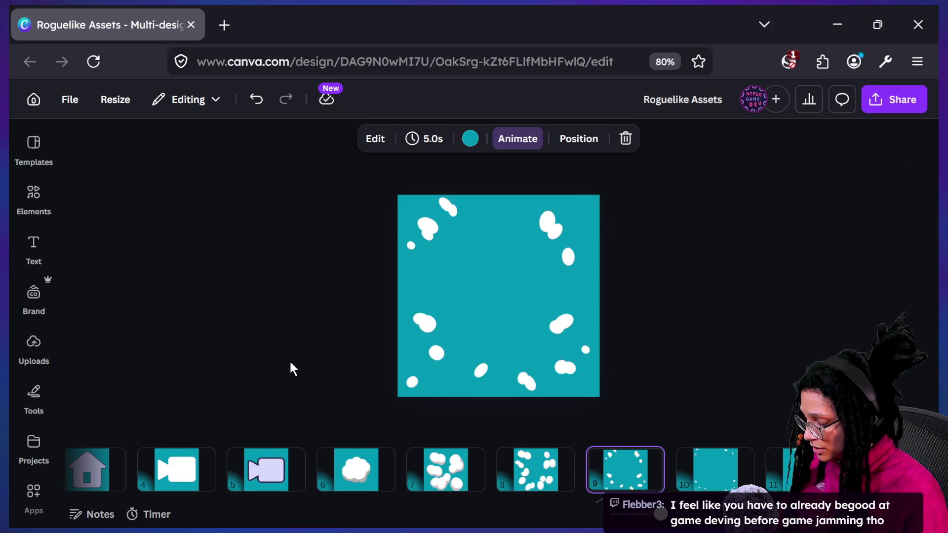
pyautogui.press('super+Tab')
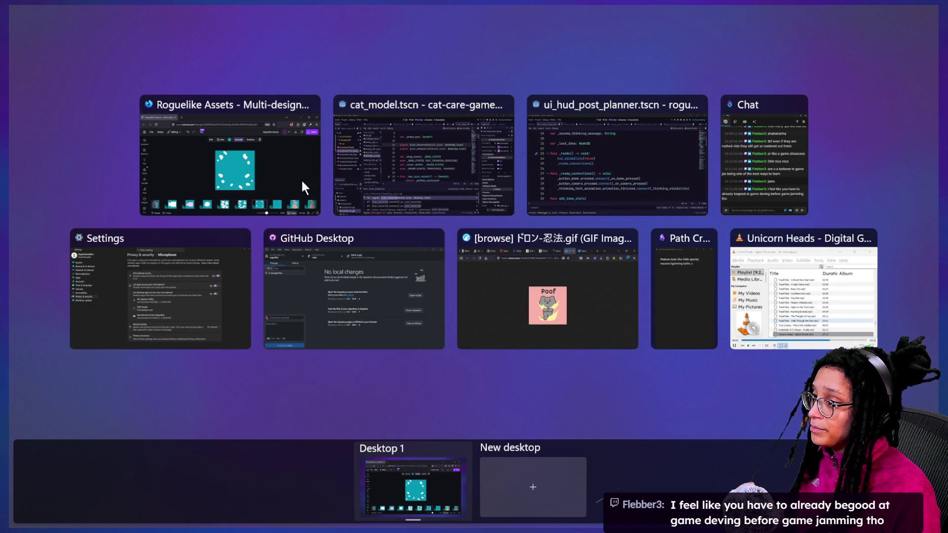
# - Bring the browser forward on itch.io's Game Jams tab and select the address bar
pyautogui.click(493, 263)
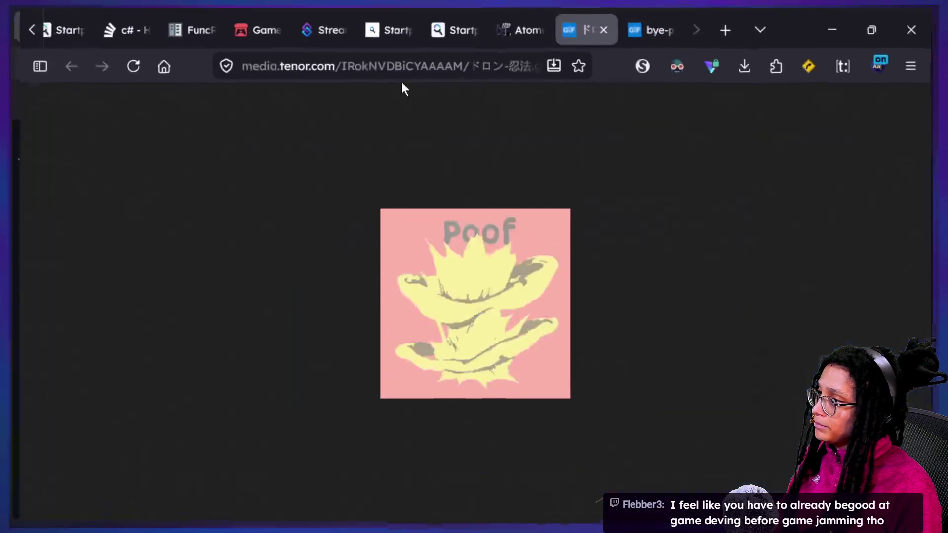
pyautogui.click(250, 28)
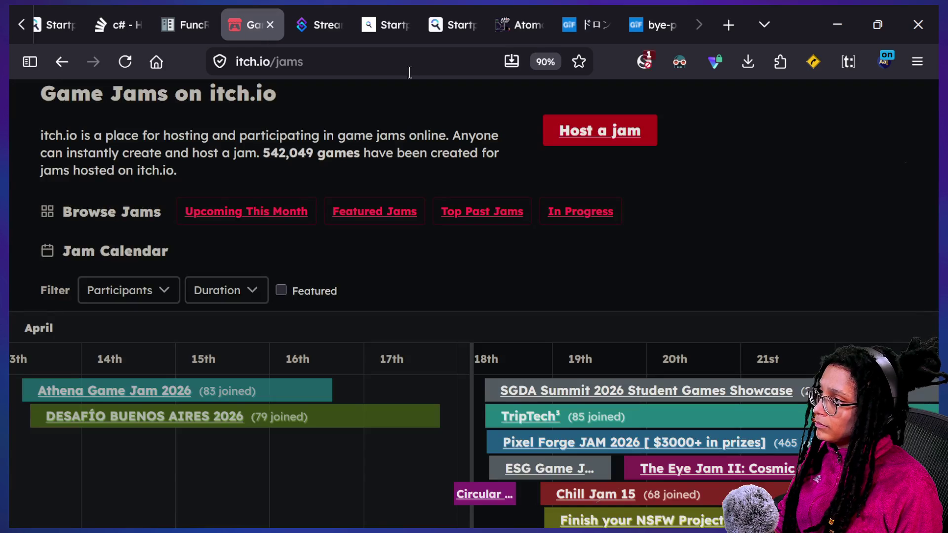
pyautogui.click(353, 65)
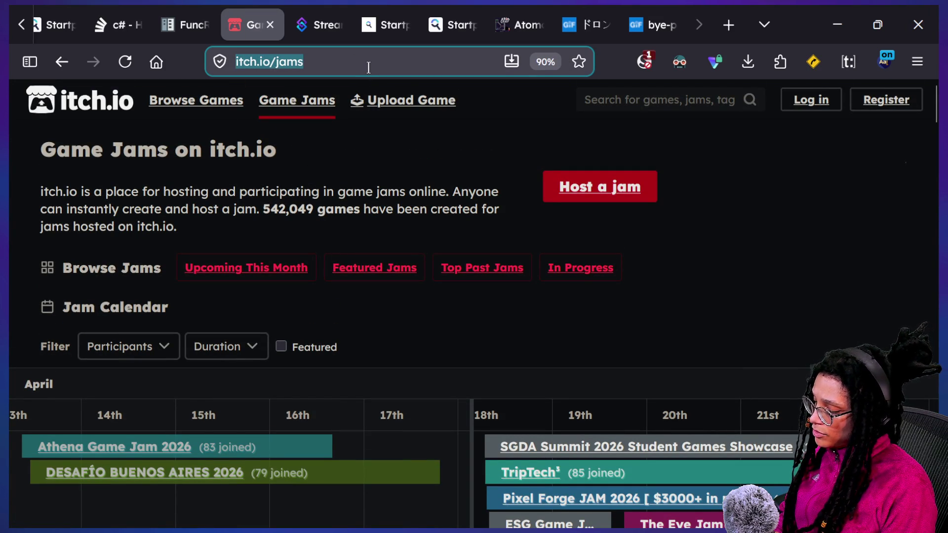
# - Search Startpage for 'hyper 1 hour jam'
pyautogui.write('g')
pyautogui.press('BackSpace')
pyautogui.press('BackSpace')
pyautogui.write('jams hosted by itch')
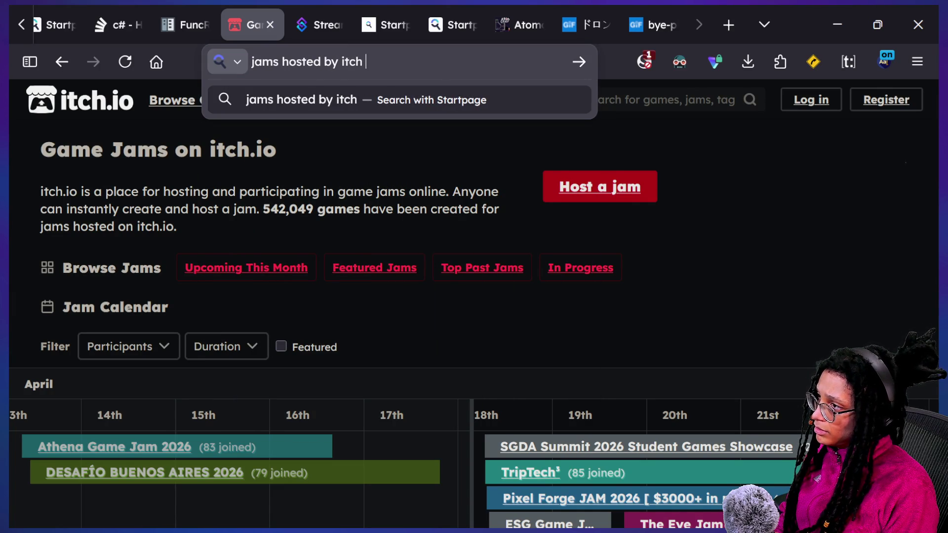
pyautogui.write('ga')
pyautogui.press('BackSpace')
pyautogui.press('BackSpace')
pyautogui.write('hper')
pyautogui.press('BackSpace')
pyautogui.press('BackSpace')
pyautogui.press('BackSpace')
pyautogui.write('yper 1 hour jam')
pyautogui.press('Return')
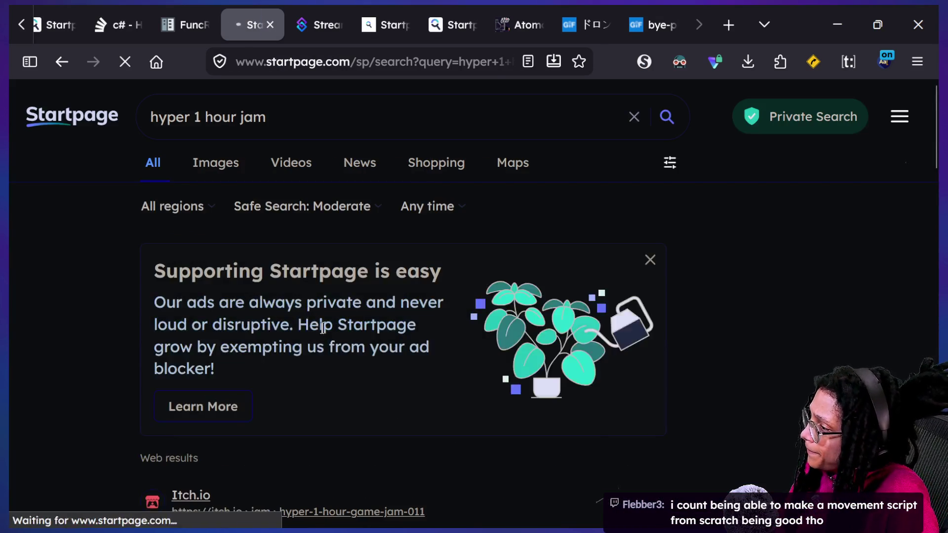
# - Open the 'I Did a Hyper 1 HOUR Game Jam' post in a new tab and return to the results
pyautogui.scroll(-8, 395, 423)
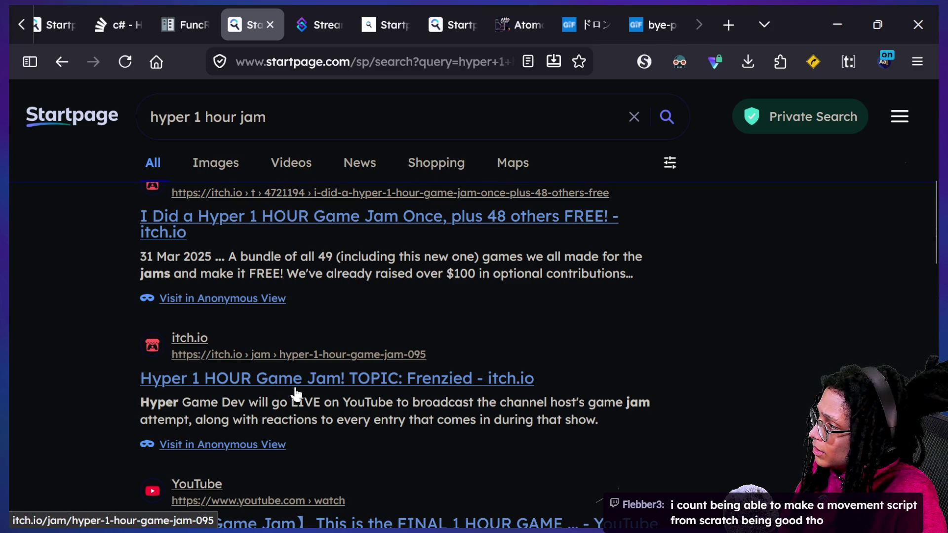
pyautogui.click(311, 241)
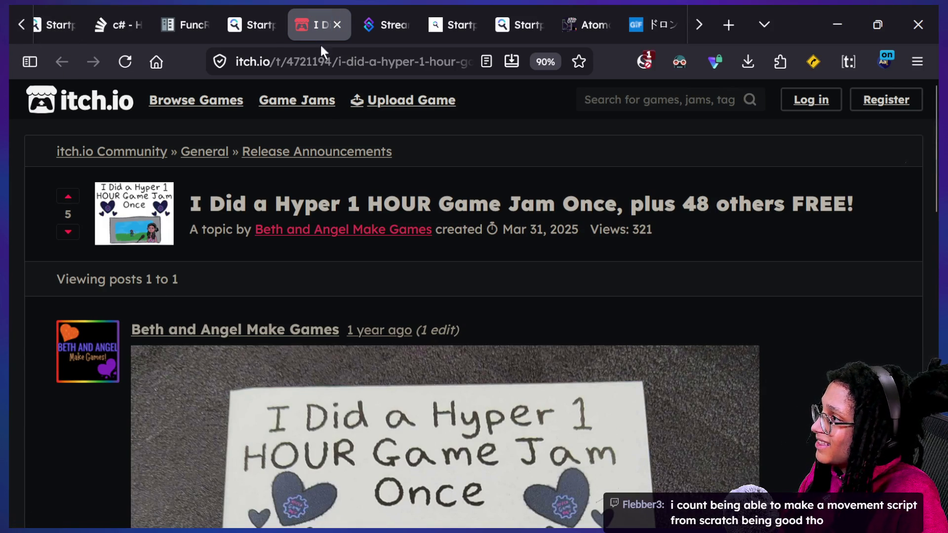
pyautogui.click(270, 27)
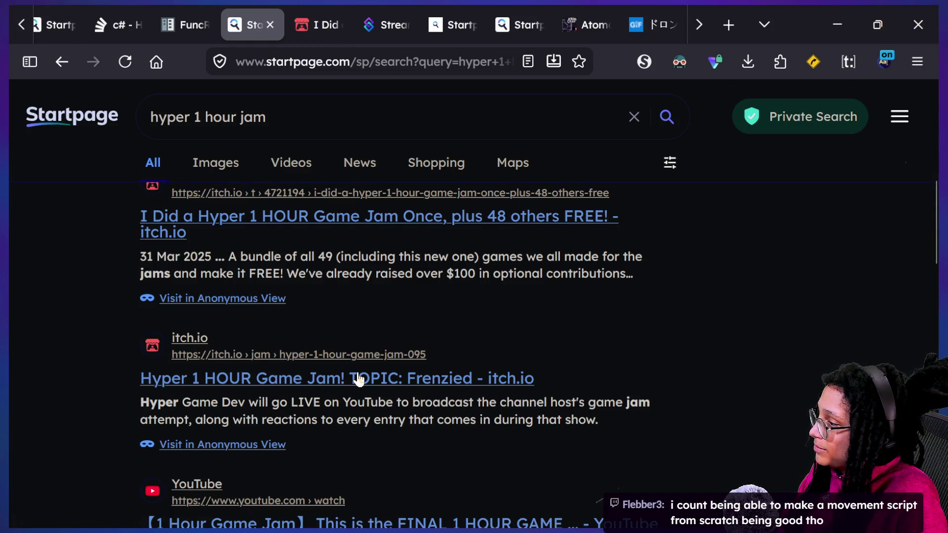
# - Open the Hyper 1 HOUR Game Jam TOPIC: Frenzied page, then its list of past HyperGameDev jams
pyautogui.click(358, 379)
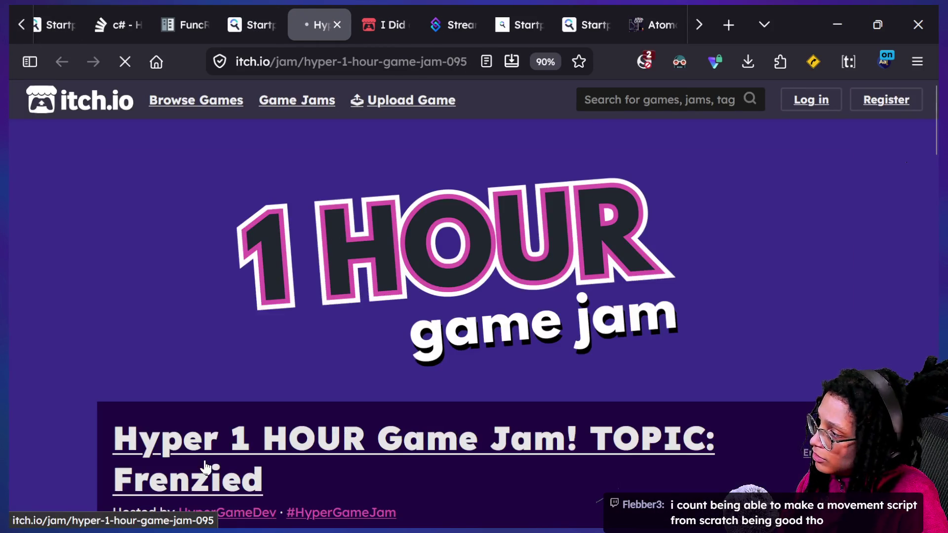
pyautogui.scroll(-15, 205, 462)
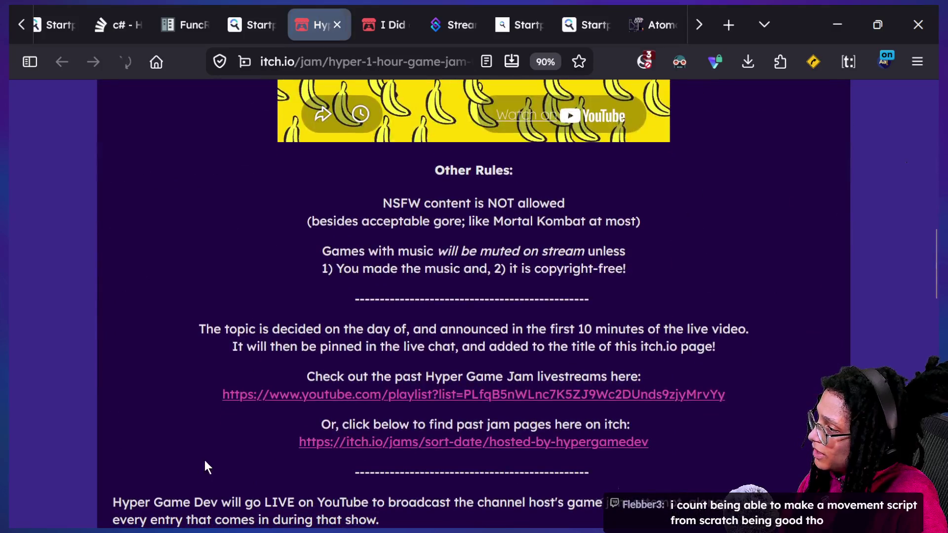
pyautogui.scroll(-5, 376, 383)
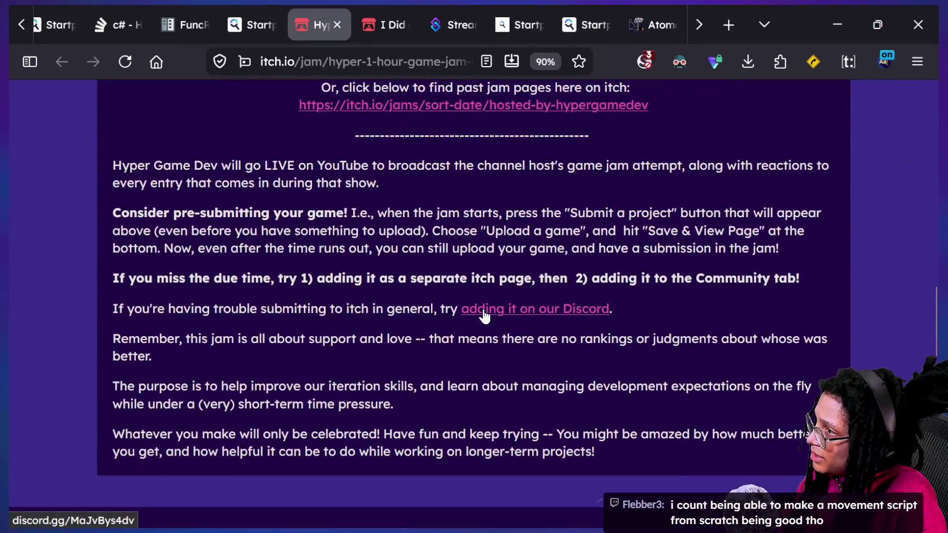
pyautogui.scroll(2, 484, 309)
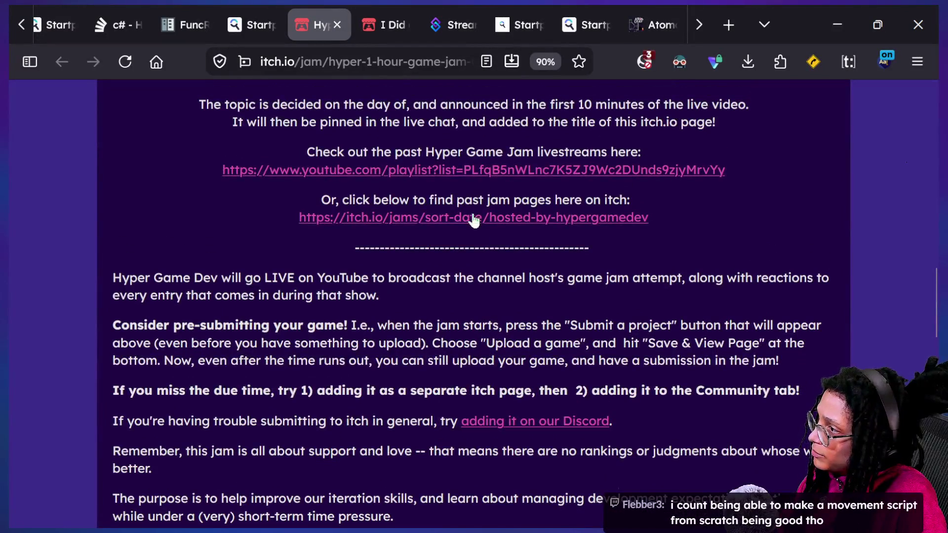
pyautogui.click(461, 174)
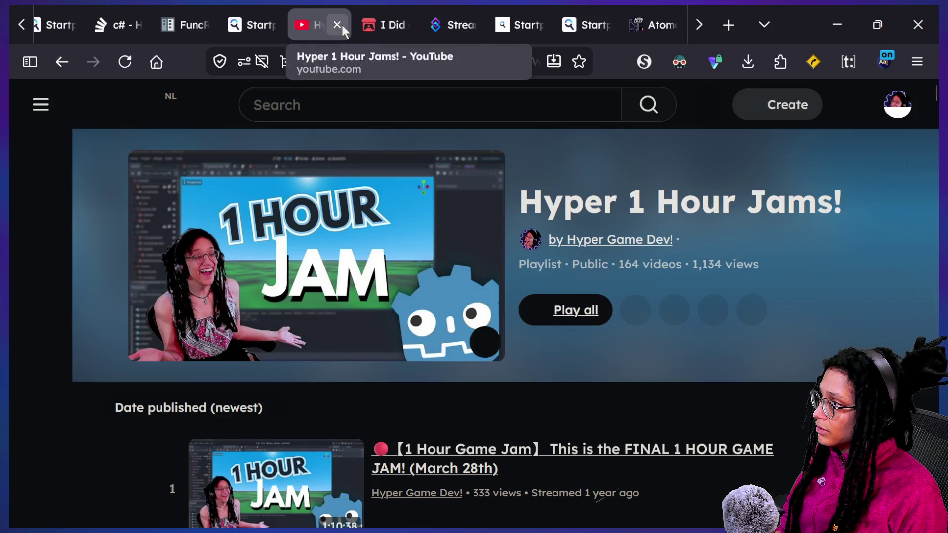
pyautogui.click(63, 61)
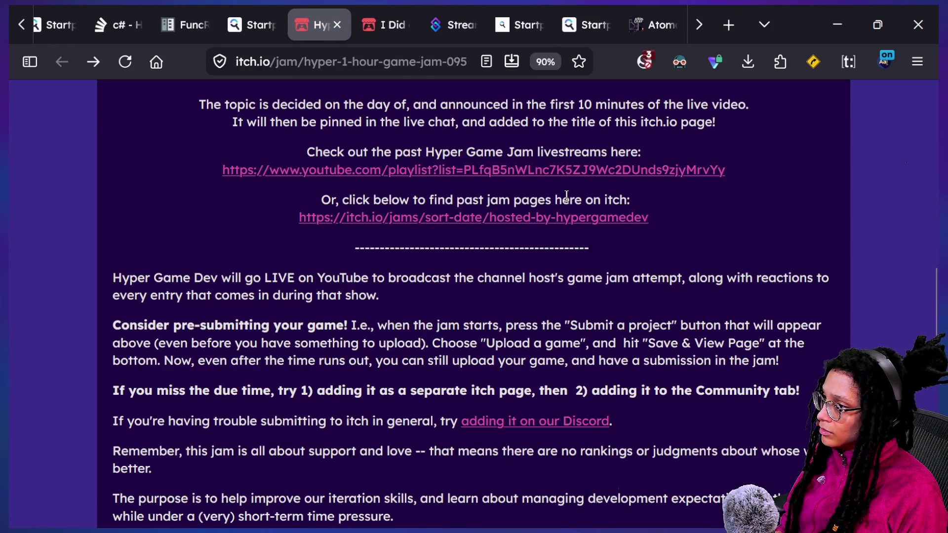
pyautogui.click(568, 217)
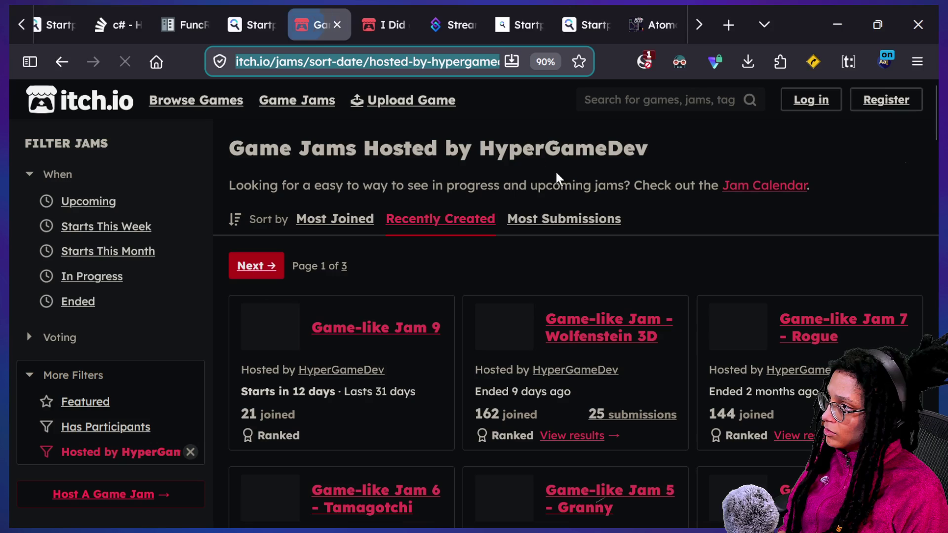
# - Paste the jam list link into the stream chat and send it
pyautogui.press('super+Tab')
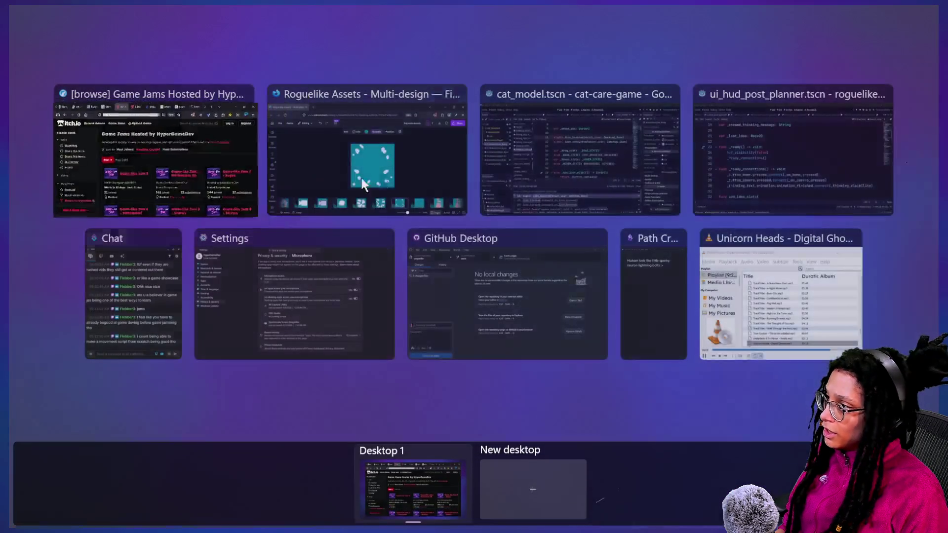
pyautogui.click(141, 296)
pyautogui.click(268, 449)
pyautogui.write('https://itch.io/jams/sort-date/hosted-by-hypergamedev')
pyautogui.press('Return')
pyautogui.press('super+Tab')
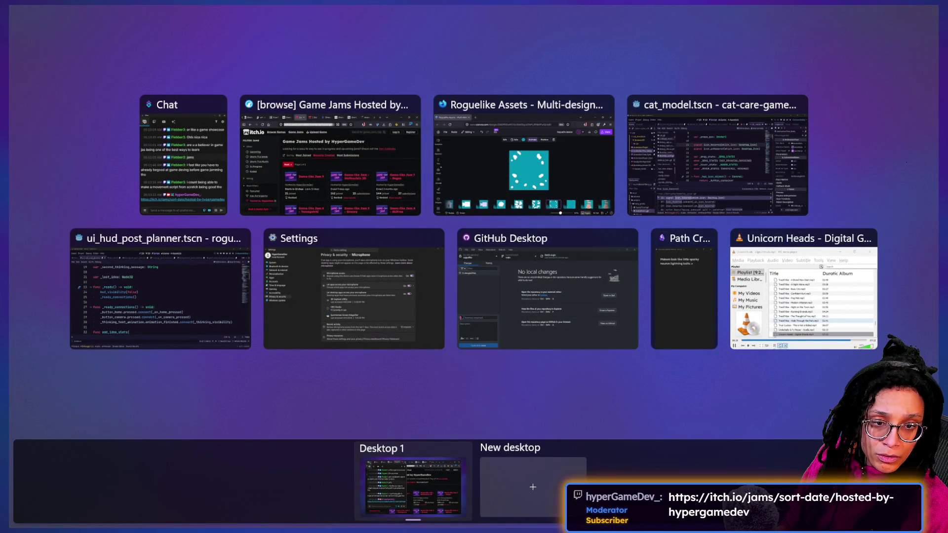
# - Bring the HyperGameDev jam list forward and open the 'TOPIC: Cooking' jam page
pyautogui.press('Escape')
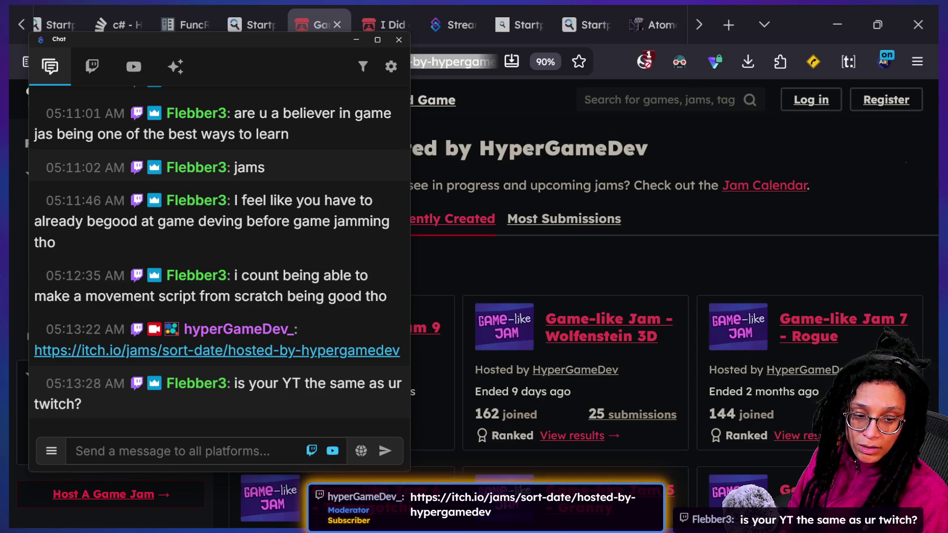
pyautogui.click(804, 232)
pyautogui.scroll(-15, 804, 240)
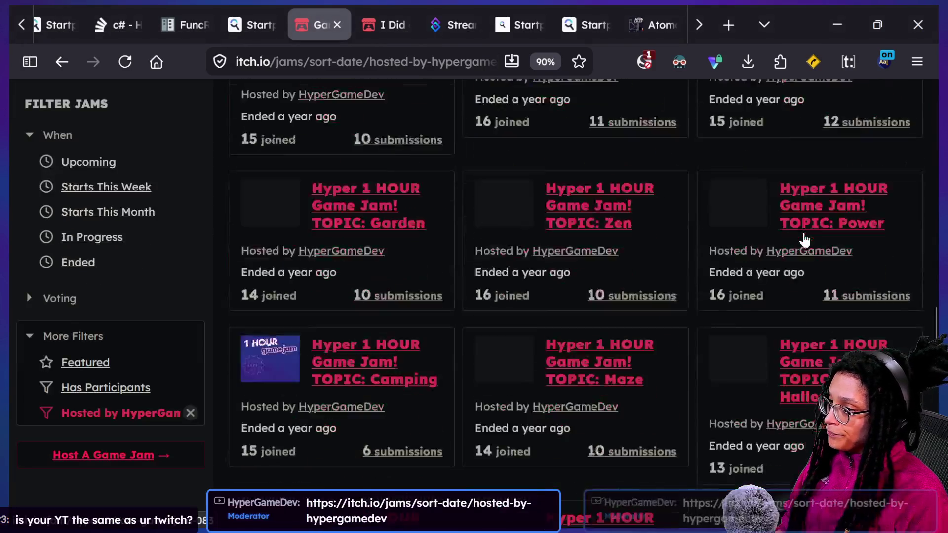
pyautogui.scroll(5, 636, 390)
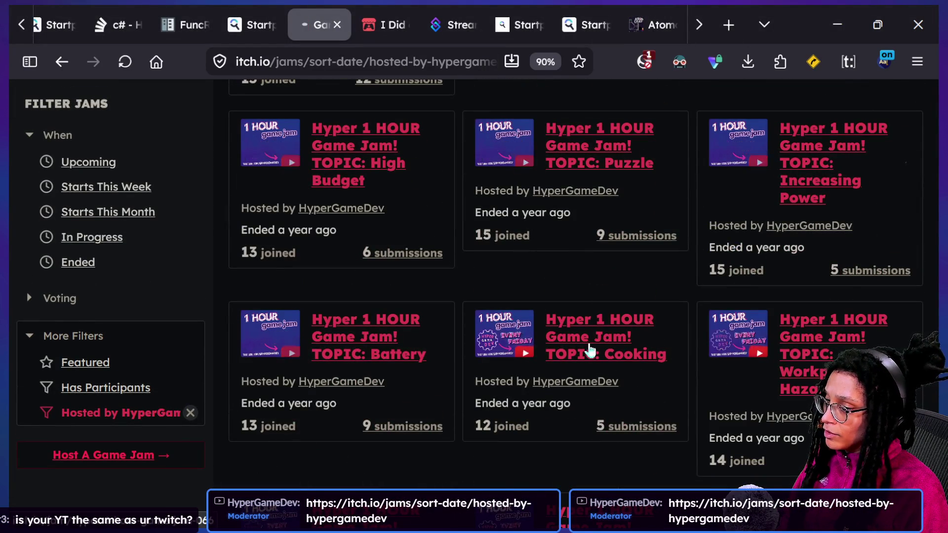
pyautogui.click(590, 350)
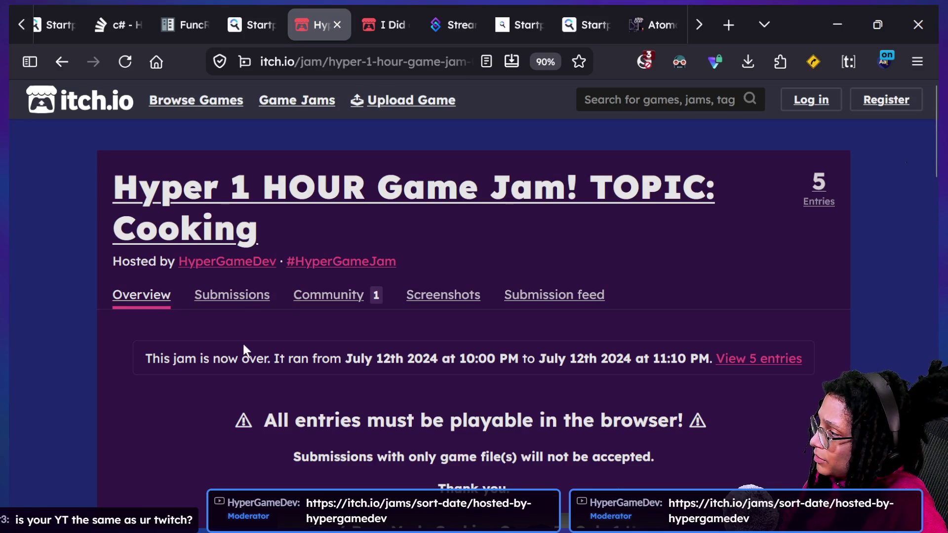
# - In the Cooking jam submissions, open Hotdog Dash in a new tab, then the 12 Jul 2024 Cooking game page
pyautogui.click(240, 296)
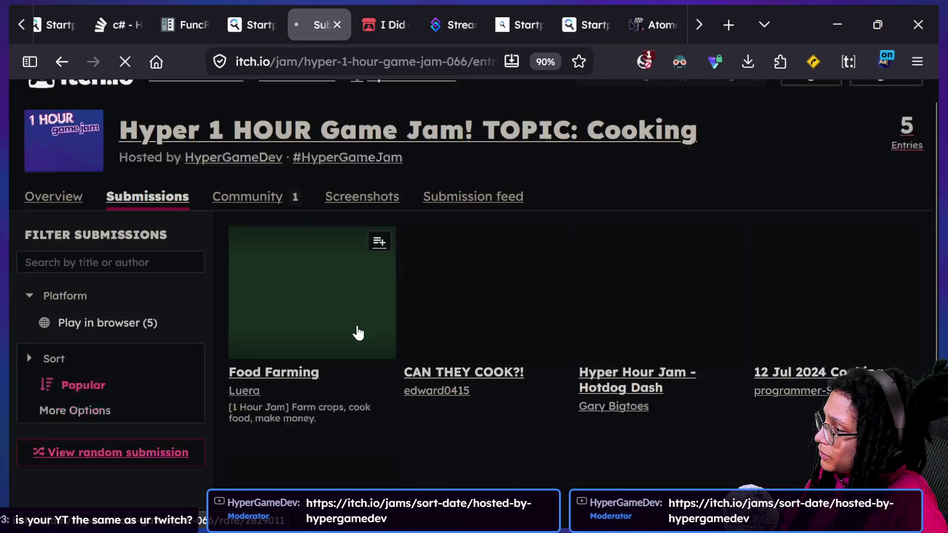
pyautogui.scroll(-2, 543, 338)
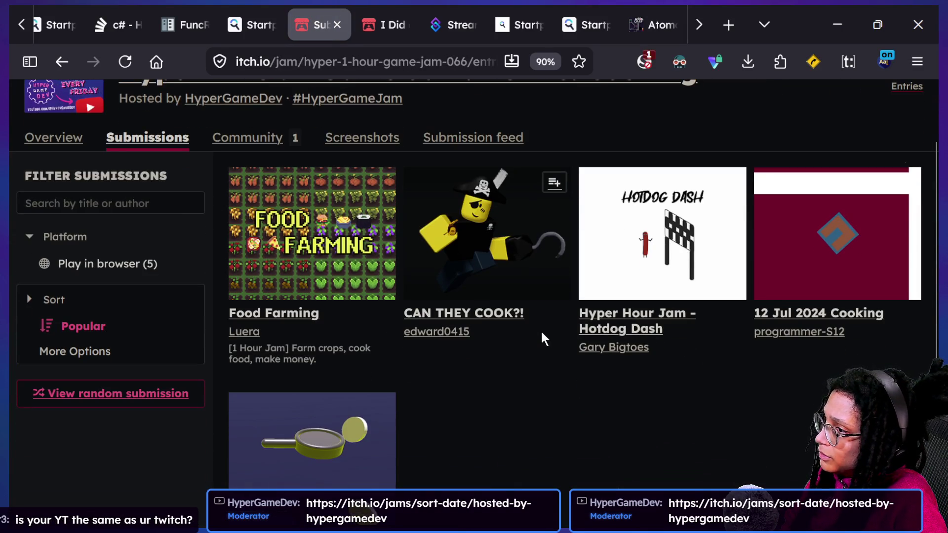
pyautogui.click(629, 282)
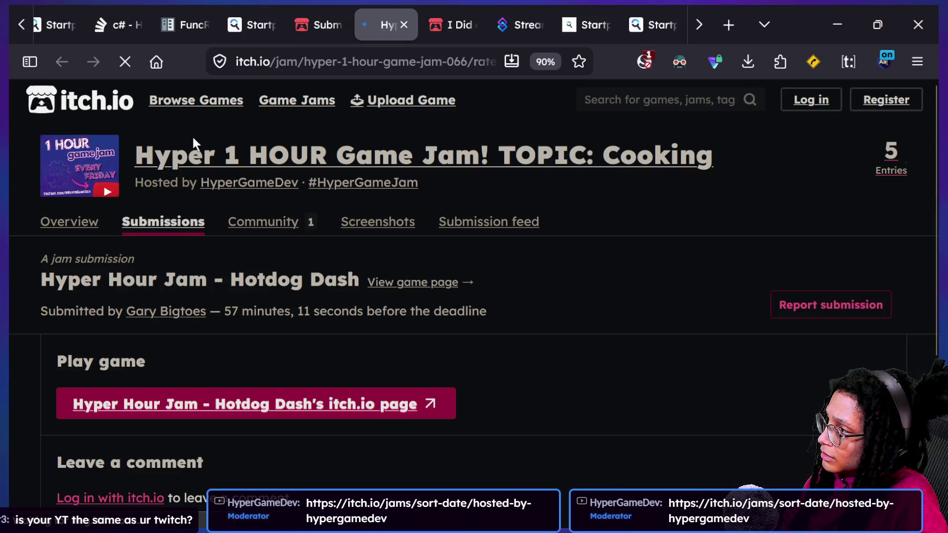
pyautogui.click(317, 34)
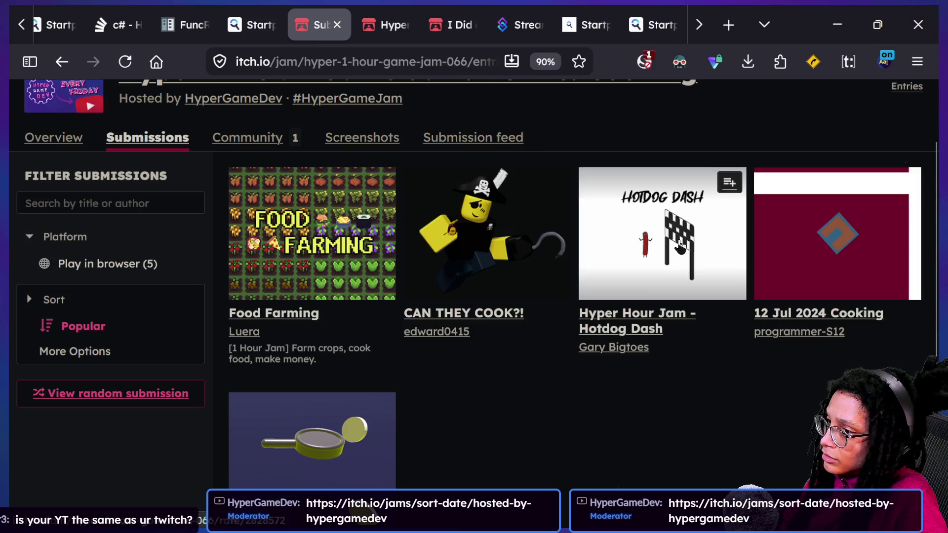
pyautogui.scroll(-2, 642, 247)
pyautogui.click(704, 240)
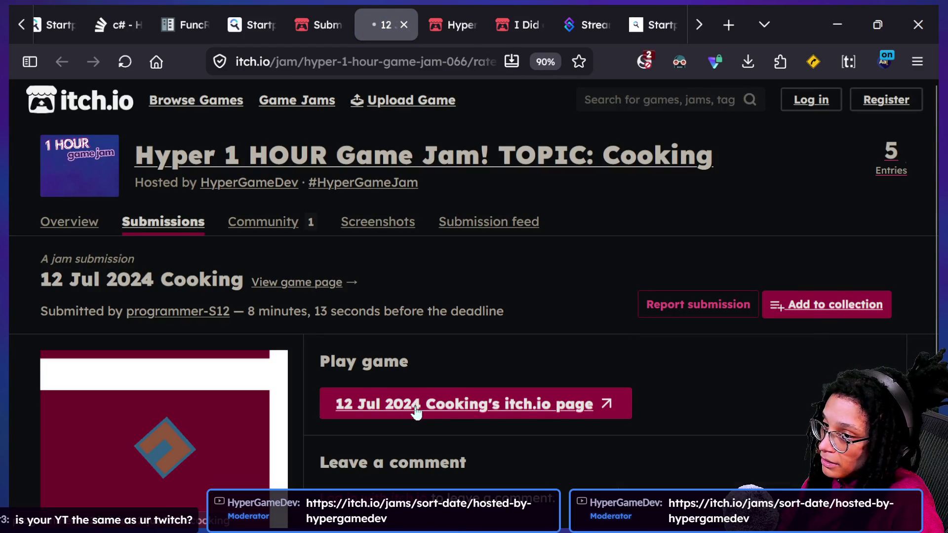
pyautogui.click(435, 402)
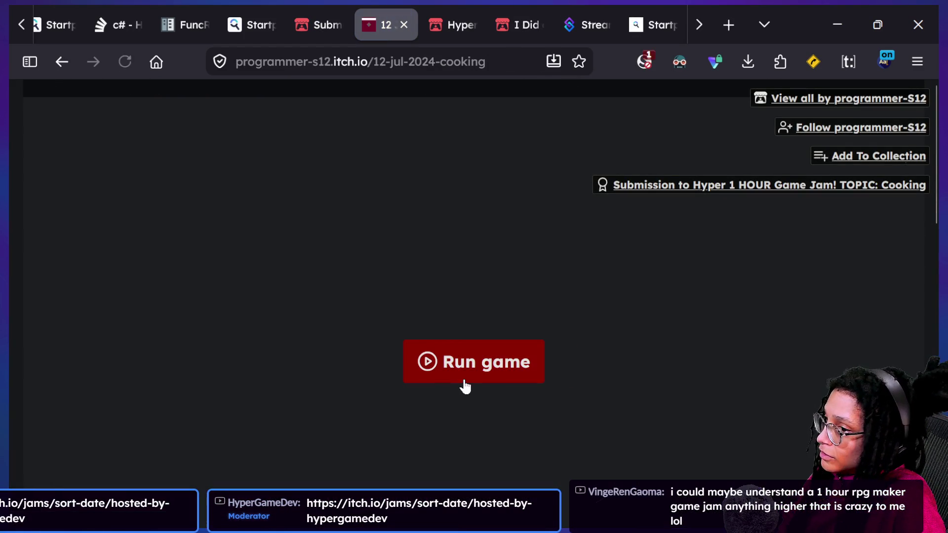
# - Run the 12 Jul 2024 Cooking game, zoom the page to 80%, and copy its address
pyautogui.click(464, 376)
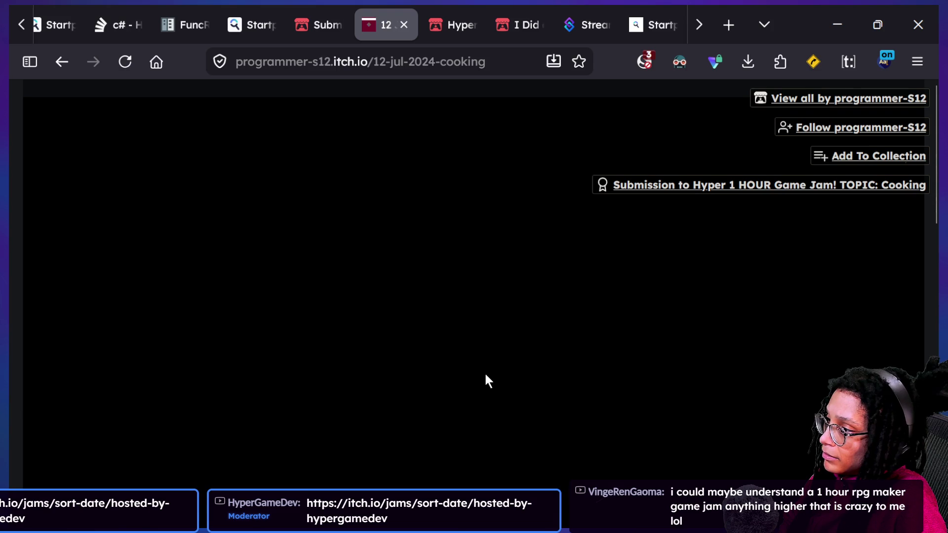
pyautogui.scroll(-2, 711, 378)
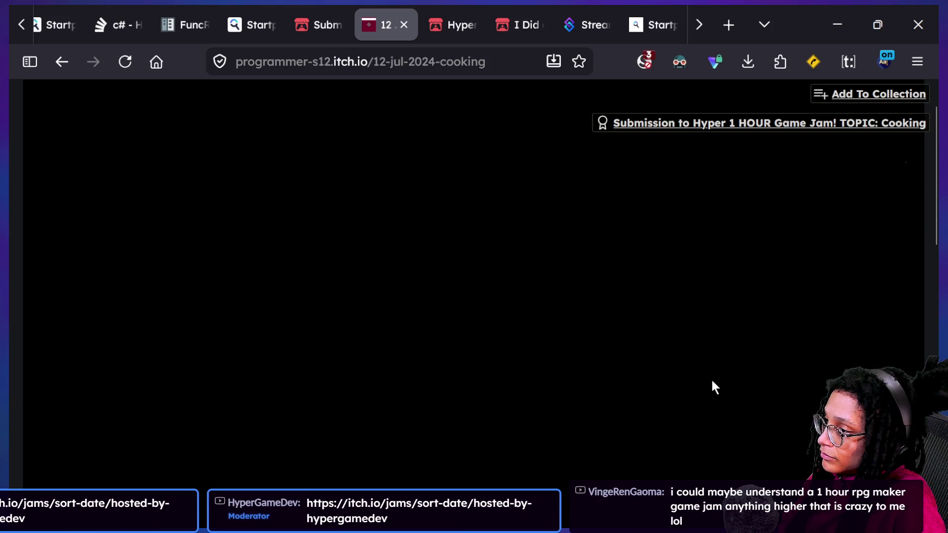
pyautogui.hotkey('ctrl', '-')
pyautogui.hotkey('ctrl', '-')
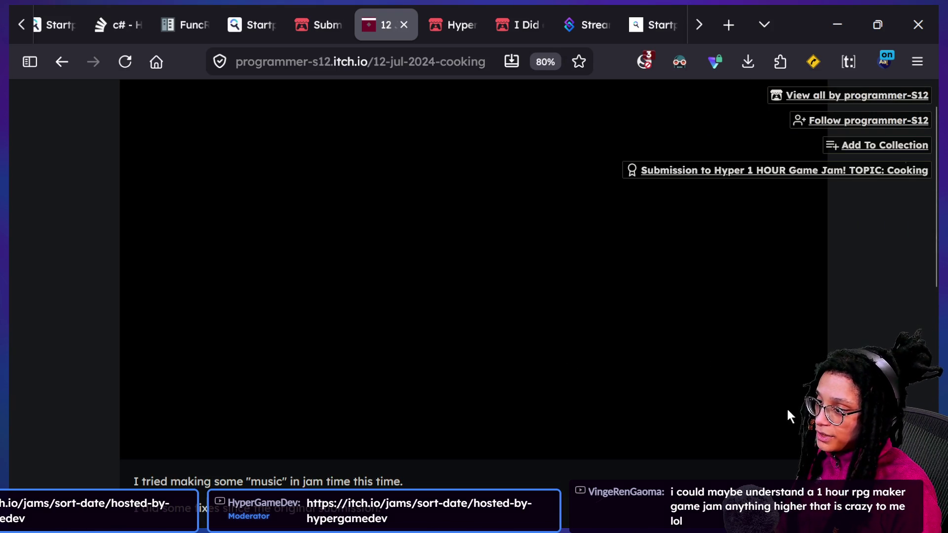
pyautogui.click(645, 61)
pyautogui.hotkey('ctrl', 'l')
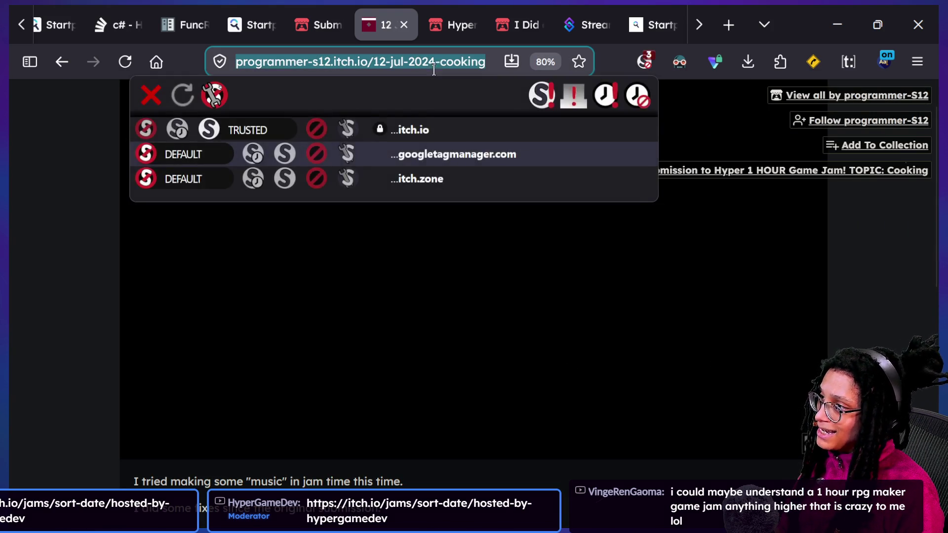
pyautogui.press('super+Tab')
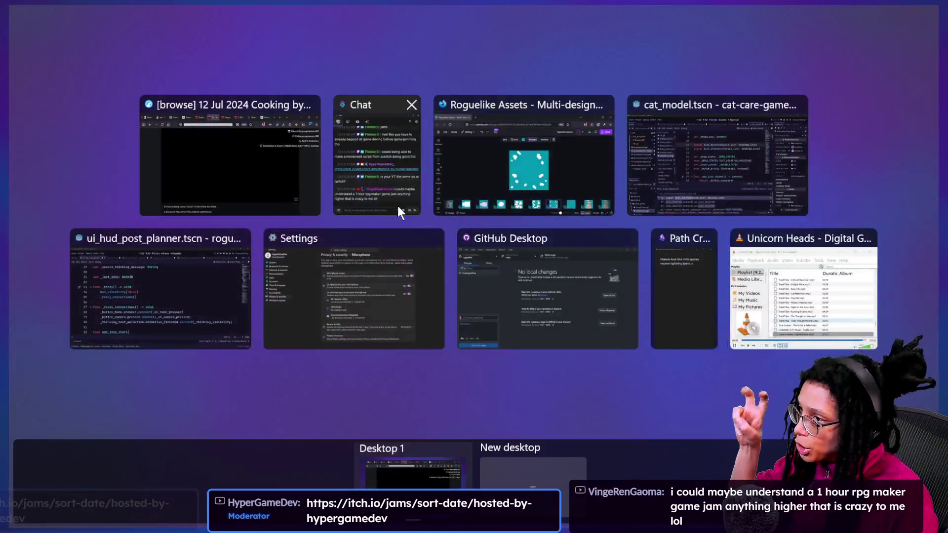
# - In the other browser window, load the Cooking game page and allow scripts on itch.io
pyautogui.click(446, 191)
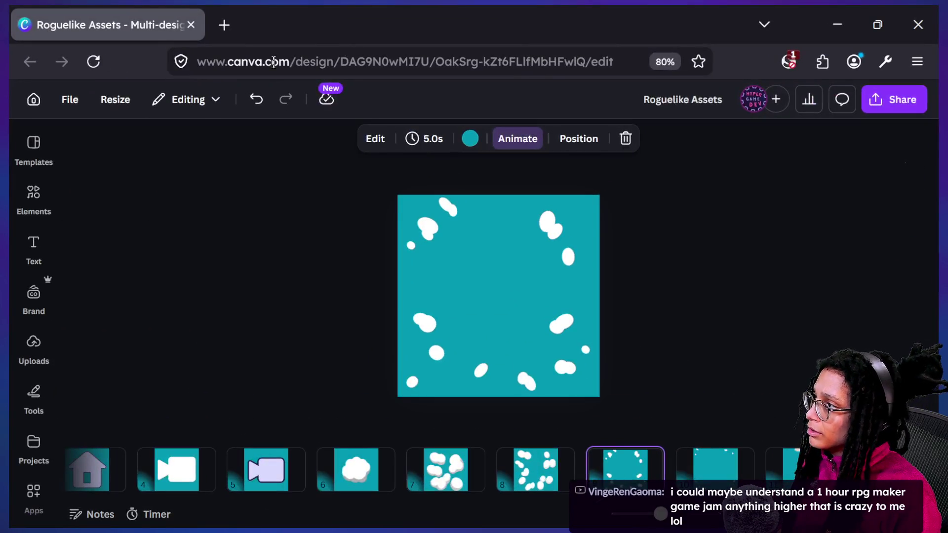
pyautogui.click(222, 30)
pyautogui.write('https://programmer-s12.itch.io/12-jul-2024-cooking')
pyautogui.press('Return')
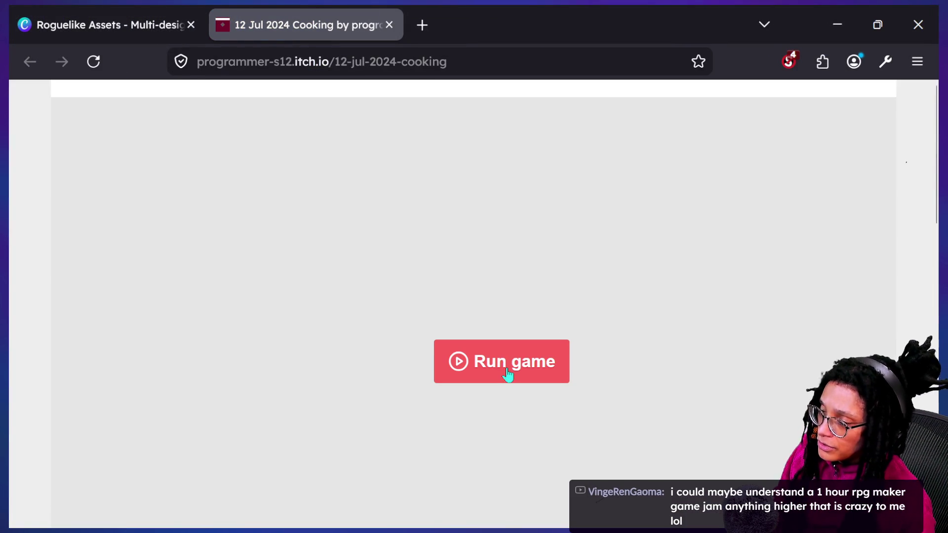
pyautogui.click(796, 88)
pyautogui.click(789, 61)
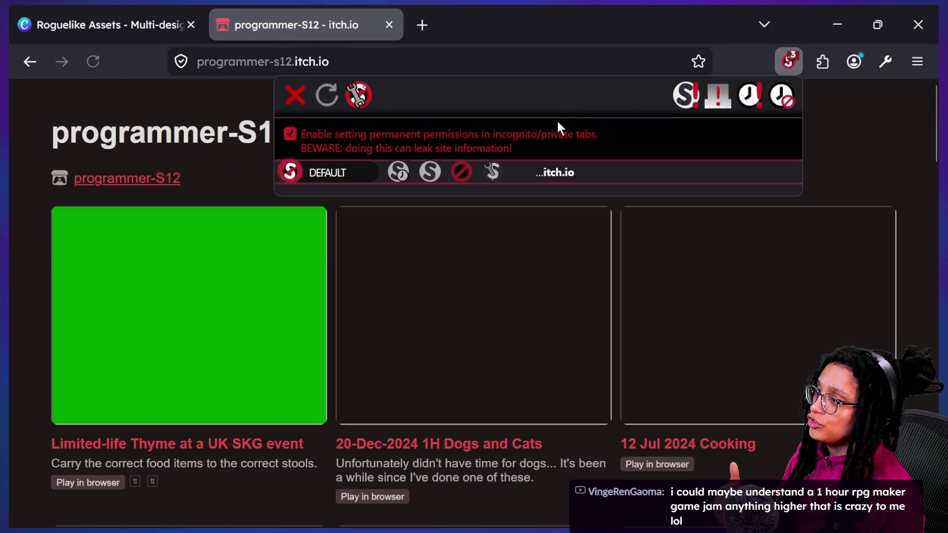
pyautogui.click(714, 105)
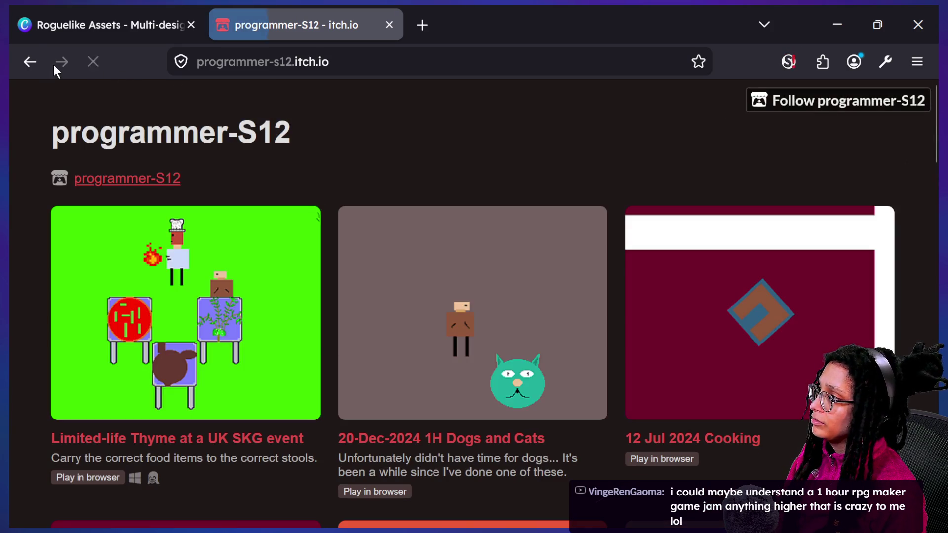
pyautogui.click(30, 63)
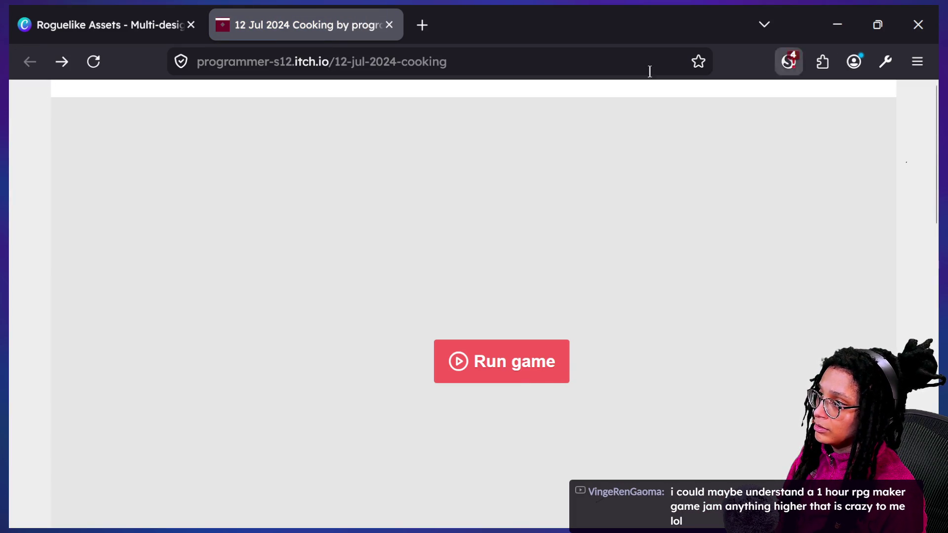
pyautogui.click(410, 57)
# - Back in Firefox, re-enable script restrictions for the Cooking tab and clear the address bar
pyautogui.press('super+Tab')
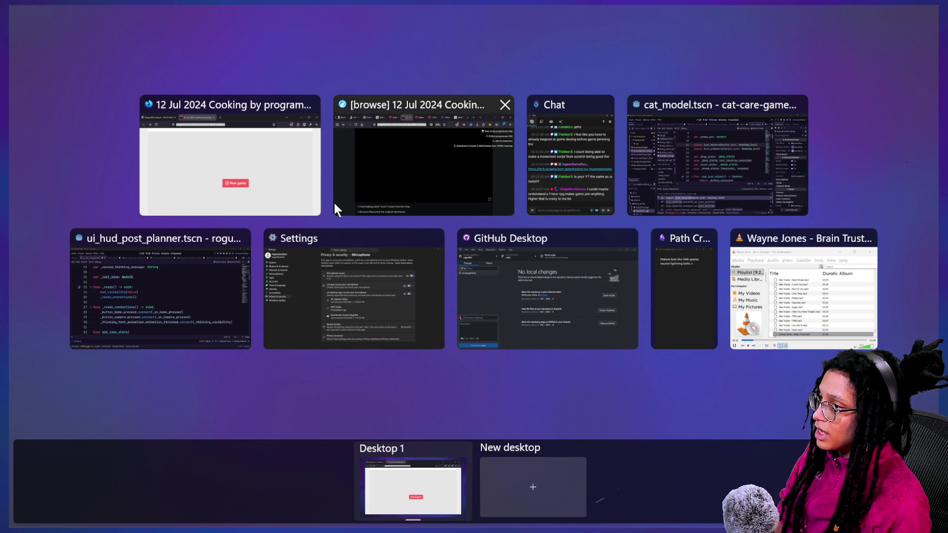
pyautogui.click(309, 189)
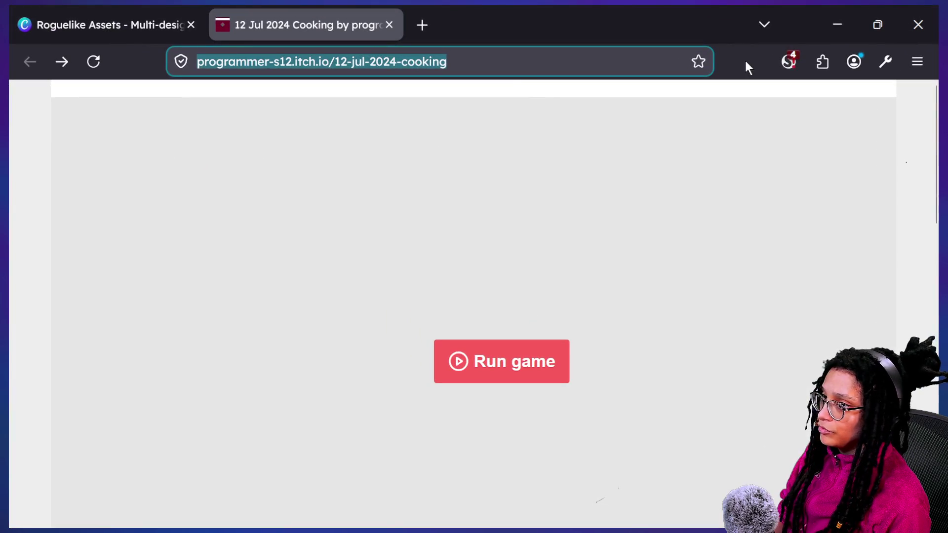
pyautogui.click(789, 61)
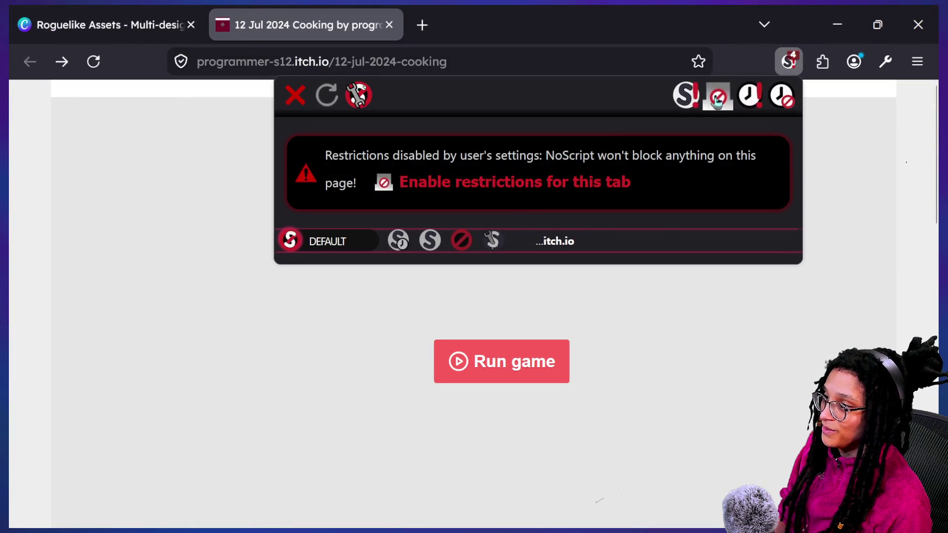
pyautogui.click(717, 100)
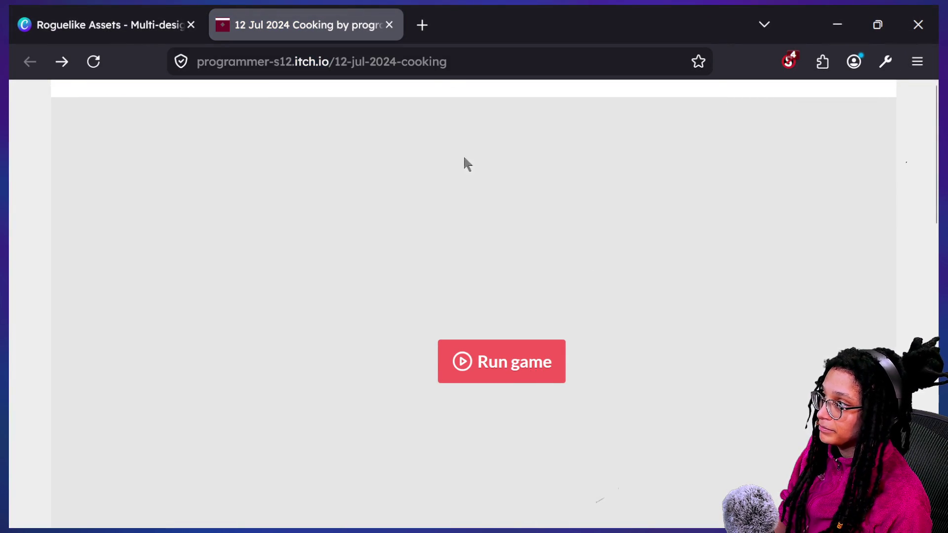
pyautogui.click(449, 61)
pyautogui.press('BackSpace')
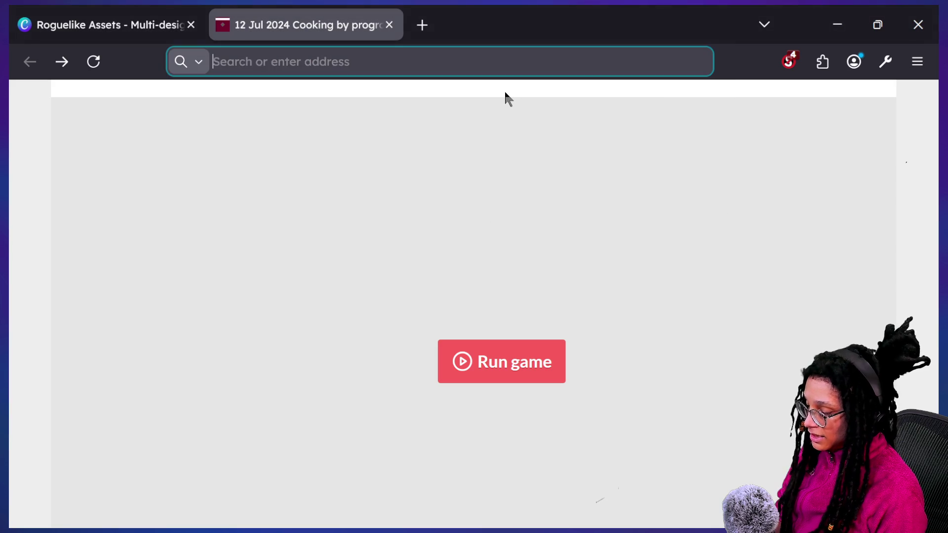
# - Reopen the 12 Jul 2024 Cooking page in a private Incognito window and run the game
pyautogui.write('o')
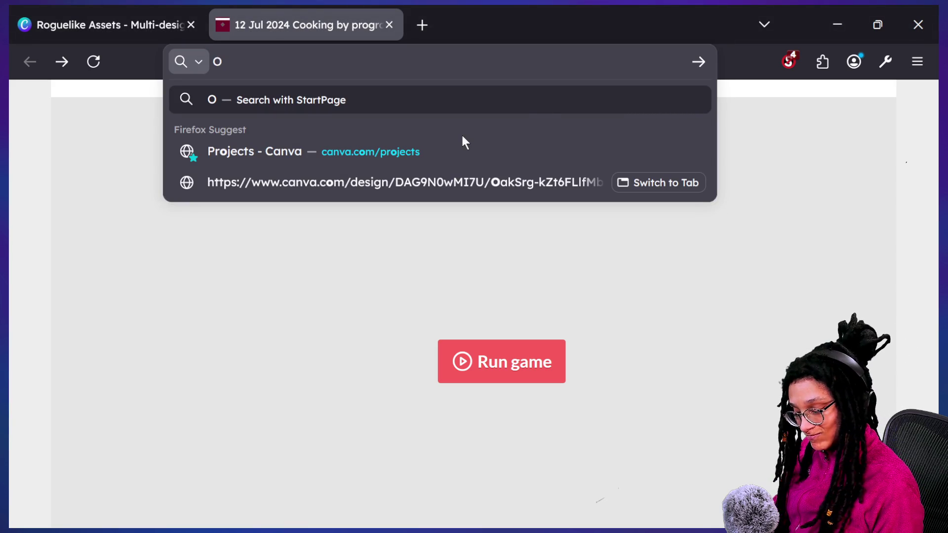
pyautogui.press('Escape')
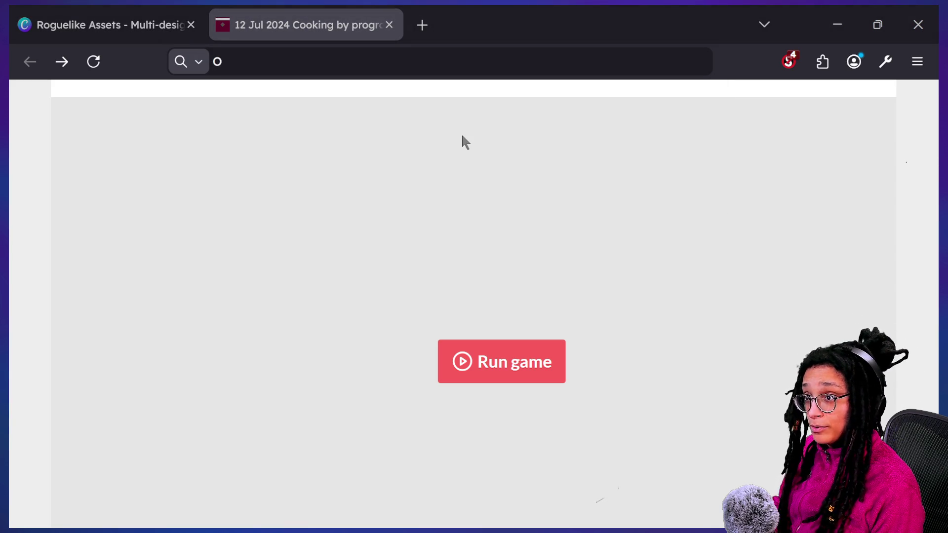
pyautogui.write('https://programmer-s12.itch.io/12-jul-2024-cooking')
pyautogui.press('Return')
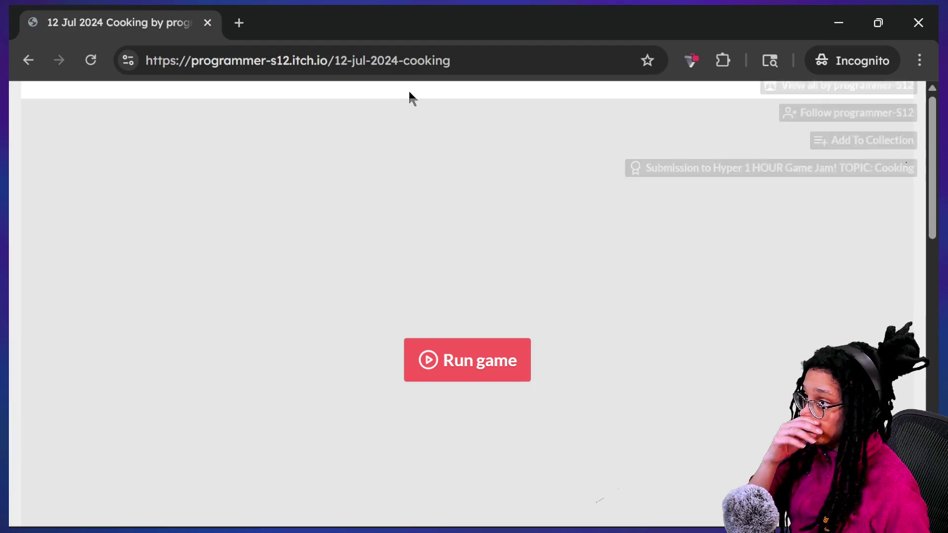
pyautogui.click(462, 371)
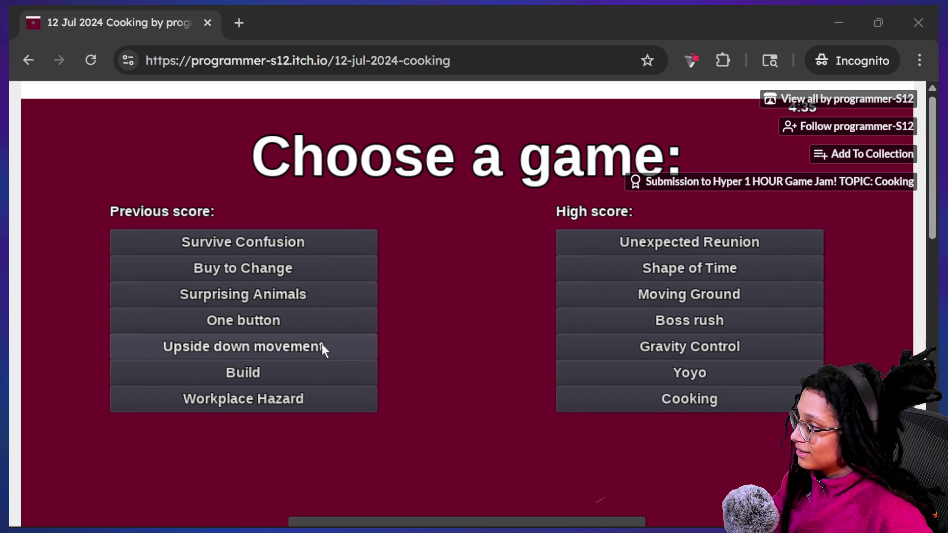
# - Play the One button mini-game with the page zoomed to 80%, then leave the page
pyautogui.click(334, 332)
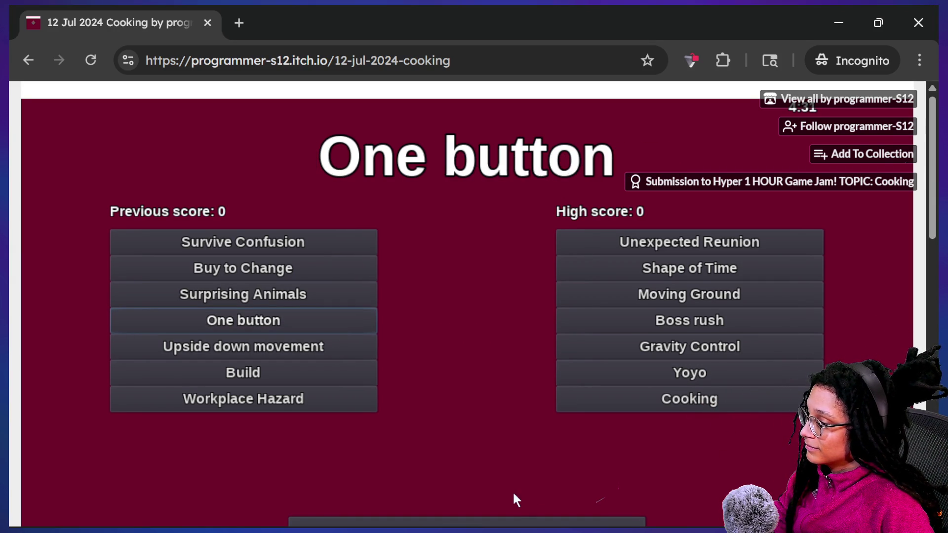
pyautogui.click(516, 521)
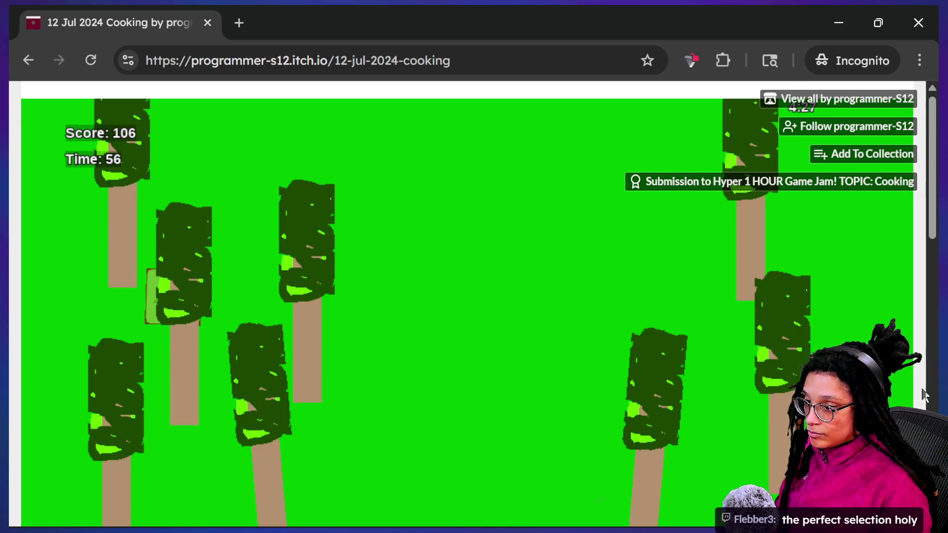
pyautogui.hotkey('ctrl', '-')
pyautogui.hotkey('ctrl', '-')
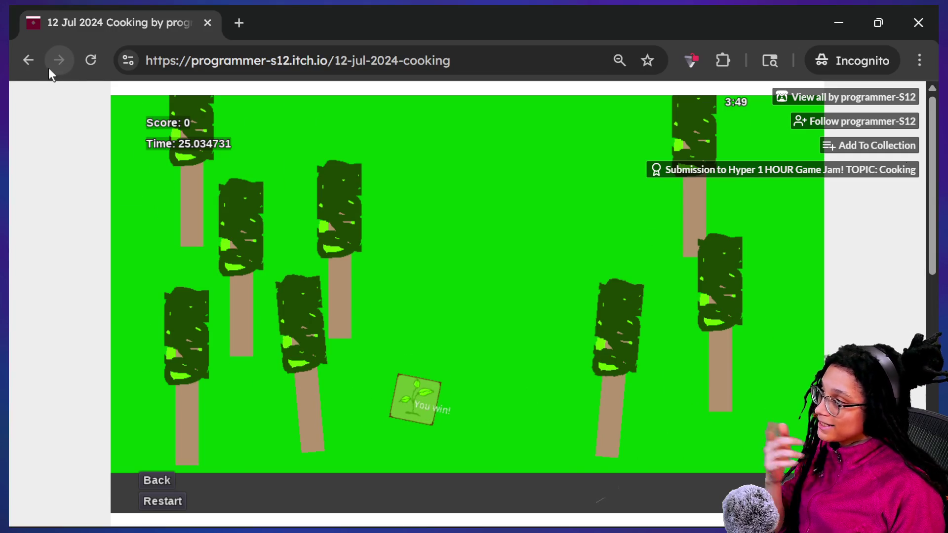
pyautogui.click(33, 63)
# - Reload the Cooking game page, run it, and start the Build mini-game
pyautogui.click(56, 65)
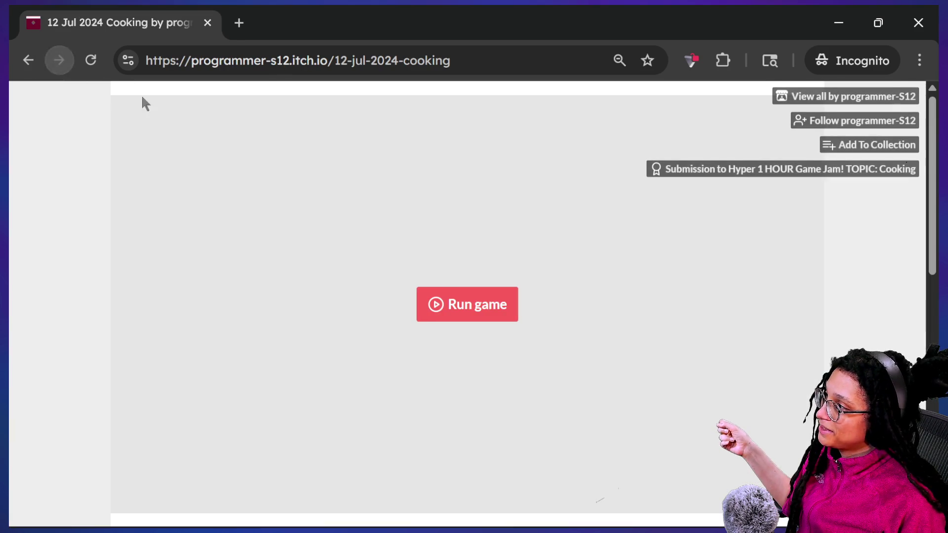
pyautogui.click(516, 305)
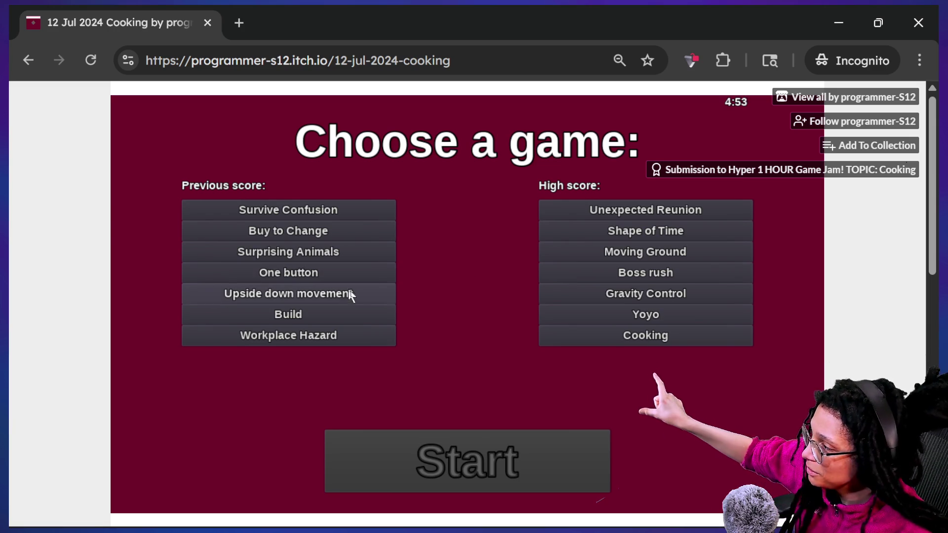
pyautogui.click(338, 314)
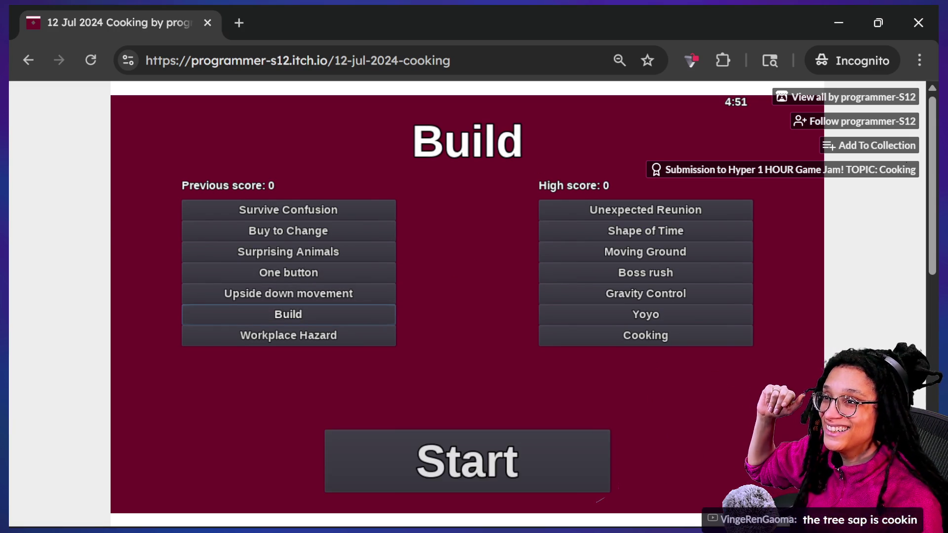
pyautogui.click(526, 461)
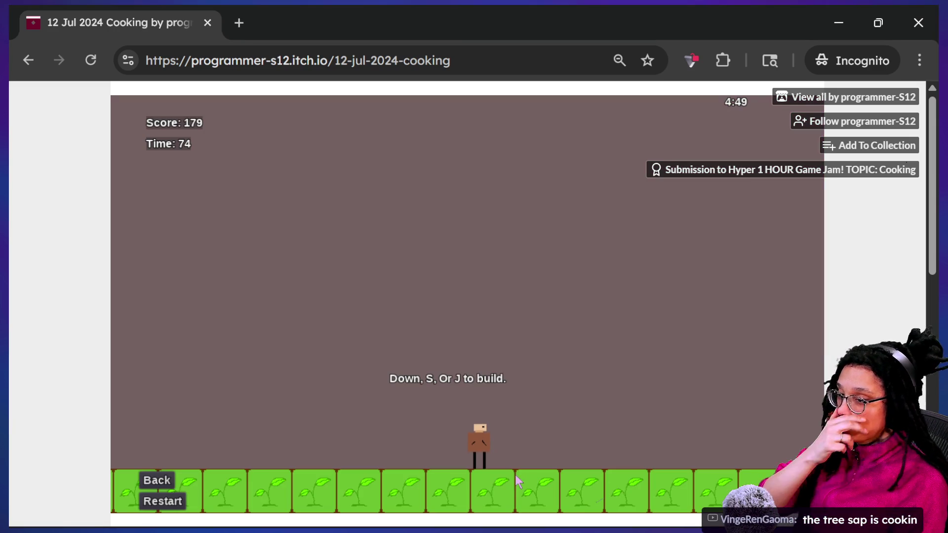
# - Jump and build a stack of plant blocks to climb while trees grow
pyautogui.press('Up')
pyautogui.press('Down')
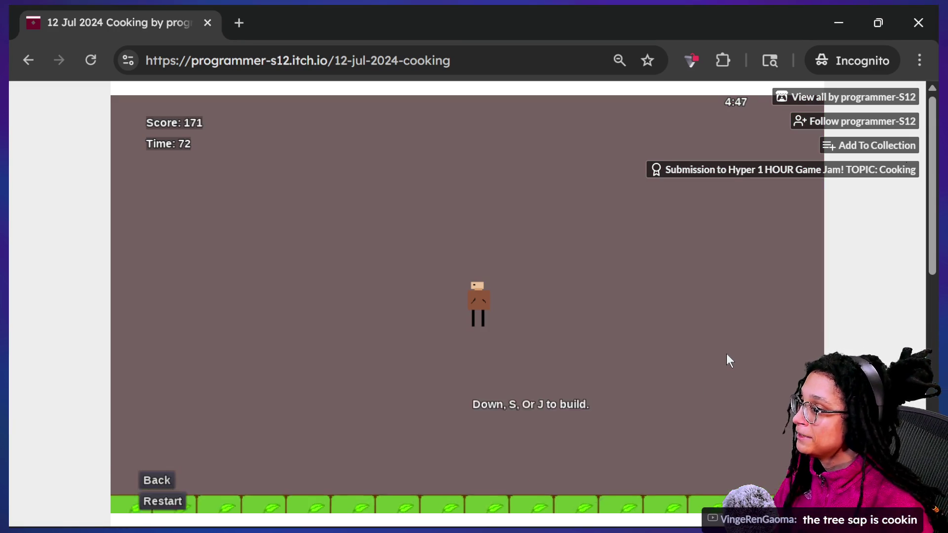
pyautogui.press('Up')
pyautogui.press('Down')
pyautogui.press('Up')
pyautogui.press('Down')
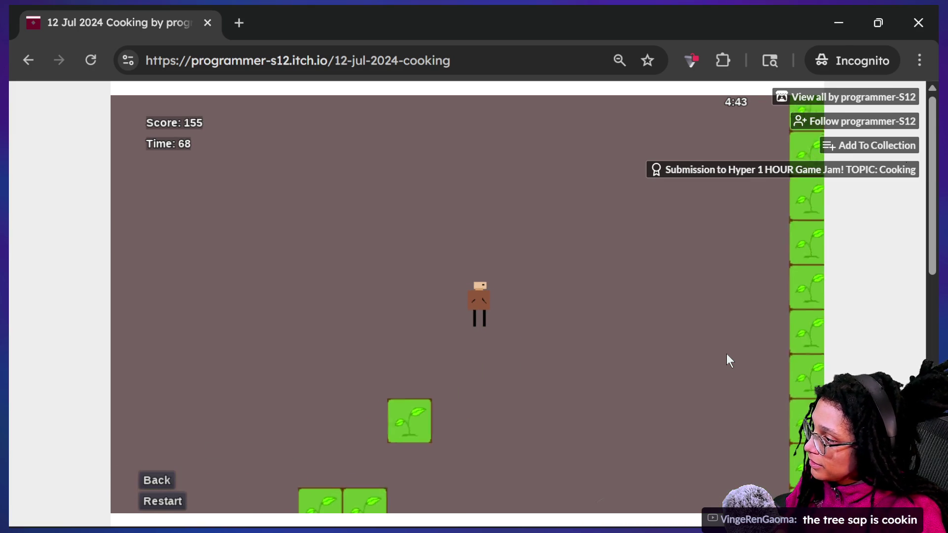
pyautogui.press('Up')
pyautogui.press('Down')
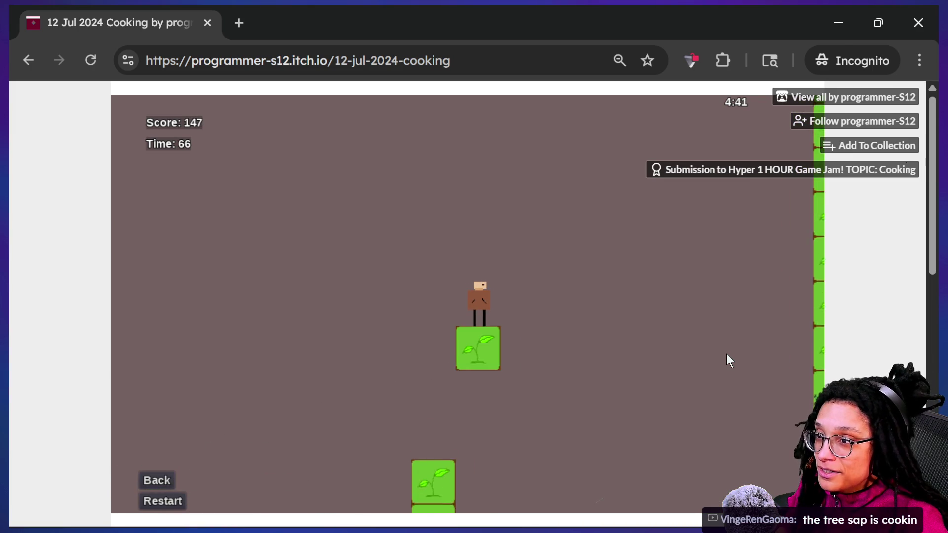
pyautogui.press('Up')
pyautogui.press('Down')
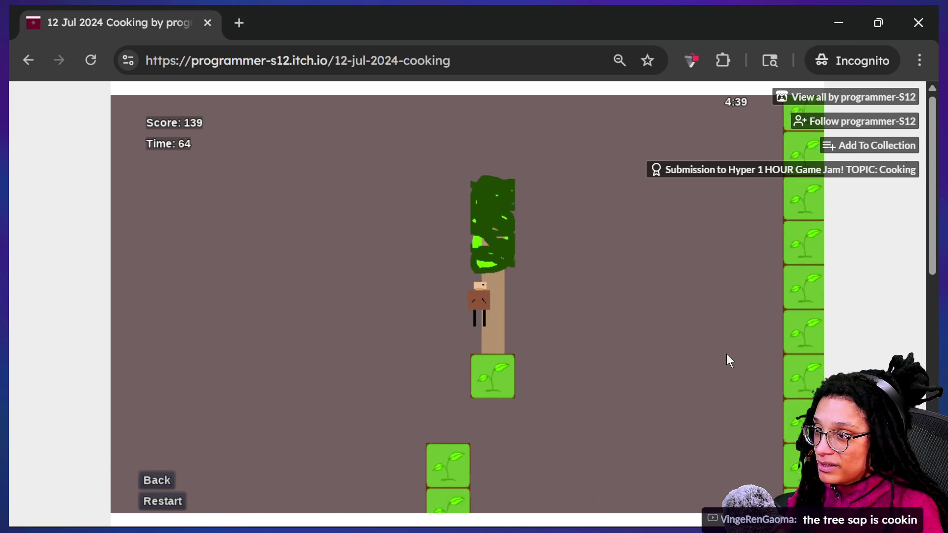
pyautogui.press('Up')
pyautogui.press('Down')
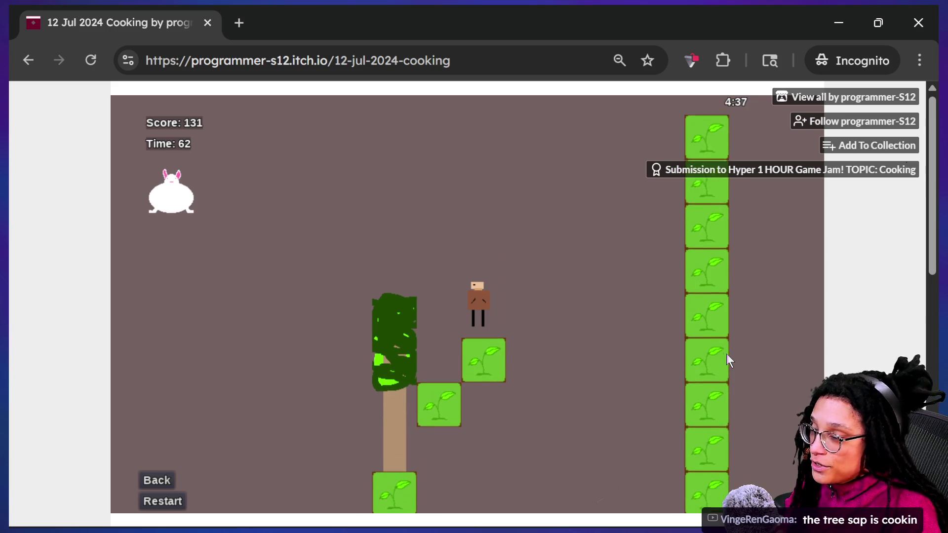
pyautogui.press('Down')
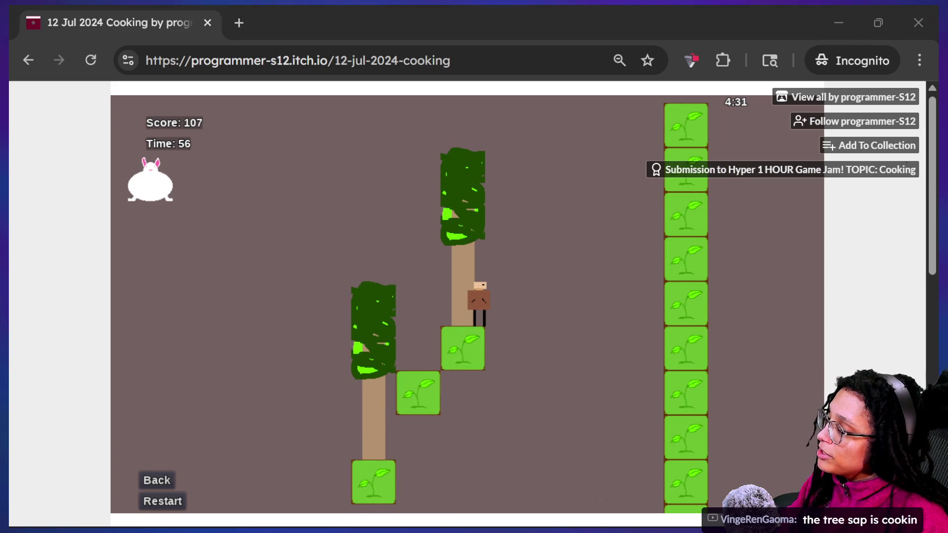
# - Reload the Cooking game page and relaunch the game
pyautogui.click(26, 63)
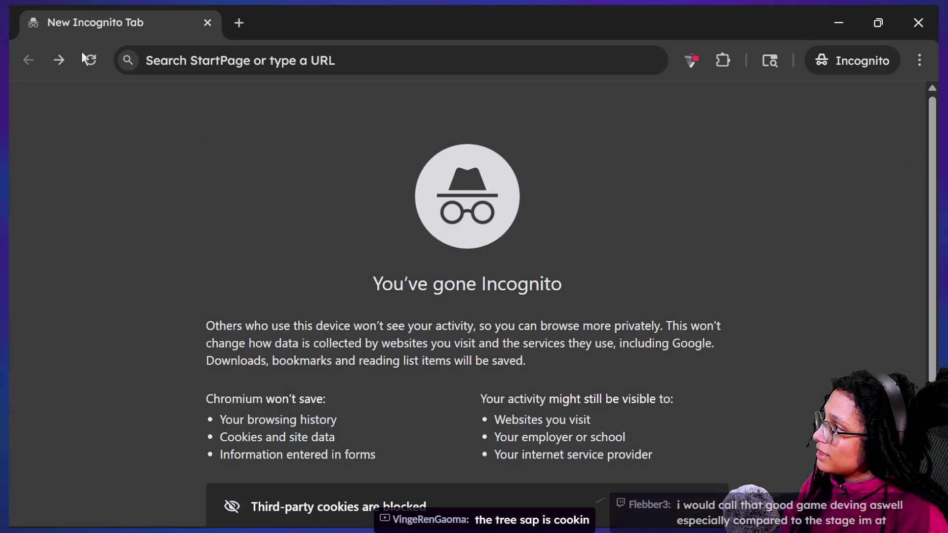
pyautogui.click(59, 60)
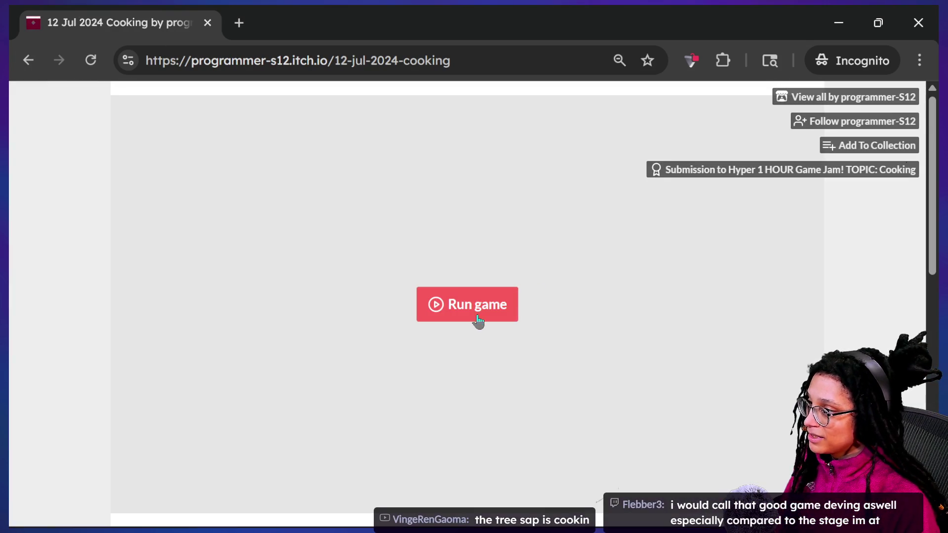
pyautogui.click(468, 304)
pyautogui.click(305, 63)
# - Go to the developer's itch.io profile and start the 20-Dec-2024 1H Dogs and Cats game
pyautogui.click(335, 63)
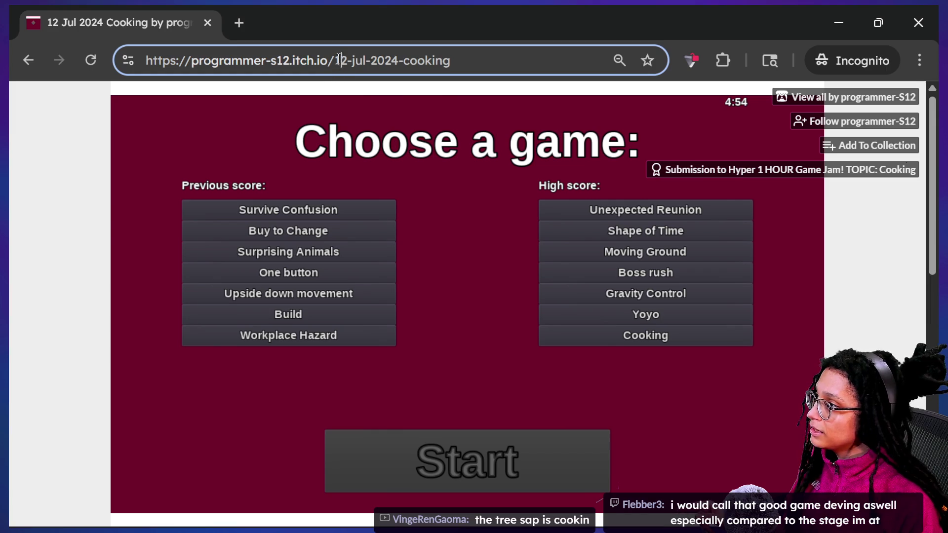
pyautogui.hotkey('shift', 'End')
pyautogui.press('Delete')
pyautogui.press('Return')
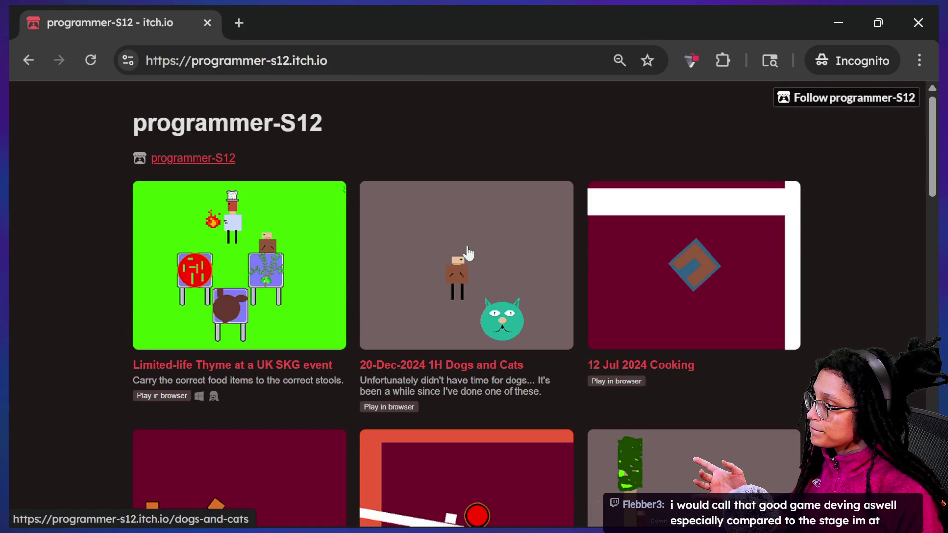
pyautogui.click(435, 299)
pyautogui.click(459, 307)
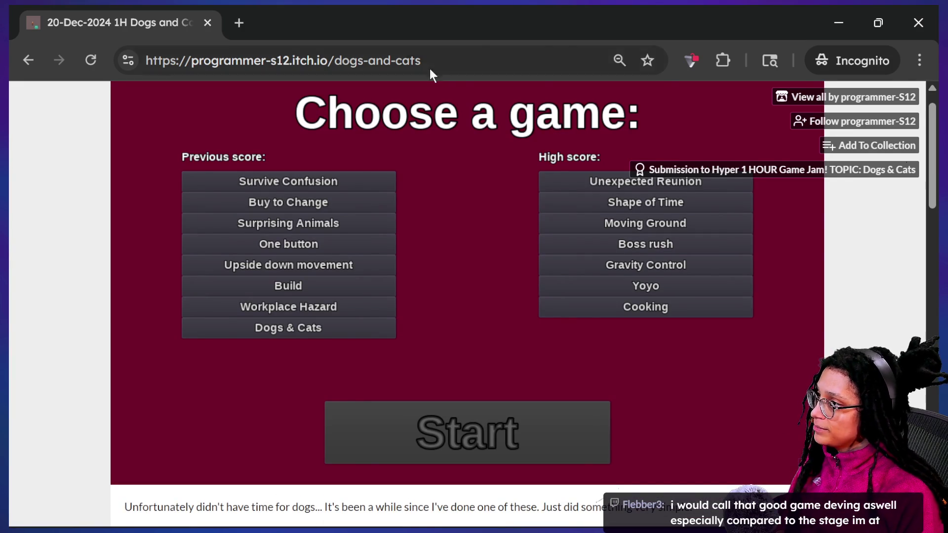
# - Copy the itch.io game page address and send the link in the chat window
pyautogui.click(432, 60)
pyautogui.press('super+Tab')
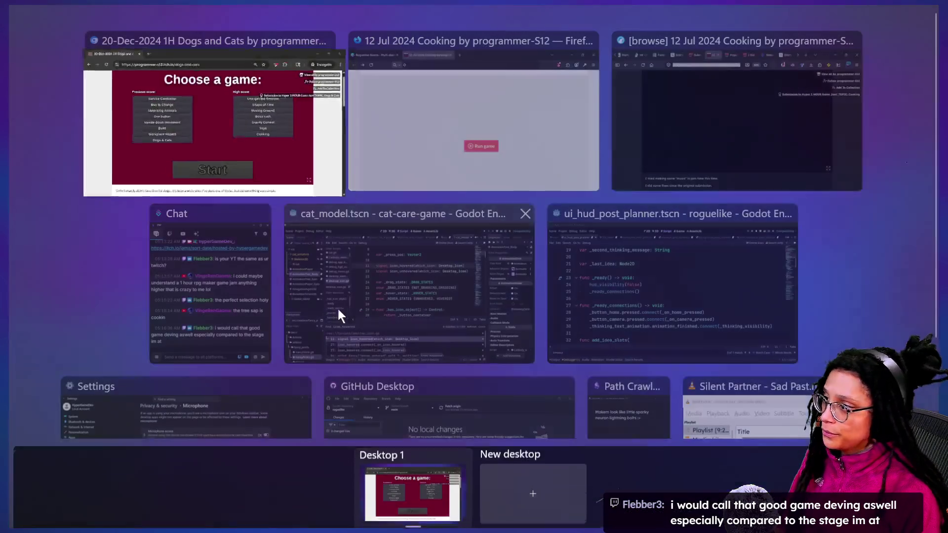
pyautogui.click(267, 331)
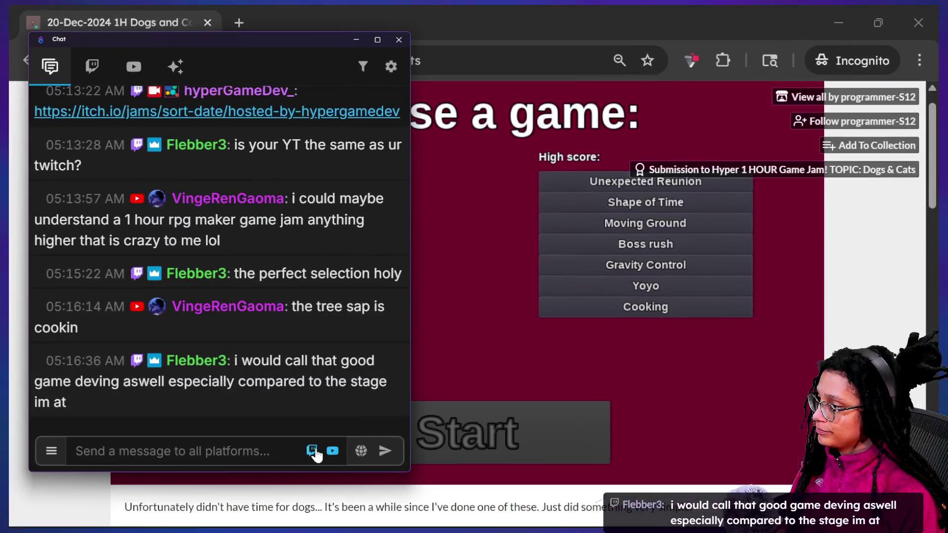
pyautogui.press('Return')
# - Bring the browser back in front of the chat and choose the Cooking mini-game
pyautogui.press('super+Tab')
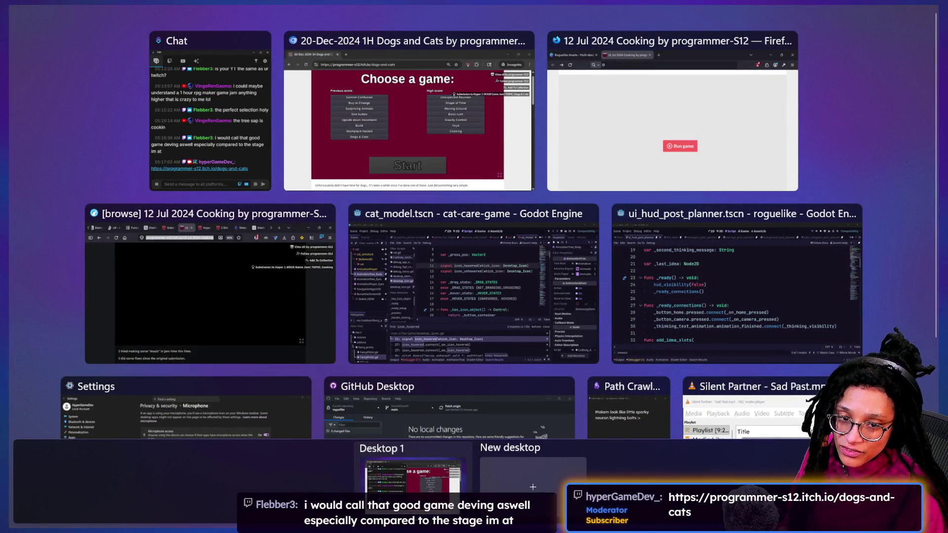
pyautogui.press('Escape')
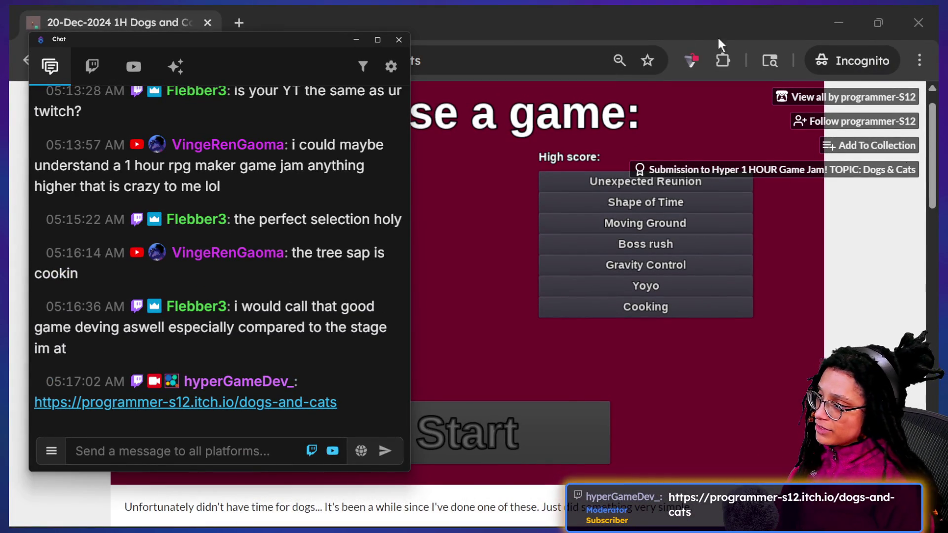
pyautogui.click(549, 303)
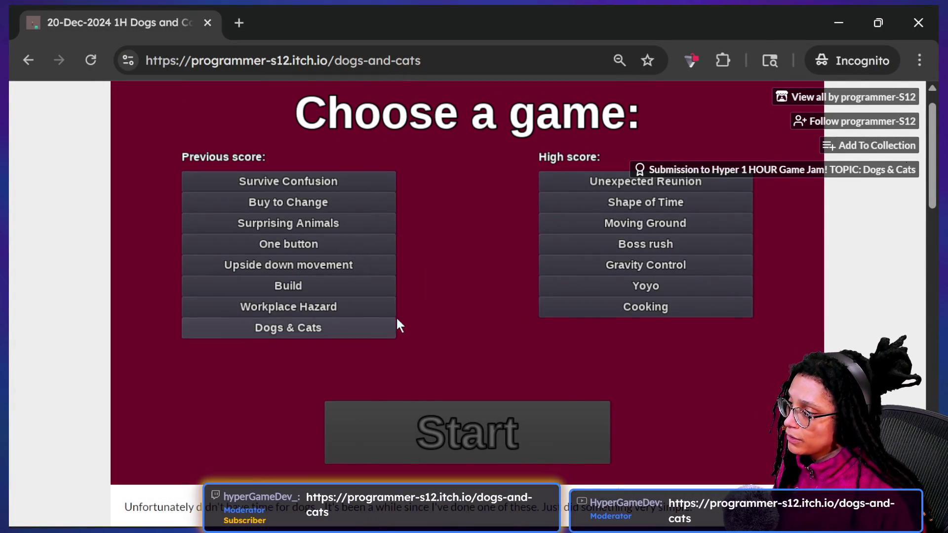
pyautogui.click(603, 314)
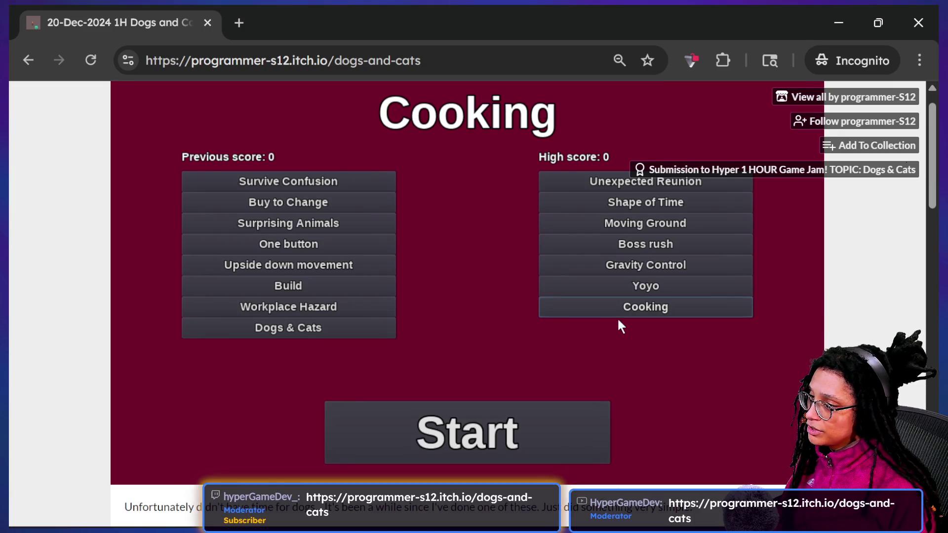
# - Preview the Yoyo, Unexpected Reunion and Gravity Control mini-games, then pick Cooking again
pyautogui.click(629, 277)
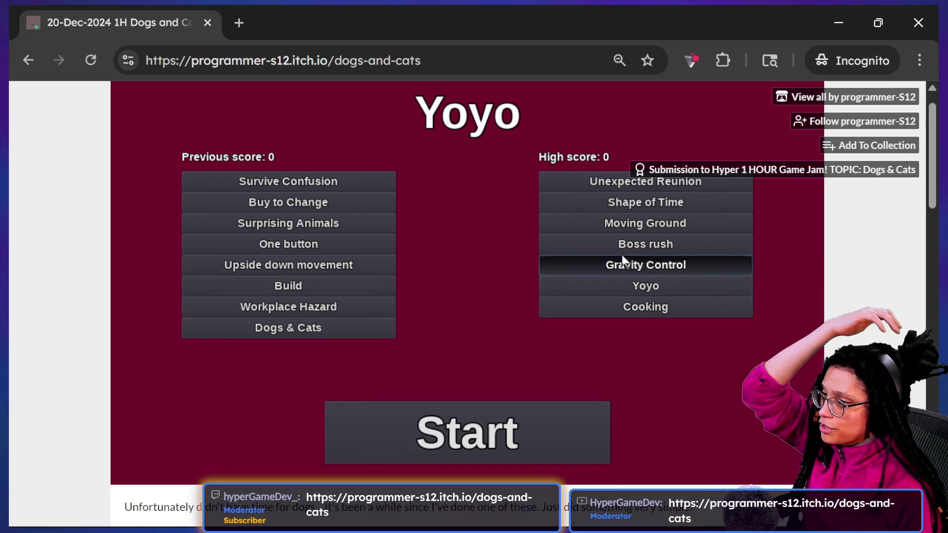
pyautogui.click(593, 183)
pyautogui.click(602, 265)
pyautogui.click(608, 303)
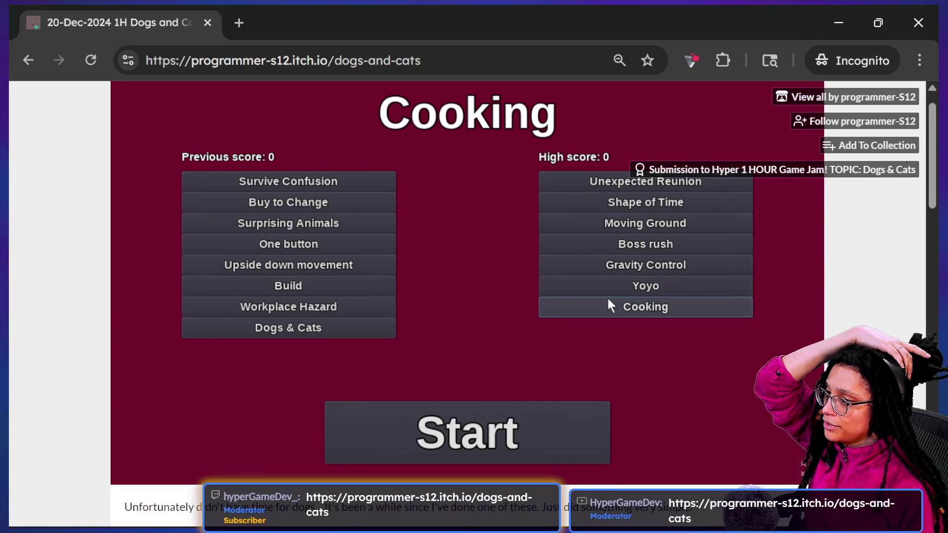
# - Play a Cooking round to a score of 15, then return to the game menu
pyautogui.click(530, 419)
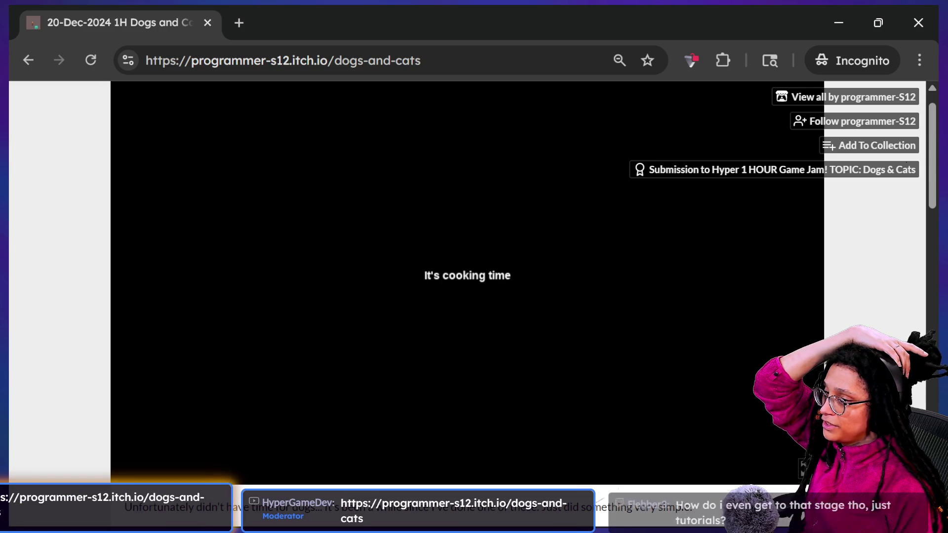
pyautogui.scroll(1, 795, 340)
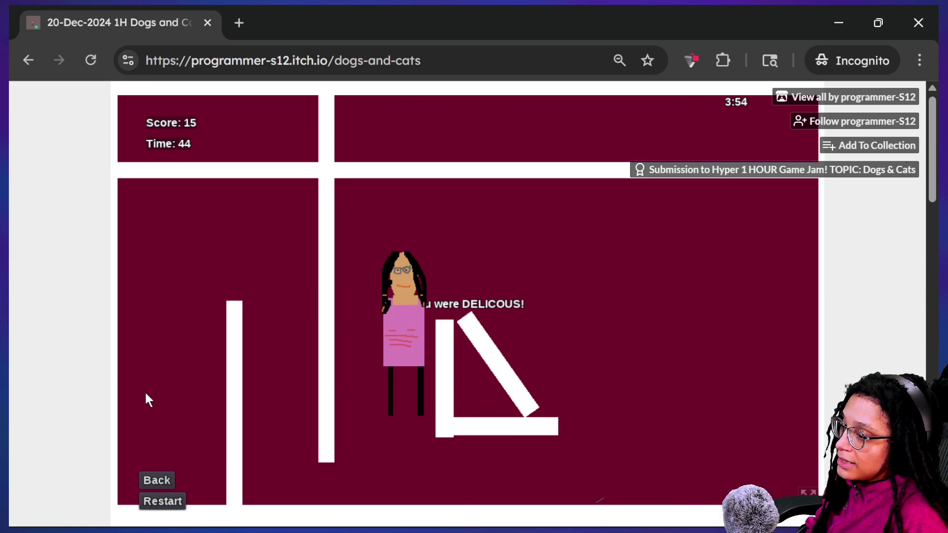
pyautogui.click(170, 475)
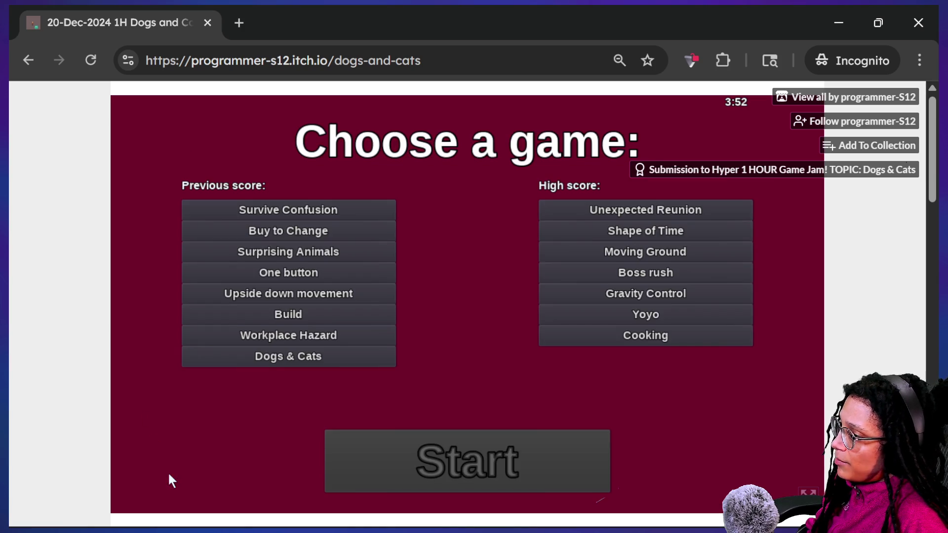
# - Play Yoyo, guiding the red ball between white ramps, restart once, then return to the menu
pyautogui.click(663, 306)
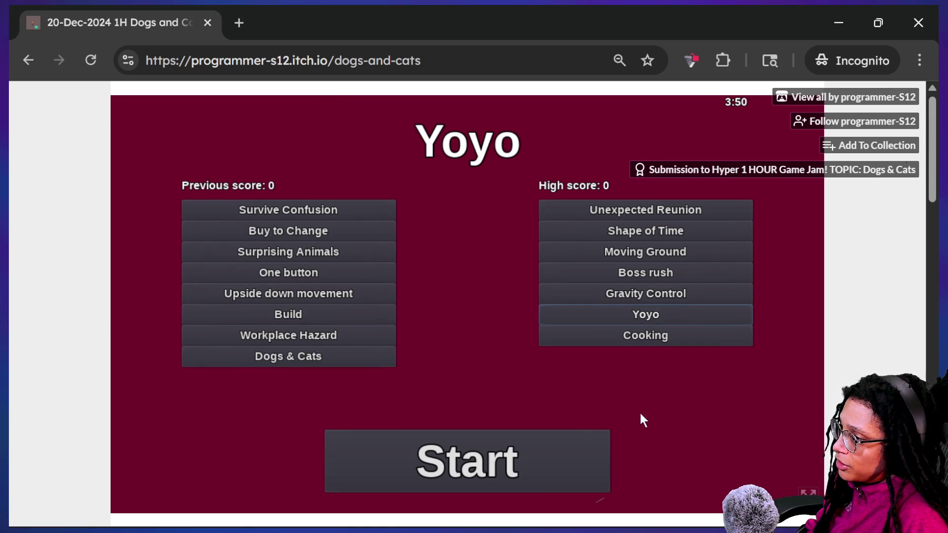
pyautogui.click(595, 452)
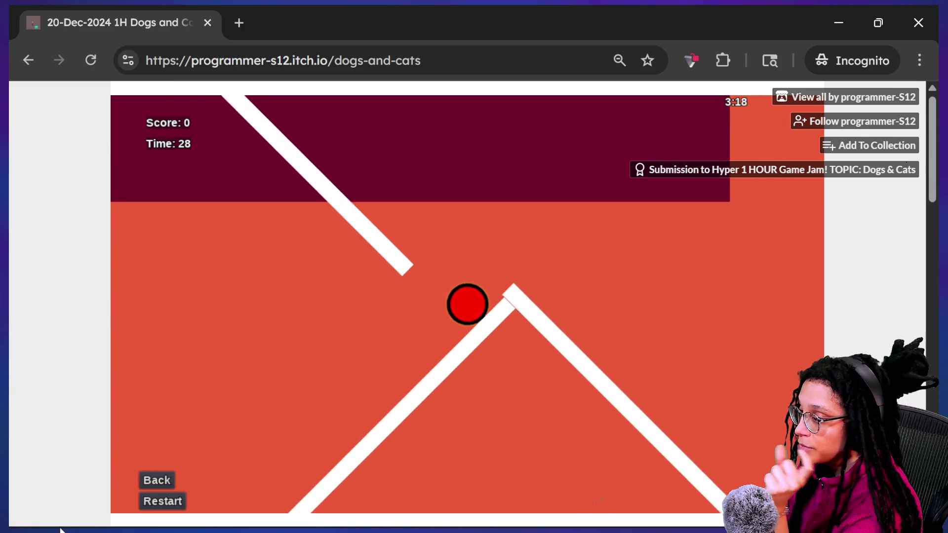
pyautogui.click(165, 509)
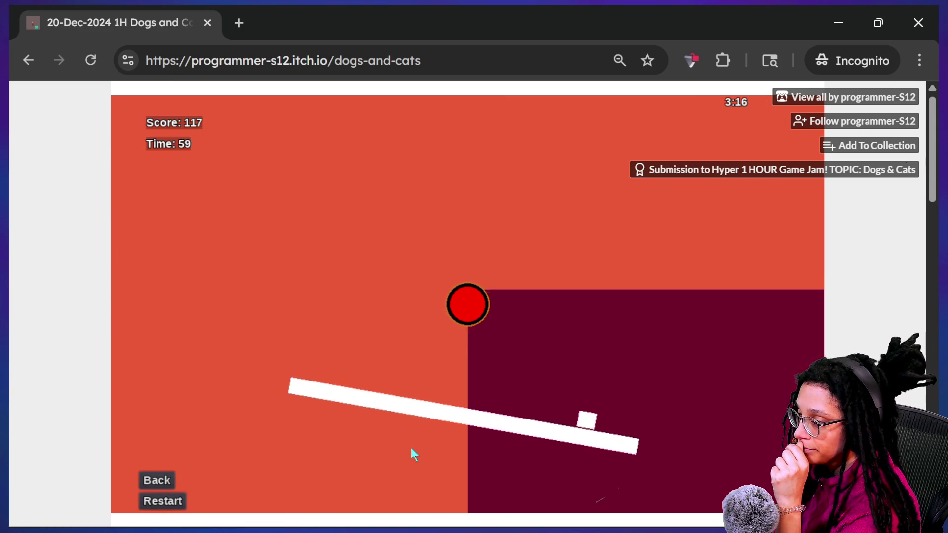
pyautogui.click(155, 475)
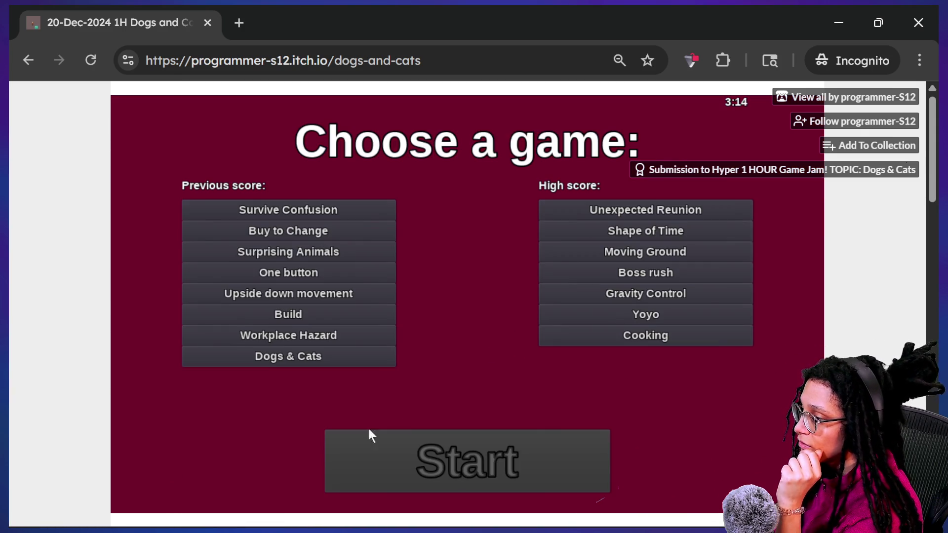
# - Start the Moving Ground mini-game briefly, then go back to the game menu
pyautogui.click(679, 253)
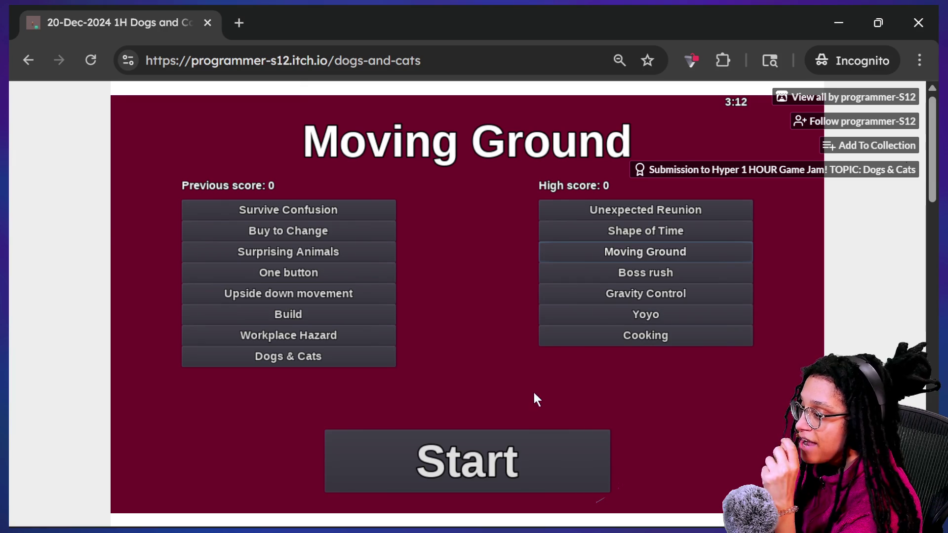
pyautogui.click(516, 441)
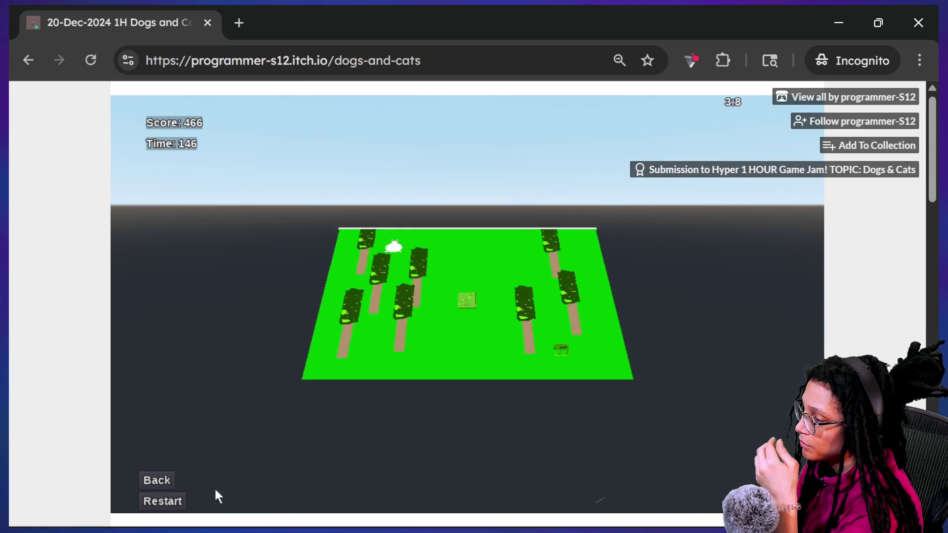
pyautogui.click(163, 480)
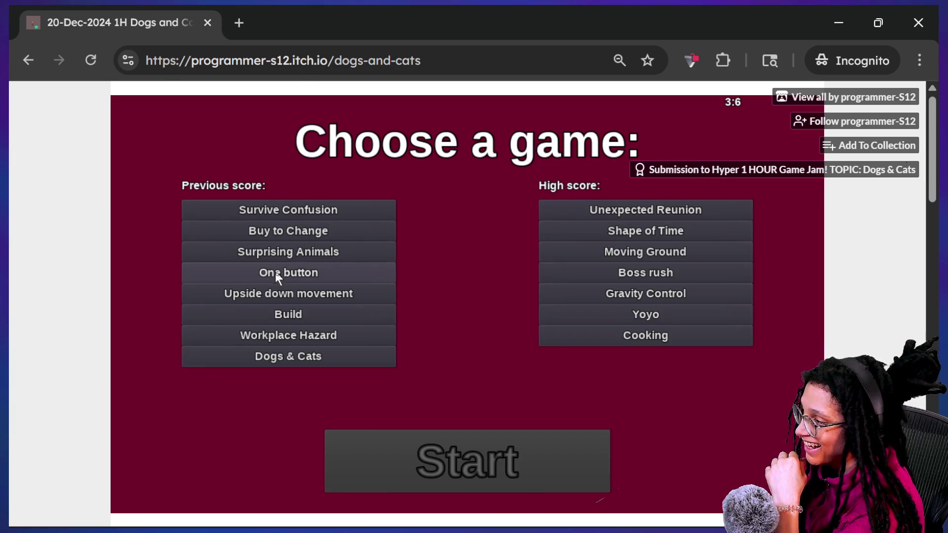
# - Try the Upside Down Movement mini-game and return to the game selection menu
pyautogui.click(265, 298)
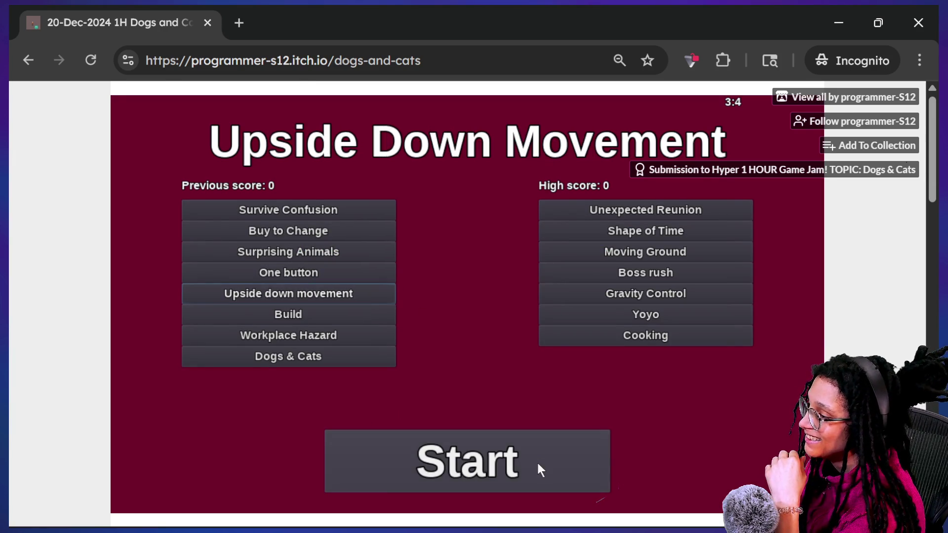
pyautogui.click(537, 464)
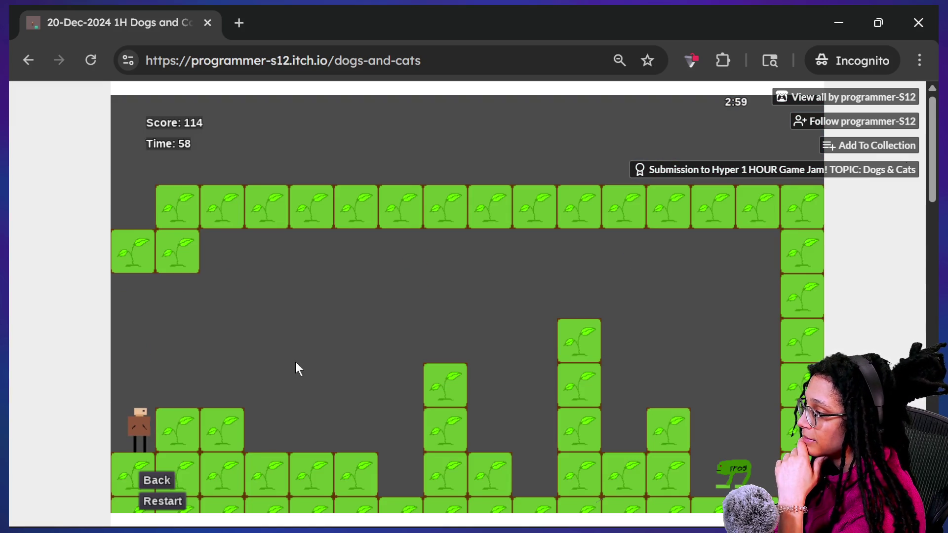
pyautogui.click(158, 480)
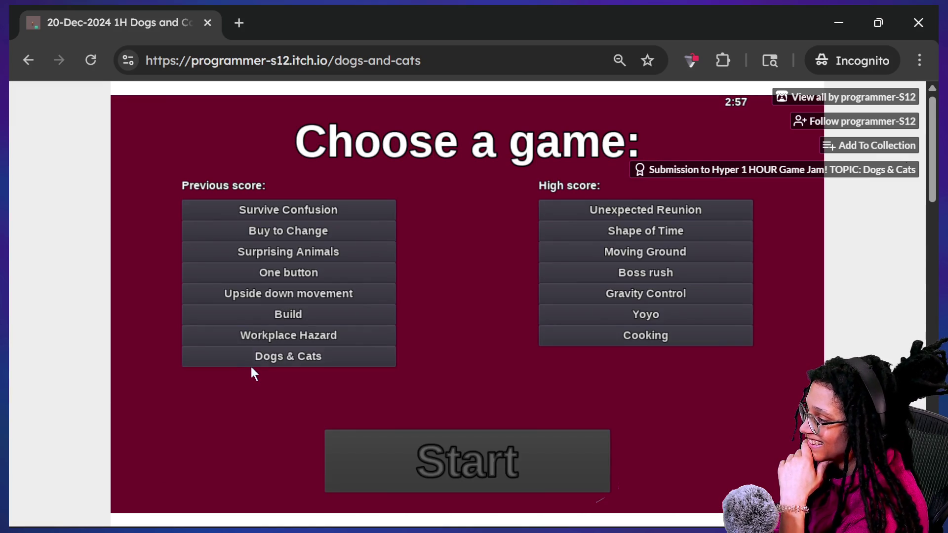
pyautogui.click(262, 344)
# - Play Workplace Hazard, jumping the worker over falling blocks with the arrow keys
pyautogui.click(436, 457)
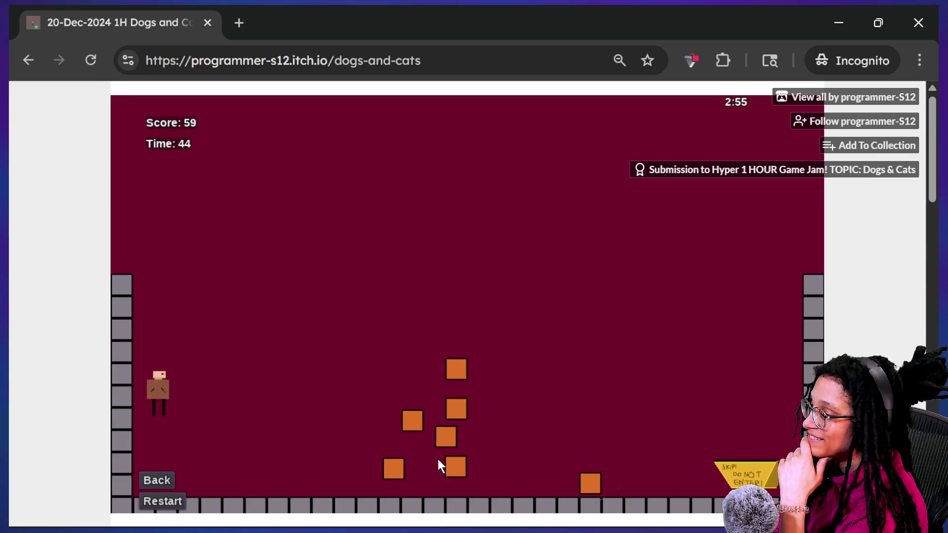
pyautogui.press('Up')
pyautogui.press('Right')
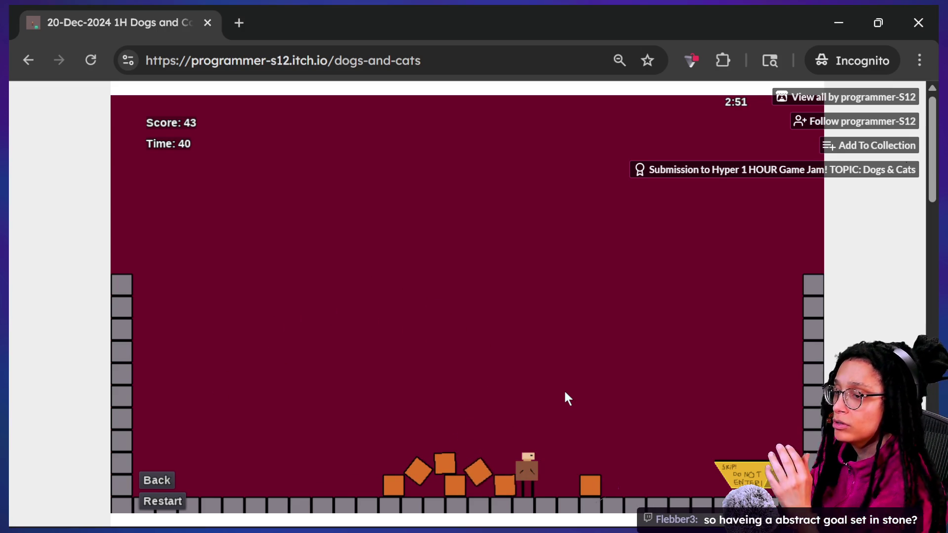
pyautogui.press('Right')
pyautogui.press('Up')
pyautogui.press('Right')
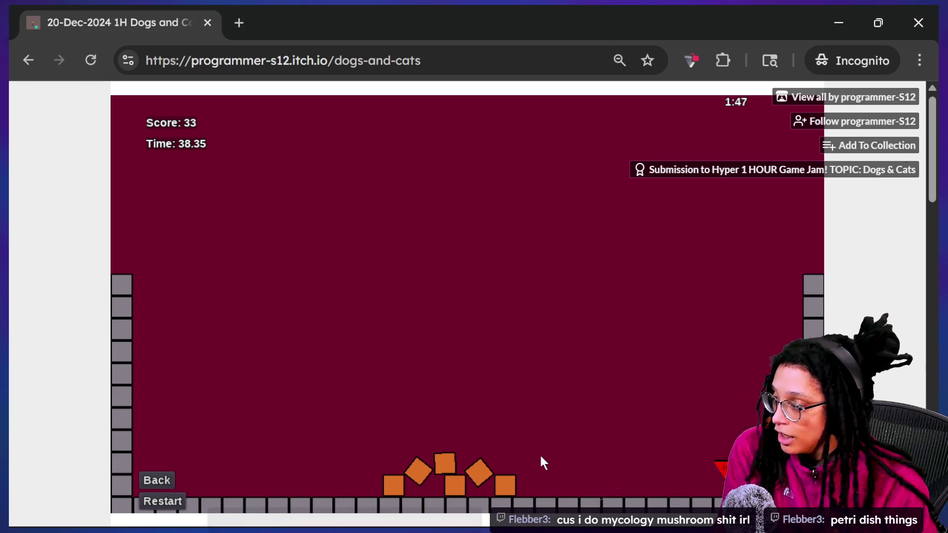
# - Return to the game menu and start the Shape of Time mini-game
pyautogui.click(160, 477)
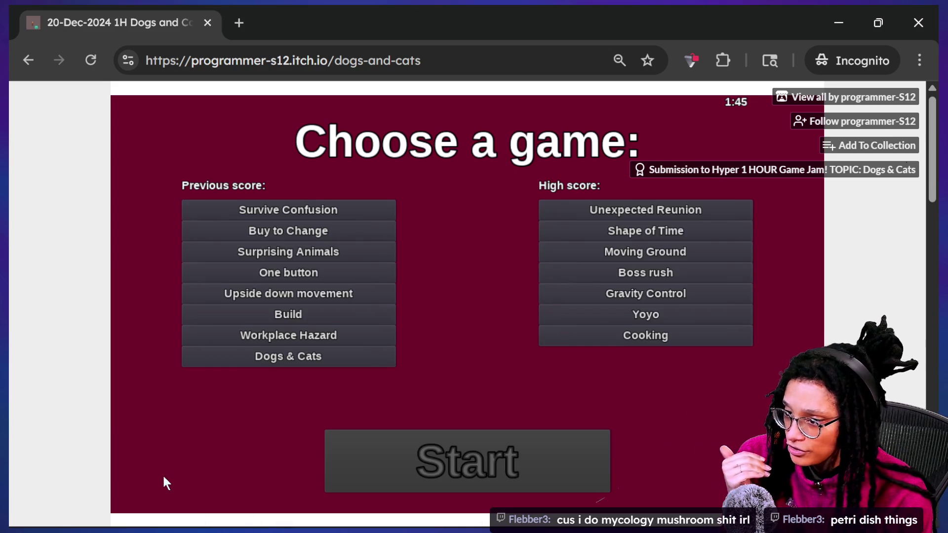
pyautogui.click(609, 234)
pyautogui.click(503, 445)
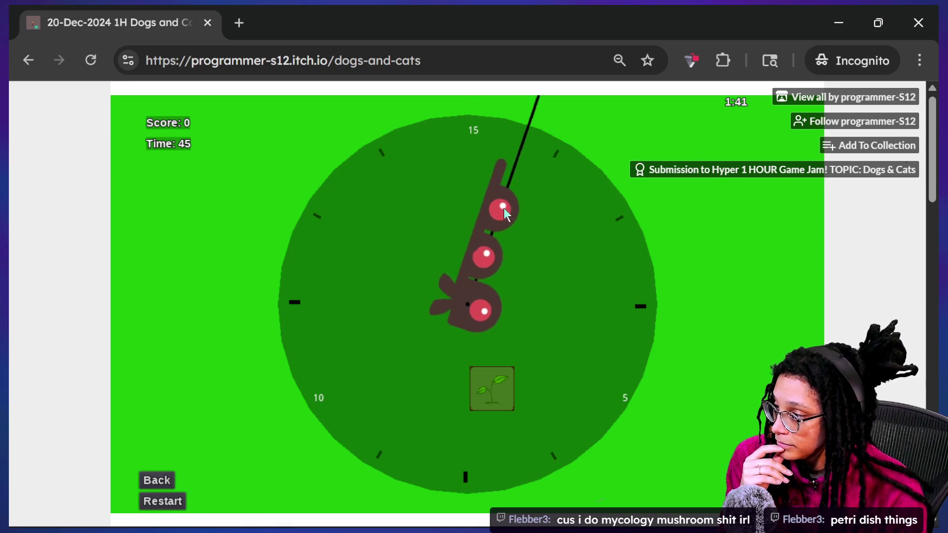
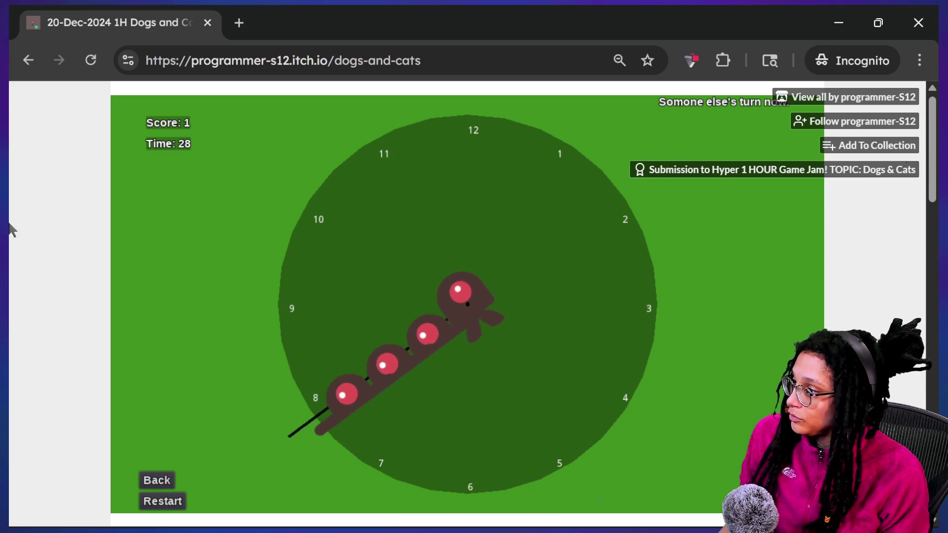
# - Open a private tab, then switch to the Firefox window showing the cooking game page
pyautogui.click(239, 23)
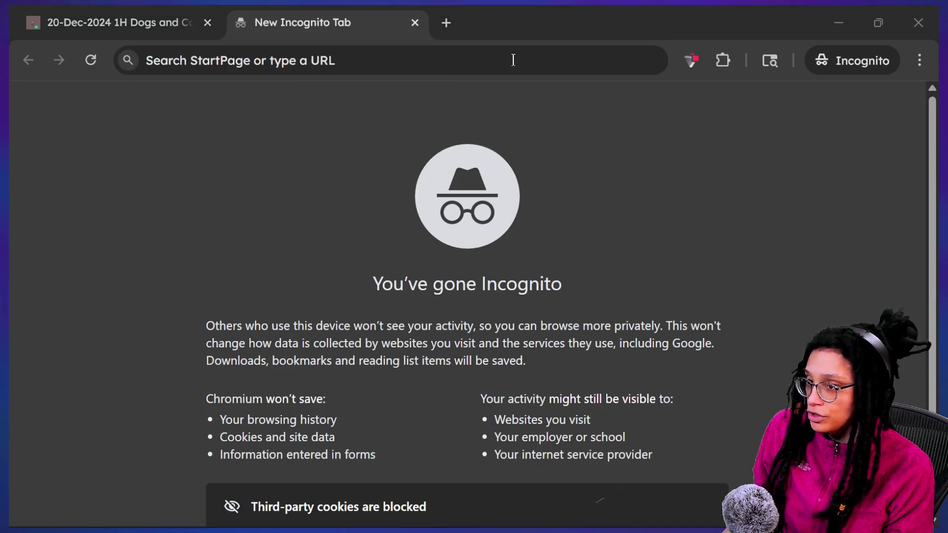
pyautogui.press('super+Tab')
pyautogui.click(307, 288)
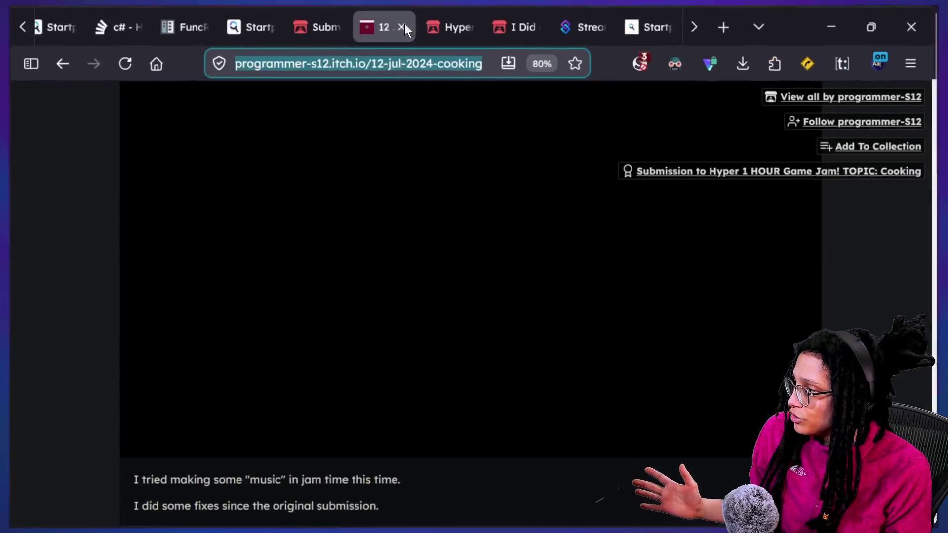
# - Search 'how to click on things in gdscript' and open the Reddit thread on handling clicks
pyautogui.write('how to click on things in gdscript')
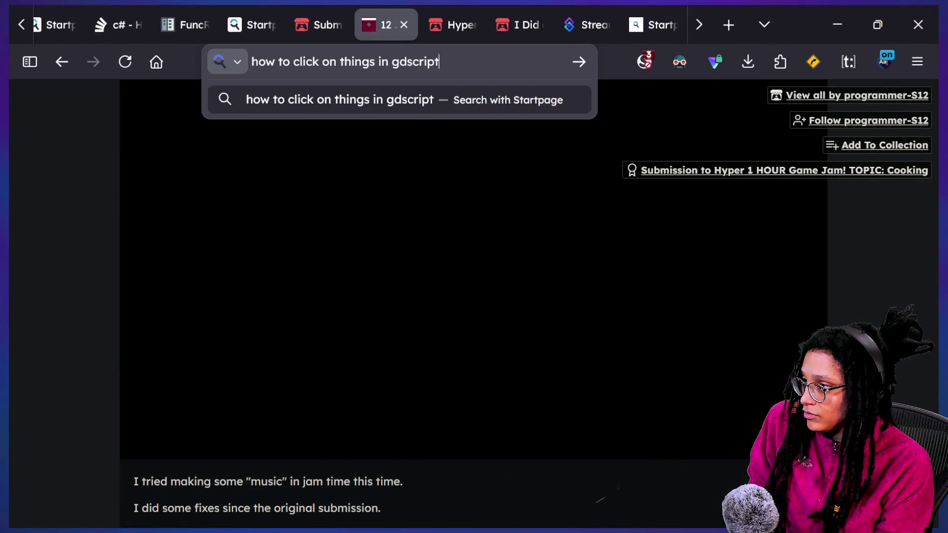
pyautogui.press('Return')
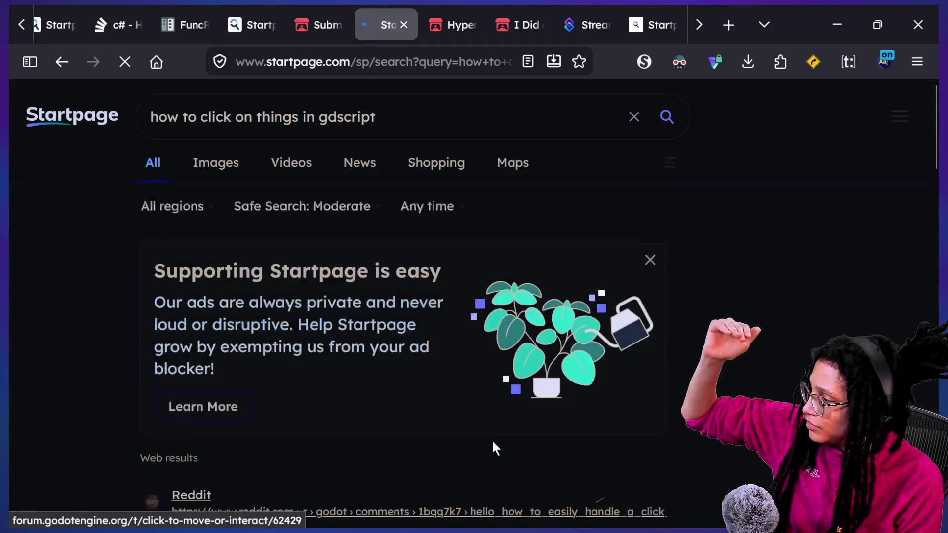
pyautogui.scroll(-3, 413, 389)
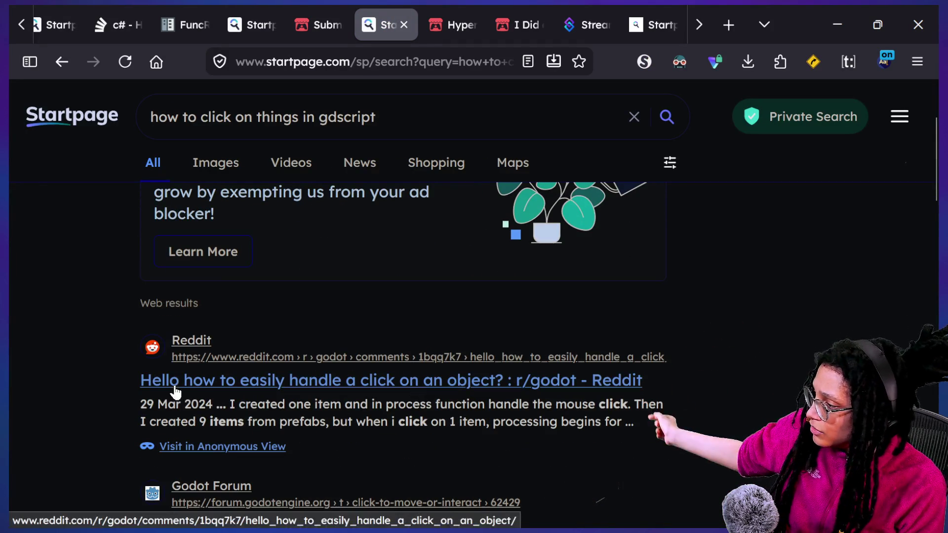
pyautogui.click(239, 390)
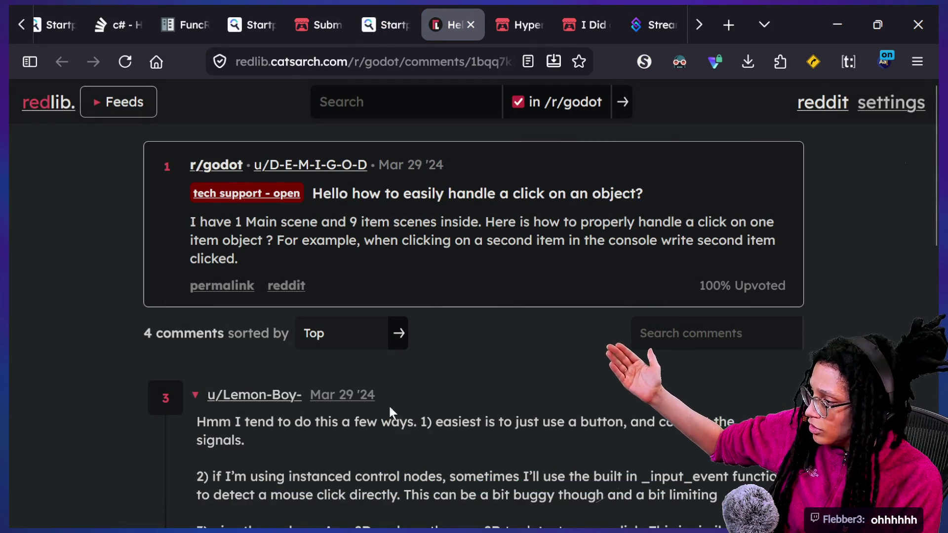
# - Read through the Reddit thread's comments on handling clicks on objects
pyautogui.scroll(-7, 298, 463)
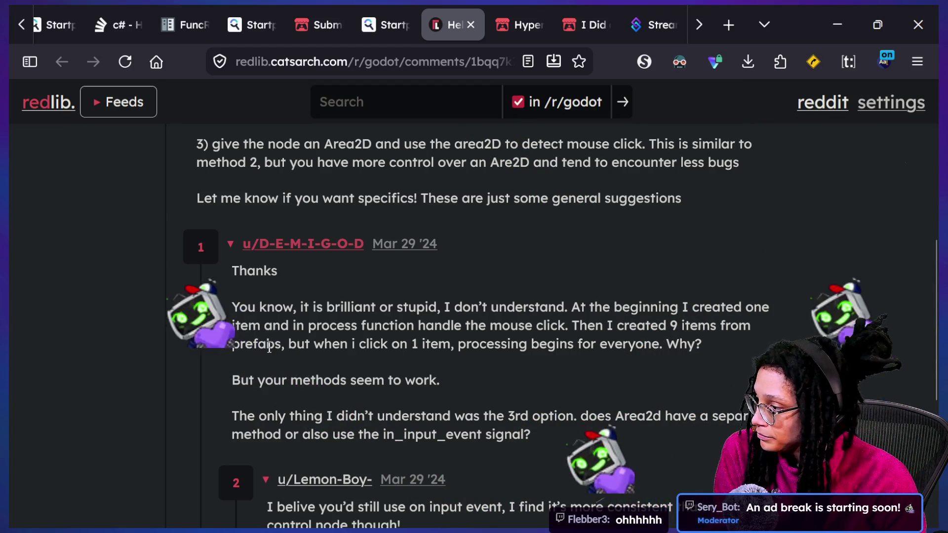
pyautogui.scroll(-5, 386, 282)
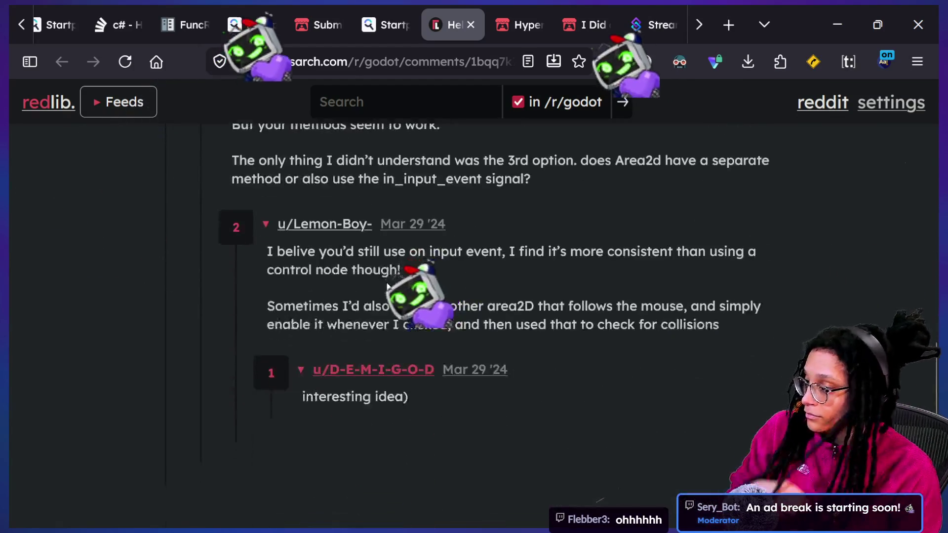
pyautogui.scroll(4, 386, 283)
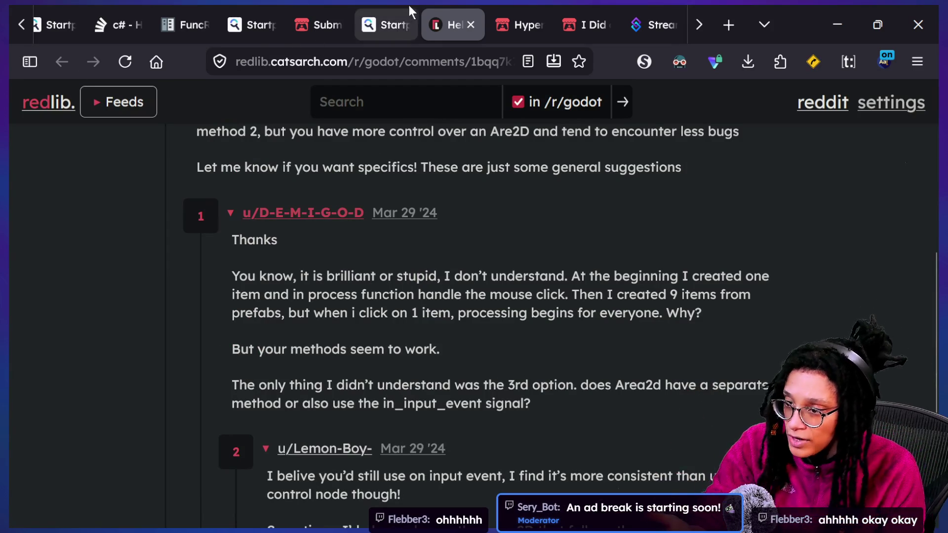
# - Open the YouTube video 'How to click a sprite in Godot 4' from the results in full screen
pyautogui.click(392, 20)
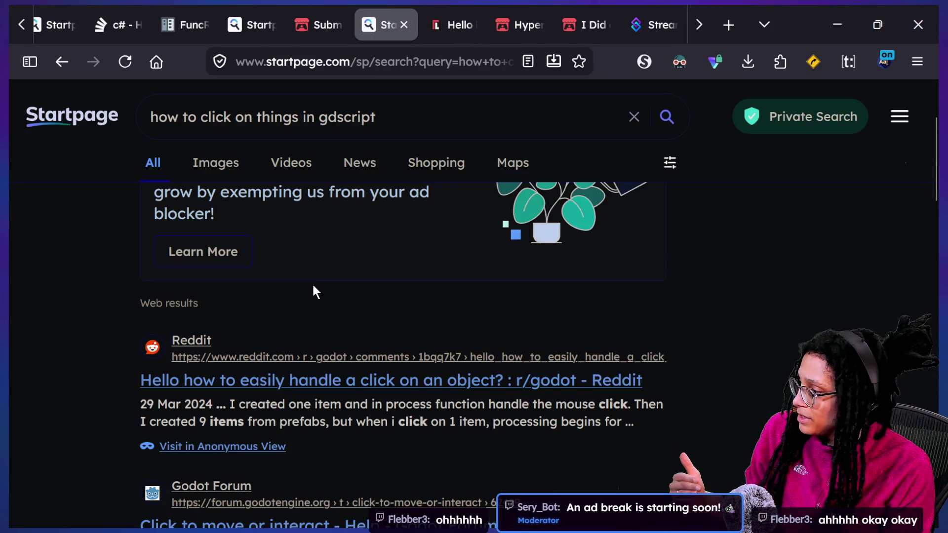
pyautogui.scroll(-6, 316, 292)
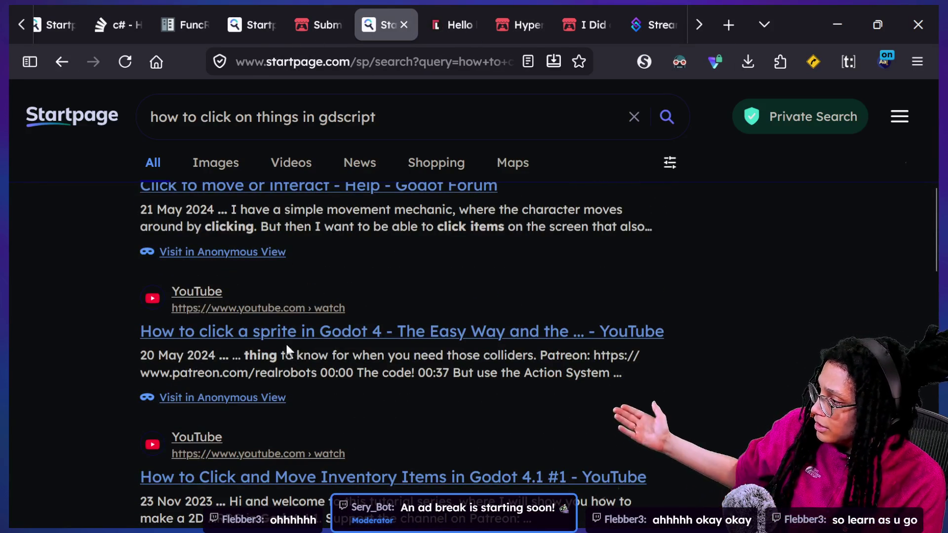
pyautogui.click(269, 334)
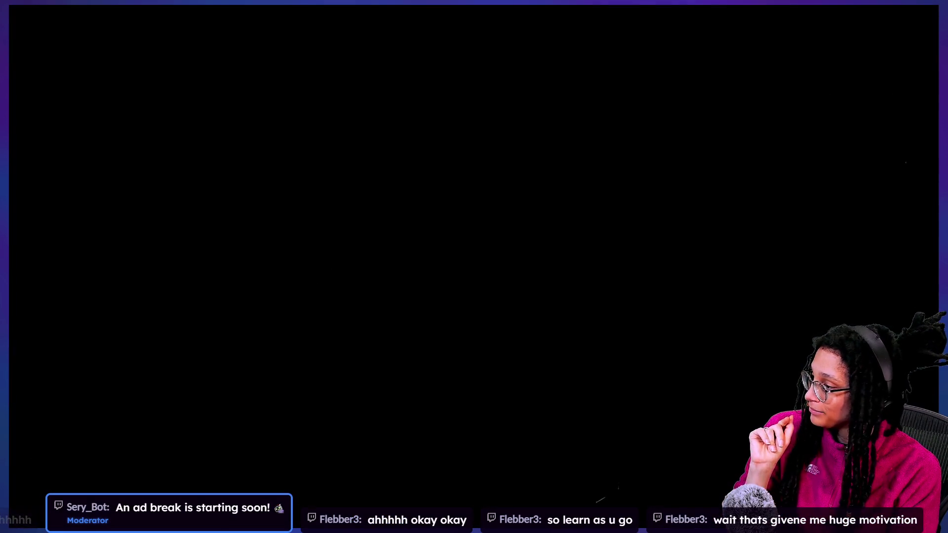
pyautogui.press('f')
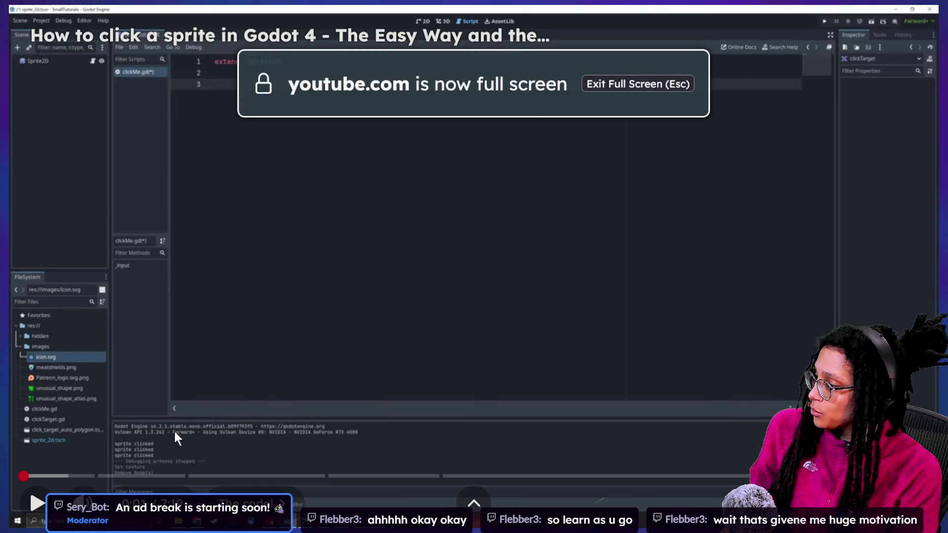
# - Mute and pause the tutorial at 0:46 on its Method 1 code, exit full screen, show all windows
pyautogui.moveTo(74, 476)
pyautogui.mouseDown()
pyautogui.moveTo(128, 482)
pyautogui.moveTo(117, 476)
pyautogui.mouseUp()
pyautogui.click(82, 503)
pyautogui.click(423, 298)
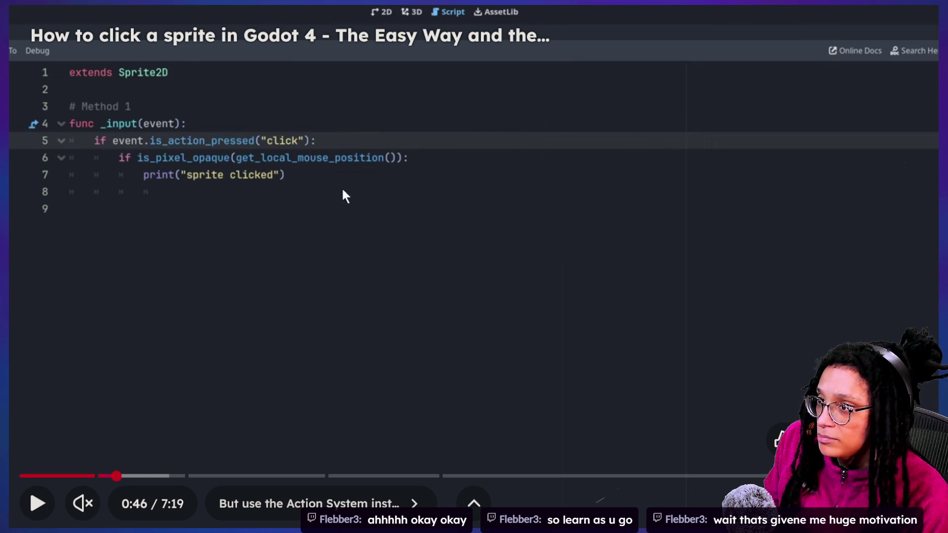
pyautogui.press('Escape')
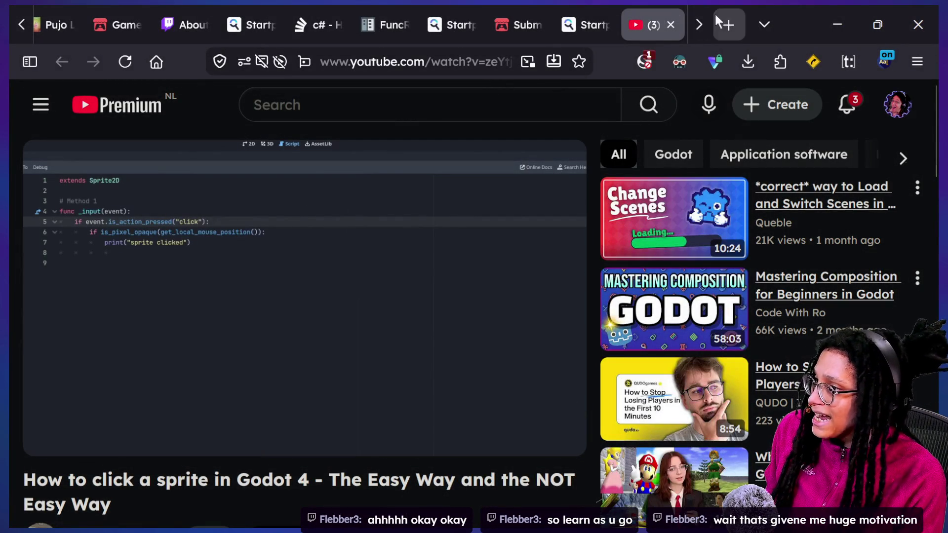
pyautogui.press('super+Tab')
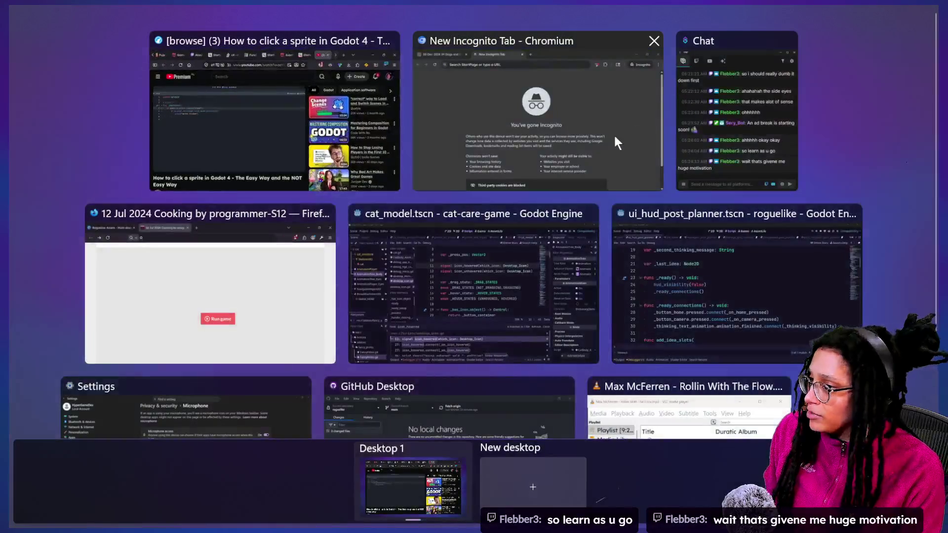
# - Look up Input's is_action_pressed in Godot's help docs, then add a new empty scene tab
pyautogui.click(618, 277)
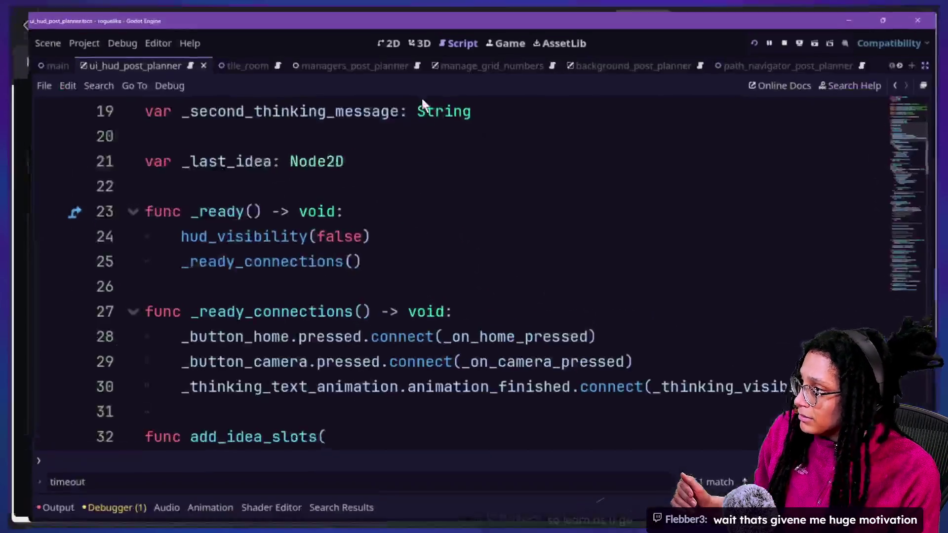
pyautogui.click(330, 190)
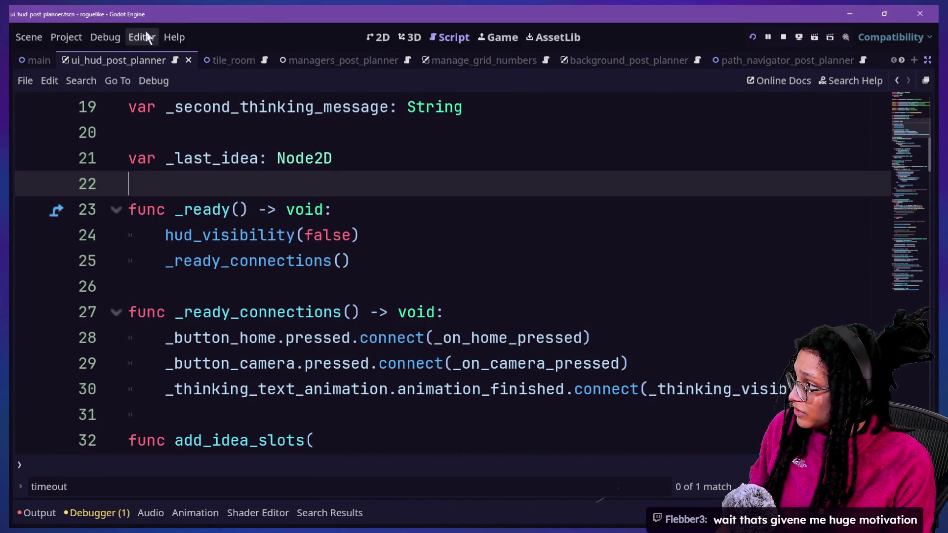
pyautogui.click(174, 37)
pyautogui.click(186, 60)
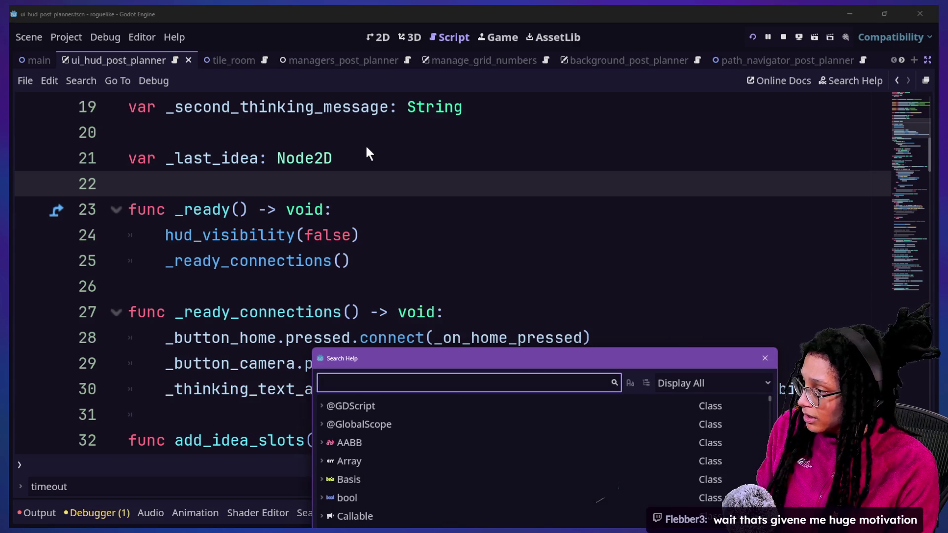
pyautogui.write('is _action_pres')
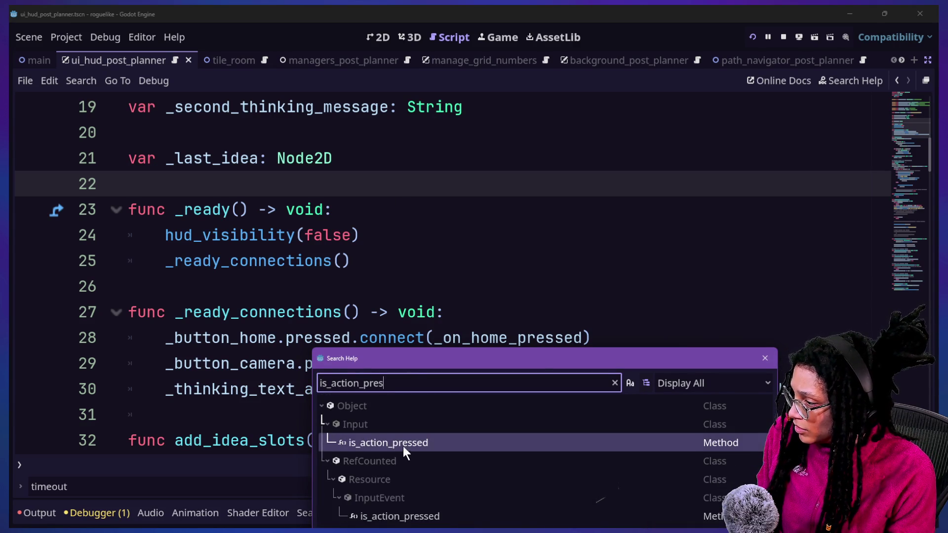
pyautogui.doubleClick(403, 444)
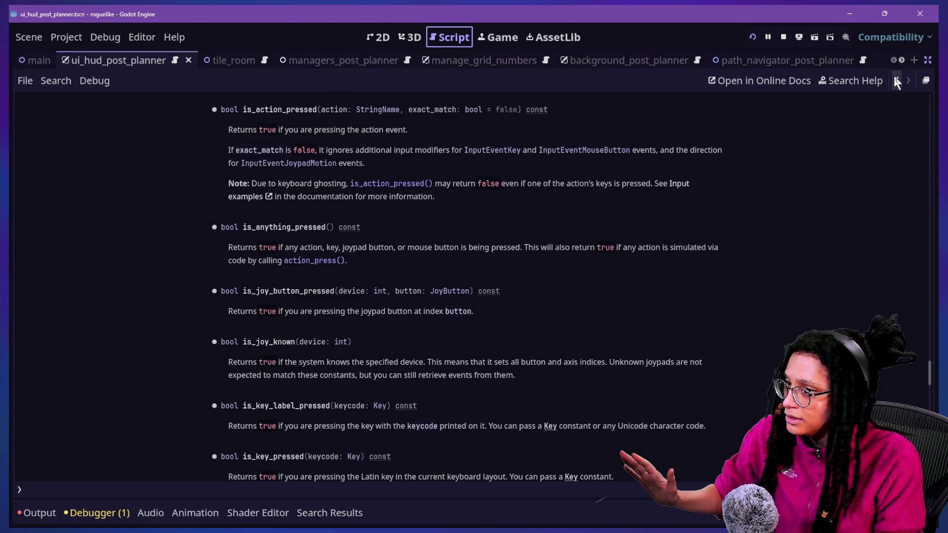
pyautogui.click(914, 60)
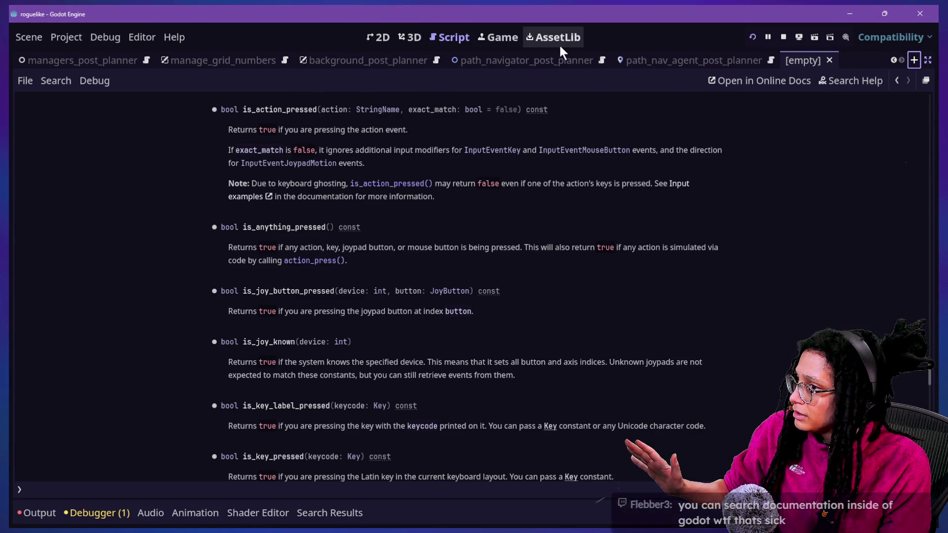
pyautogui.click(411, 38)
# - Create a 2D Scene with a Node2D root in the 2D workspace
pyautogui.click(379, 37)
pyautogui.click(928, 60)
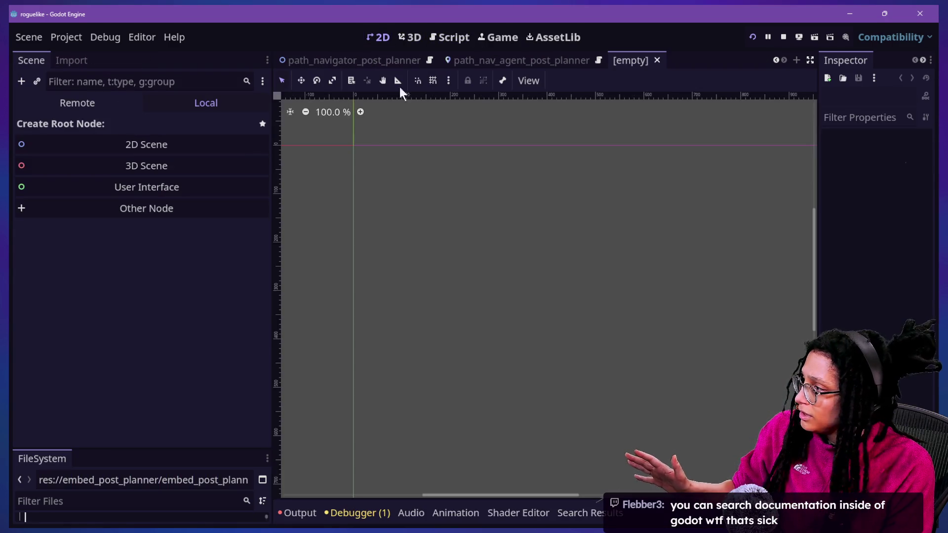
pyautogui.click(161, 150)
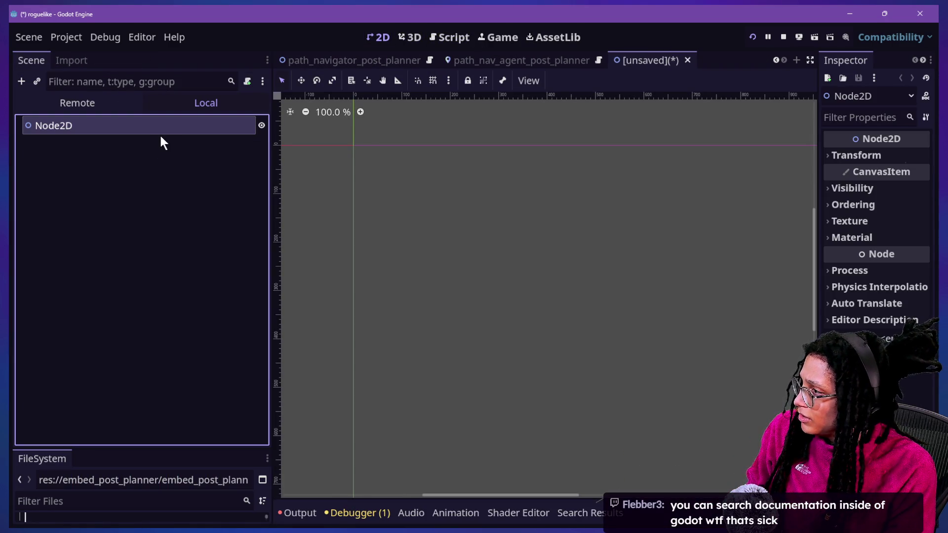
pyautogui.rightClick(162, 133)
pyautogui.click(74, 143)
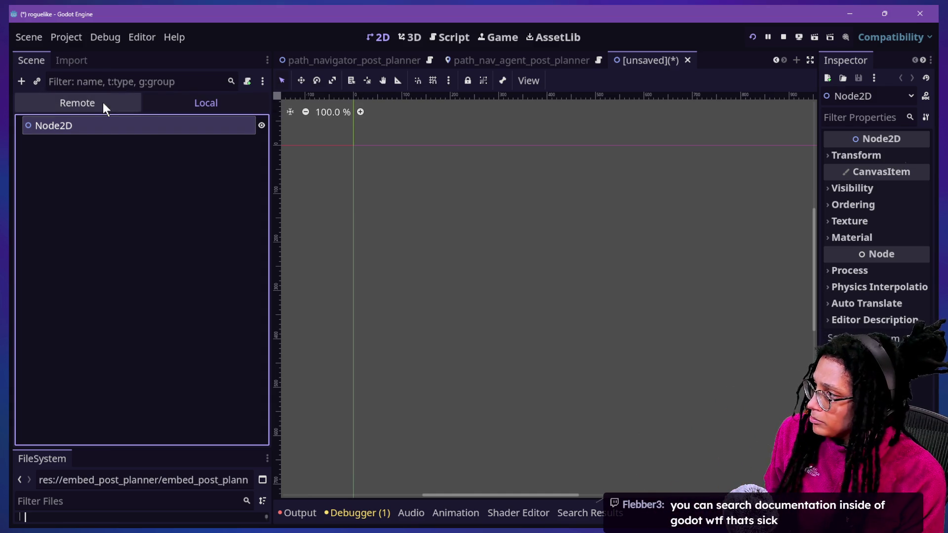
# - Attach a new GDScript node_2d.gd with the default template to the Node2D root
pyautogui.rightClick(102, 119)
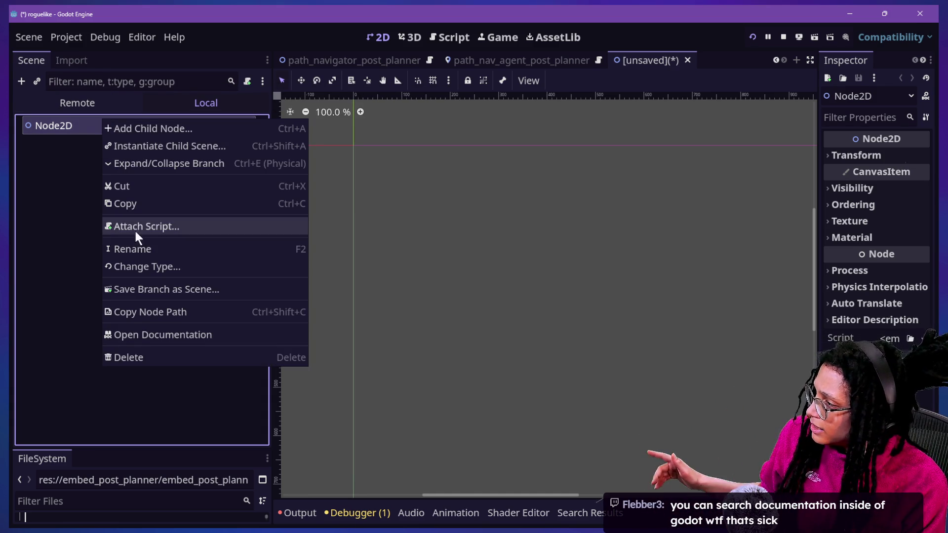
pyautogui.click(136, 226)
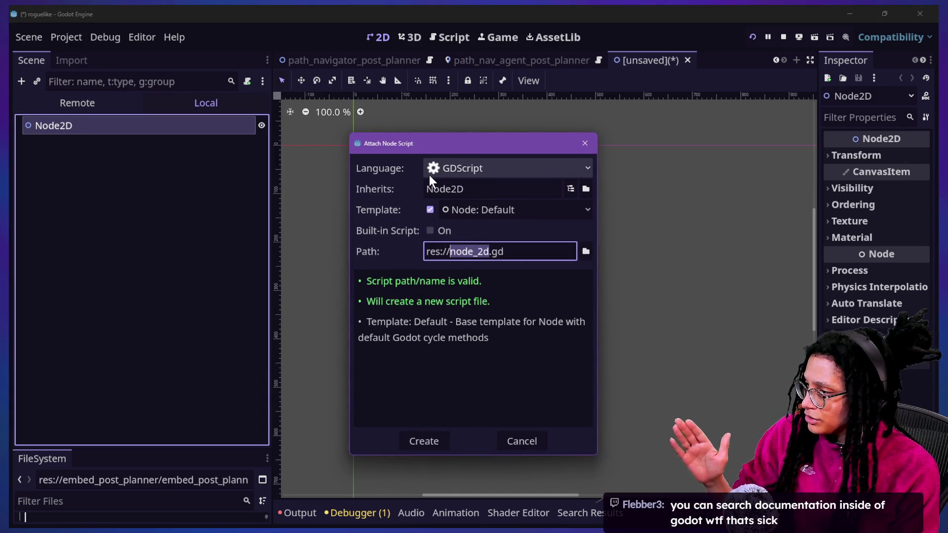
pyautogui.click(435, 440)
pyautogui.moveTo(429, 158)
pyautogui.mouseDown()
pyautogui.moveTo(433, 183)
pyautogui.moveTo(779, 205)
pyautogui.mouseUp()
pyautogui.click(779, 205)
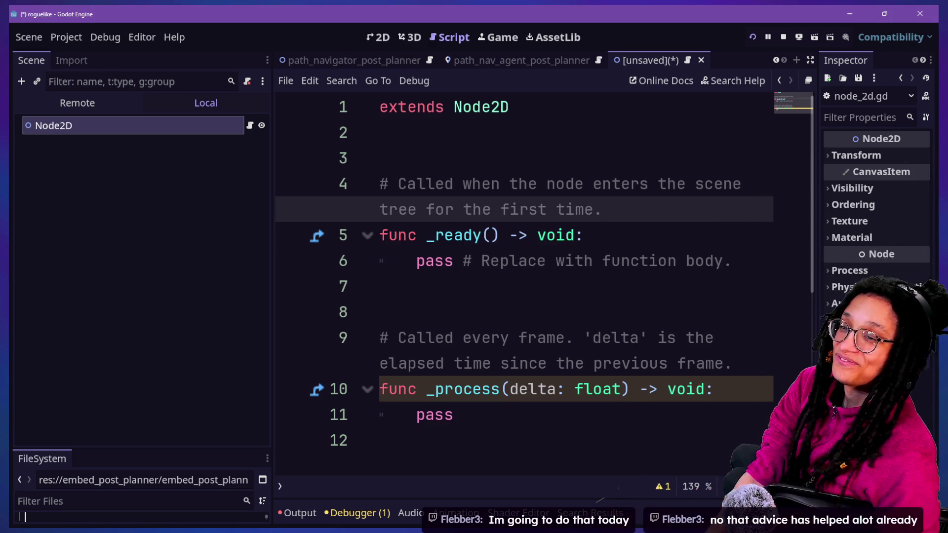
# - Close the unsaved scene without saving and make the FileSystem dock taller
pyautogui.click(702, 60)
pyautogui.click(552, 293)
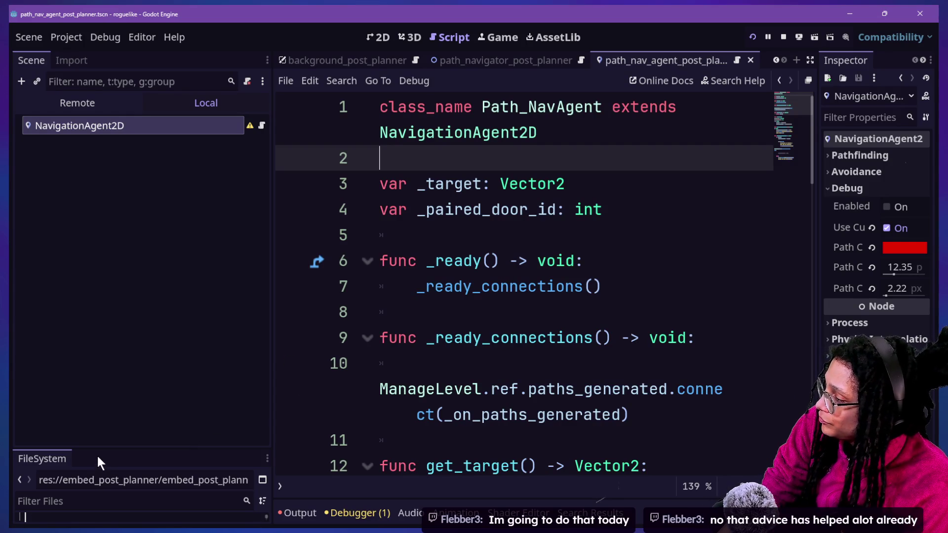
pyautogui.moveTo(95, 449); pyautogui.dragTo(92, 255)
# - Filter files by 'node', delete node_2d.gd from the project, and show all open windows
pyautogui.click(93, 315)
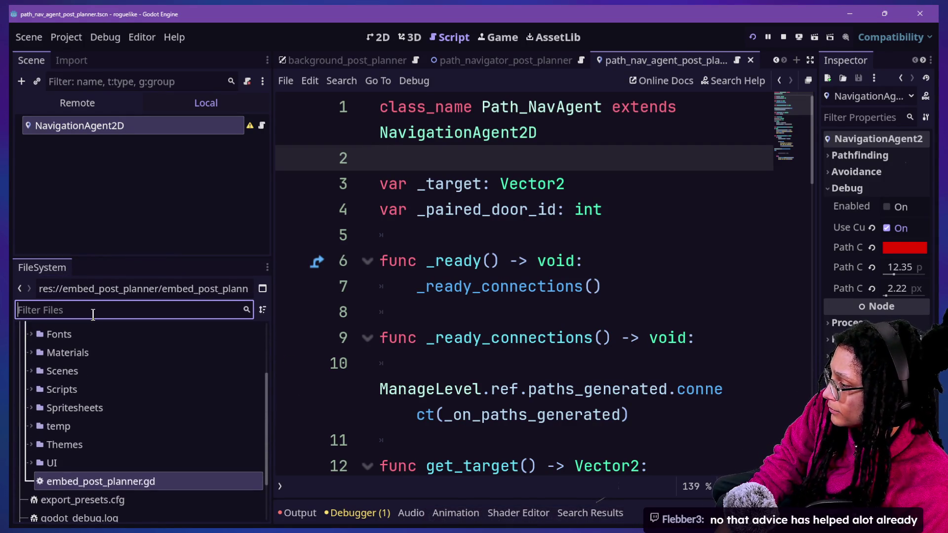
pyautogui.write('node')
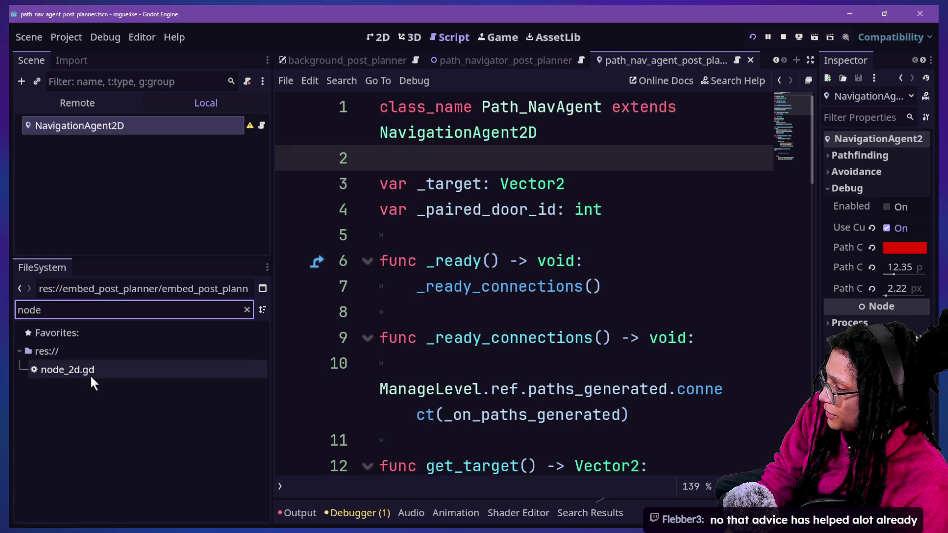
pyautogui.click(88, 369)
pyautogui.press('Delete')
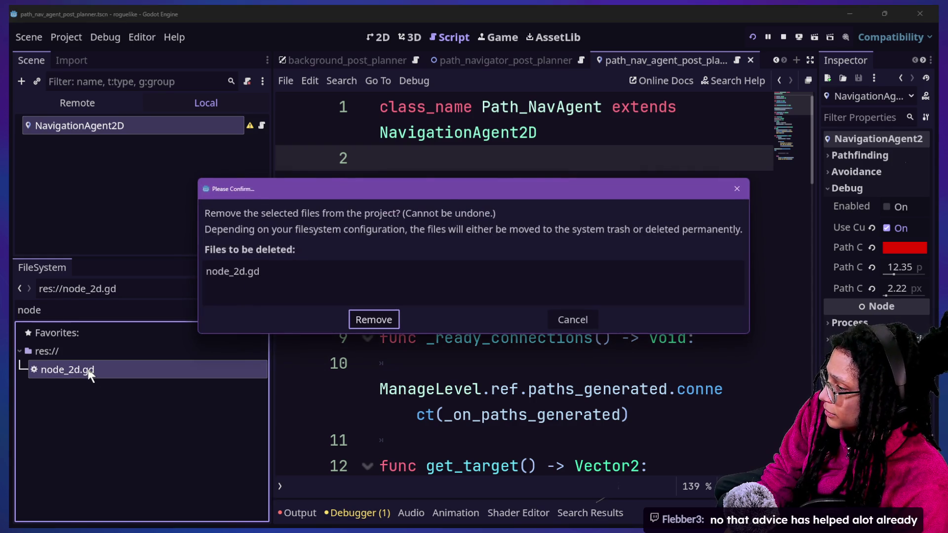
pyautogui.press('Return')
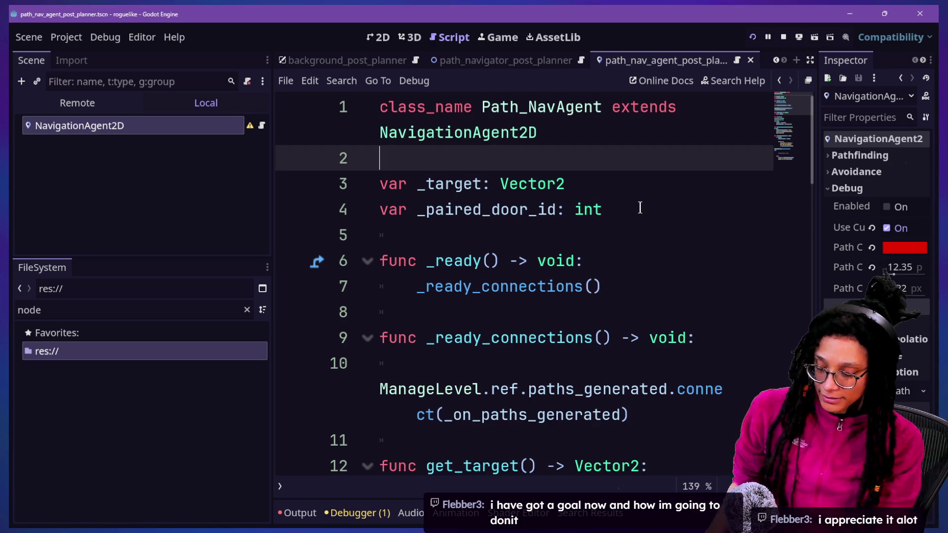
pyautogui.press('super+Tab')
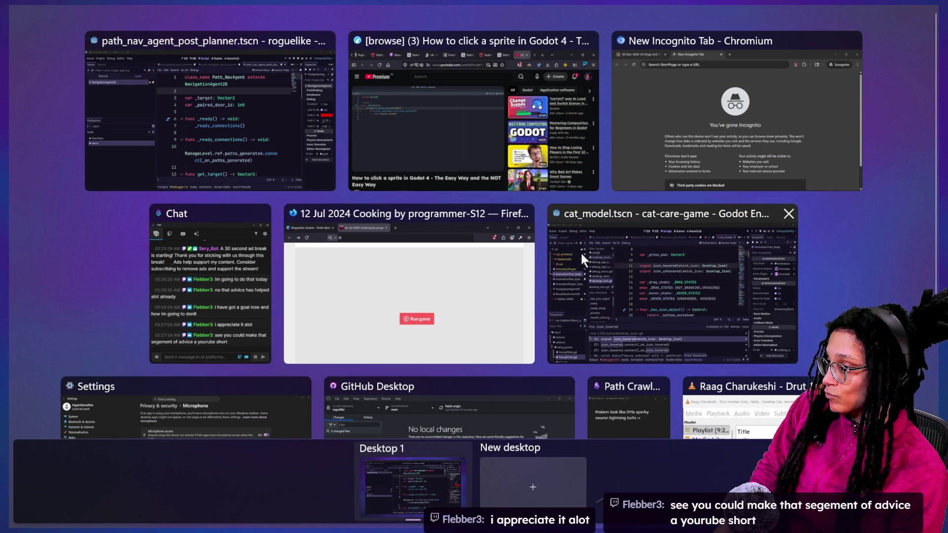
# - Close the cooking game tab, then tilt page 10's top-left white oval steeper and nudge it right
pyautogui.click(436, 266)
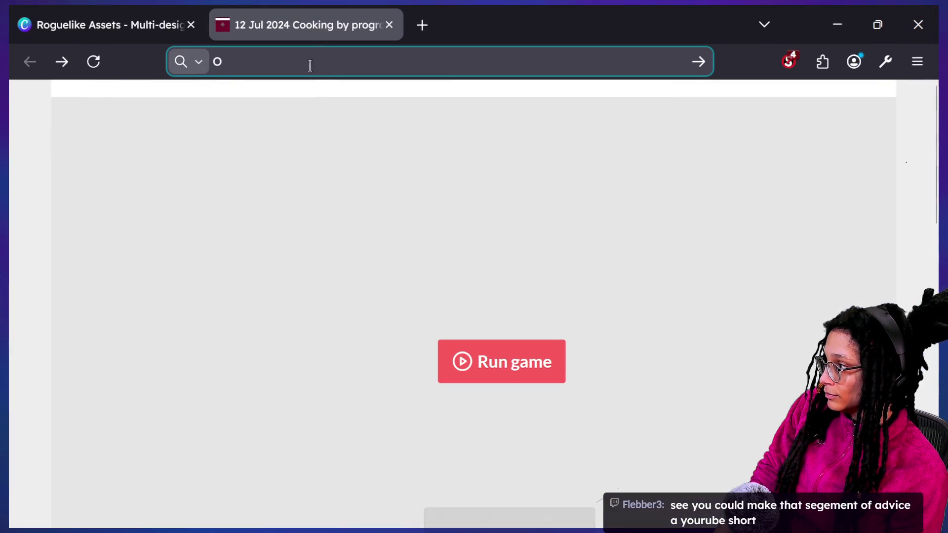
pyautogui.middleClick(314, 26)
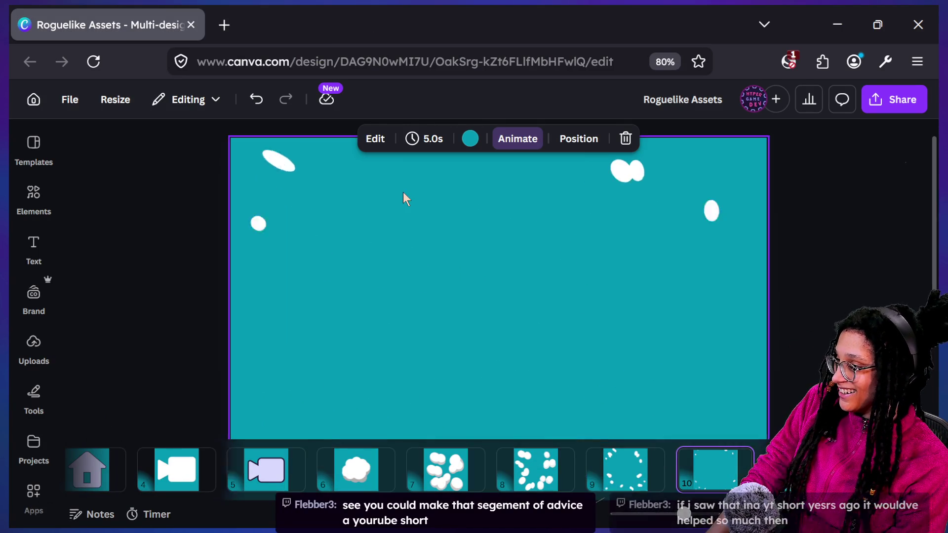
pyautogui.click(247, 153)
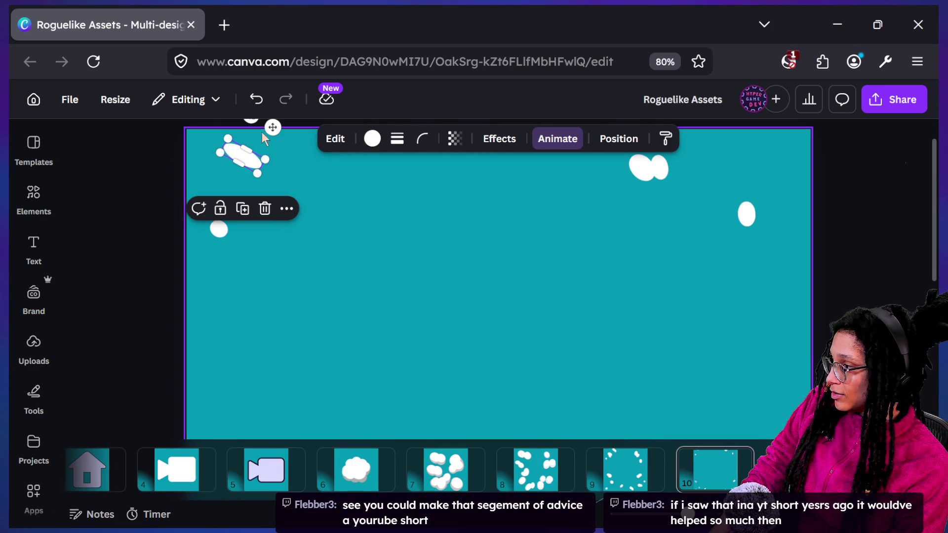
pyautogui.moveTo(252, 119); pyautogui.dragTo(266, 151)
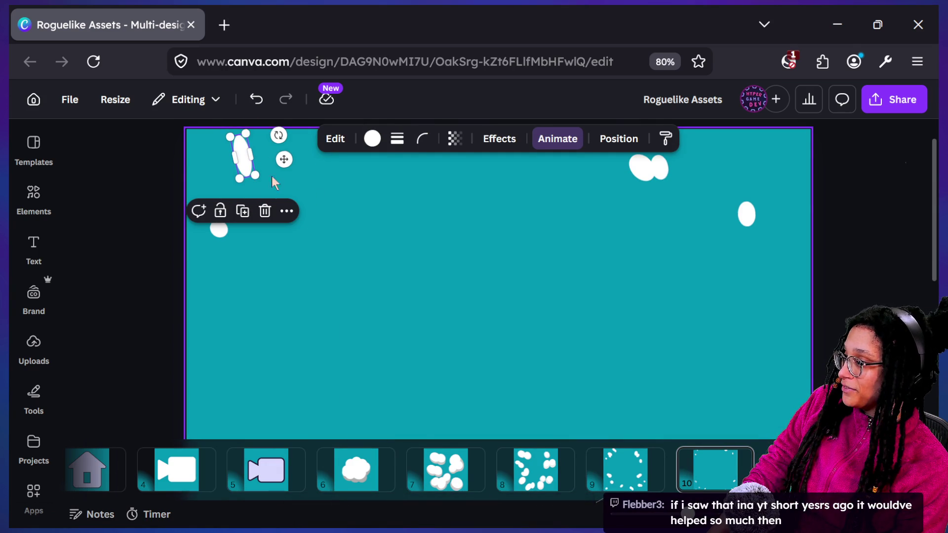
pyautogui.moveTo(284, 159); pyautogui.dragTo(322, 158)
pyautogui.click(345, 203)
pyautogui.hotkey('ctrl', '-')
pyautogui.hotkey('ctrl', '-')
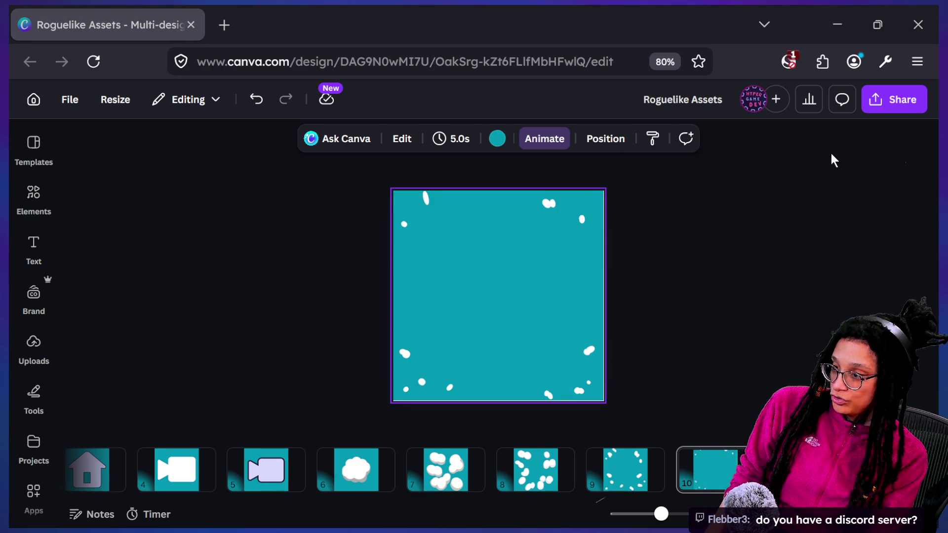
# - Send the !discord command in the stream chat, then return to the Canva design
pyautogui.press('super+Tab')
pyautogui.click(435, 99)
pyautogui.write('!discord')
pyautogui.press('Return')
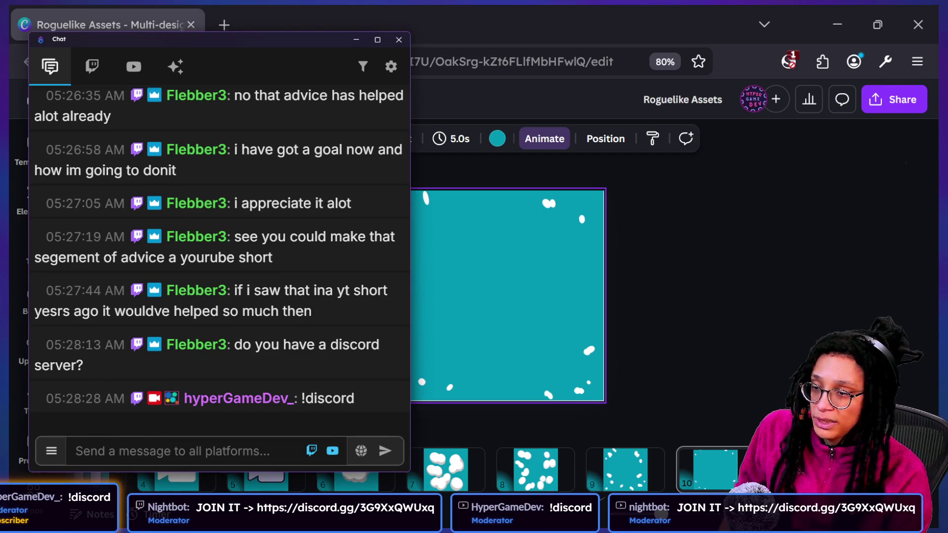
pyautogui.click(796, 282)
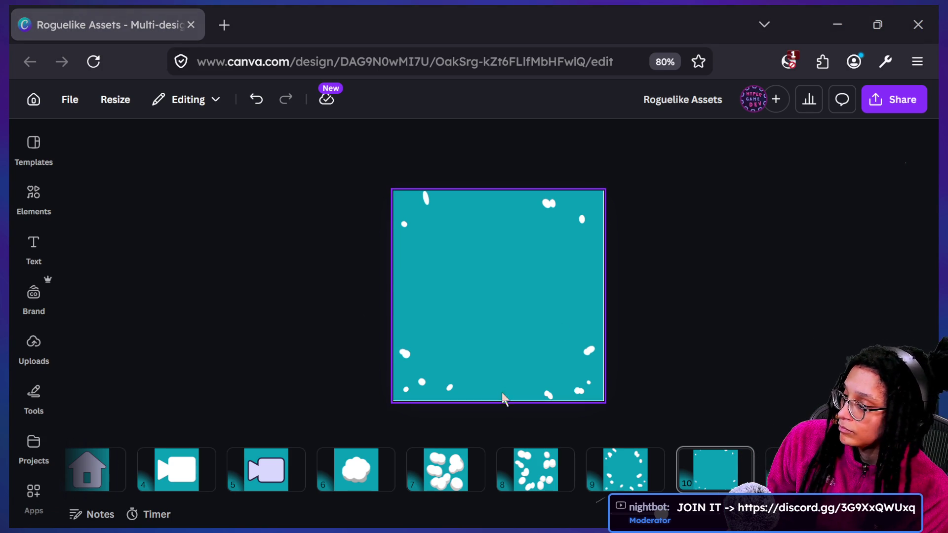
# - Compare against page 9, then slightly resize page 10's top-left white oval
pyautogui.click(627, 479)
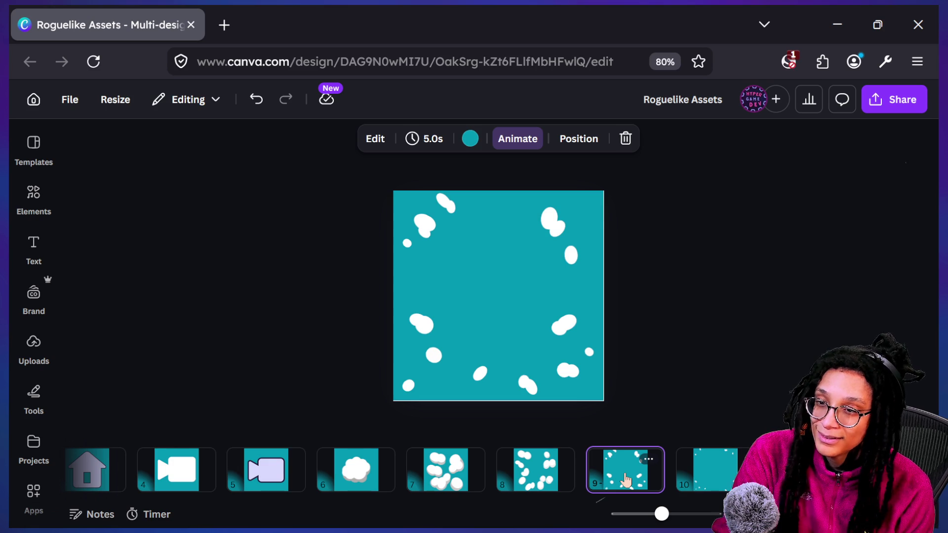
pyautogui.click(711, 469)
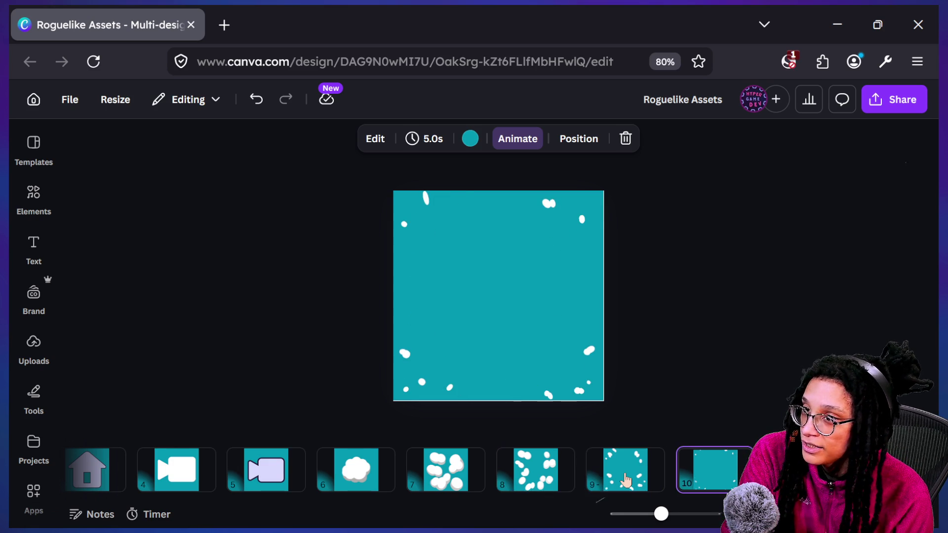
pyautogui.scroll(3, 395, 196)
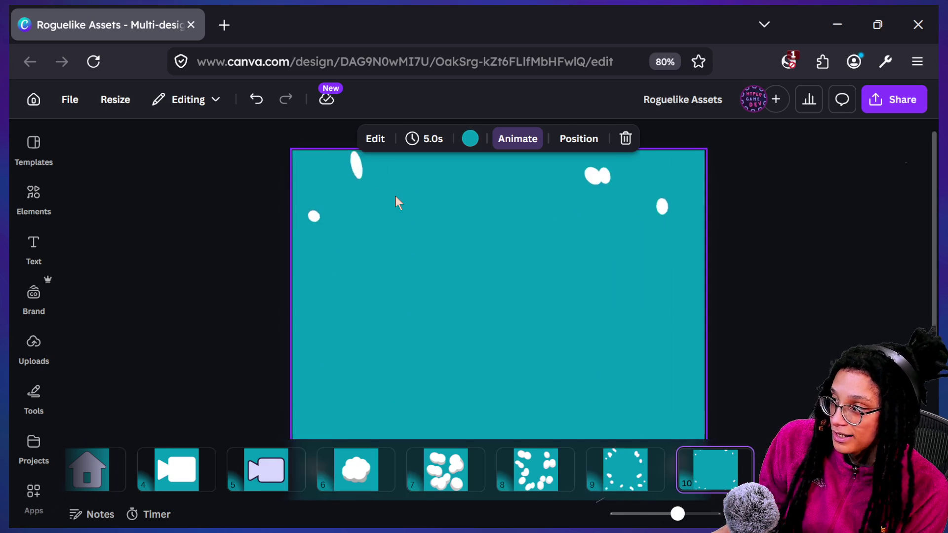
pyautogui.scroll(1, 329, 171)
pyautogui.click(306, 168)
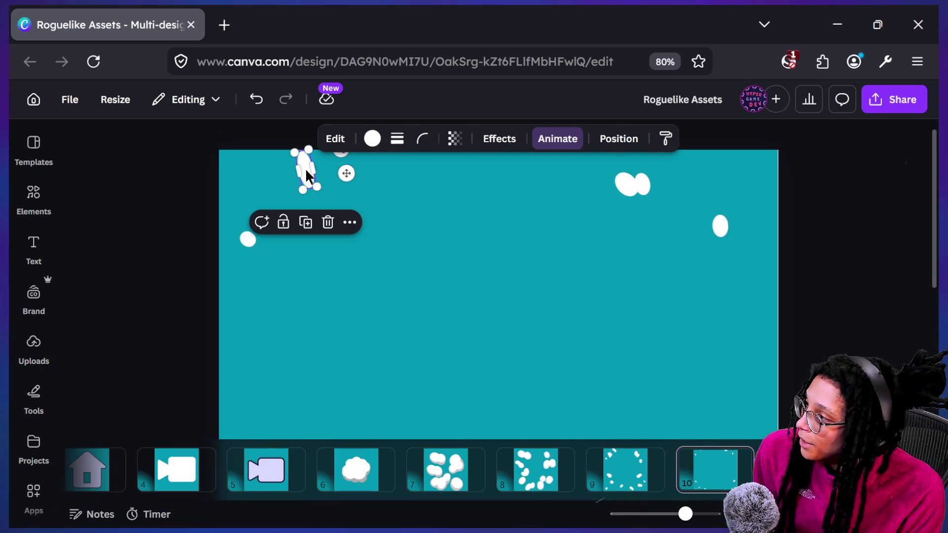
pyautogui.moveTo(310, 184); pyautogui.dragTo(358, 171)
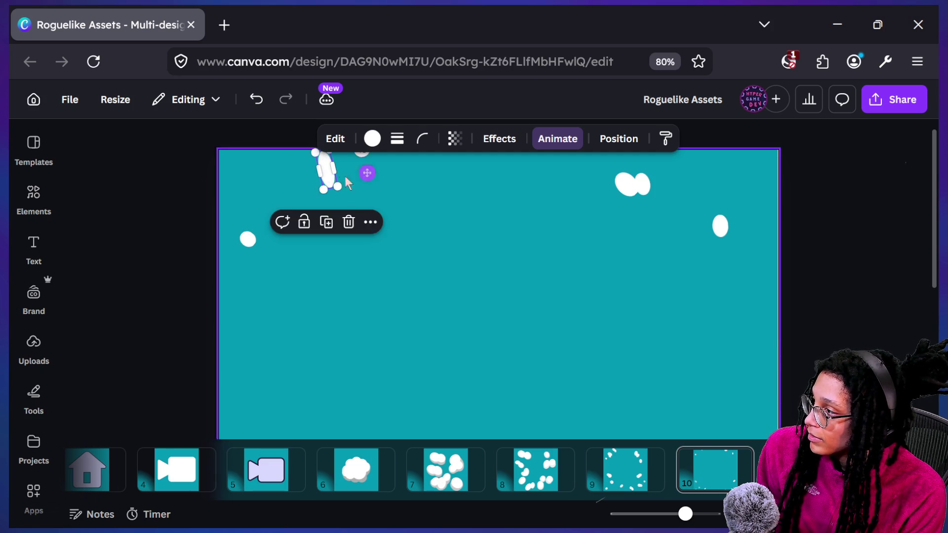
pyautogui.click(278, 194)
pyautogui.scroll(-5, 277, 192)
pyautogui.scroll(1, 277, 191)
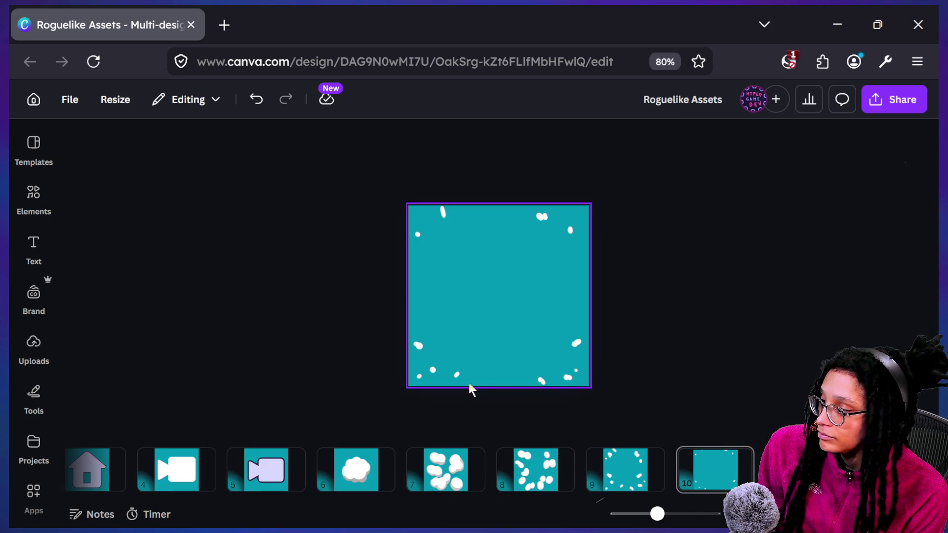
# - After checking page 8, tilt page 10's top white ellipse diagonally and shift it right
pyautogui.click(536, 455)
pyautogui.press('Right')
pyautogui.press('Right')
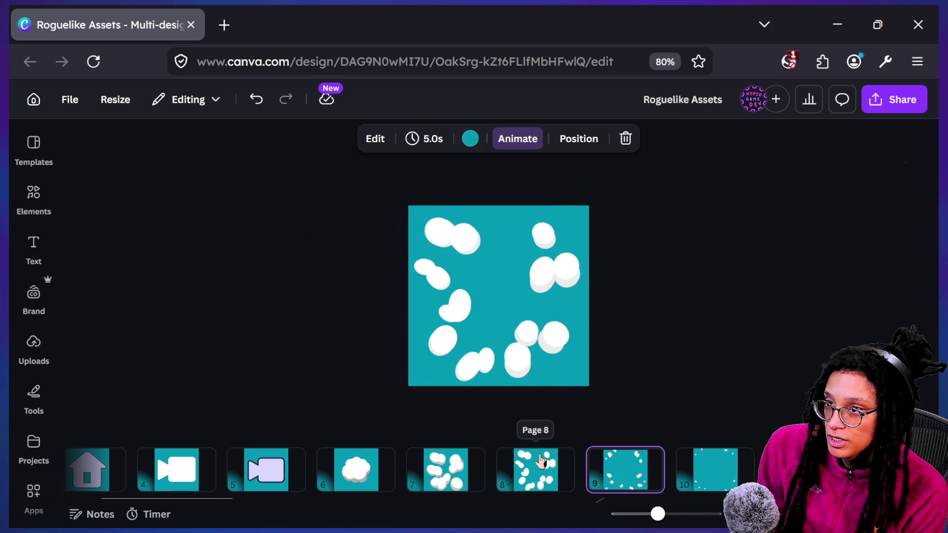
pyautogui.scroll(5, 452, 200)
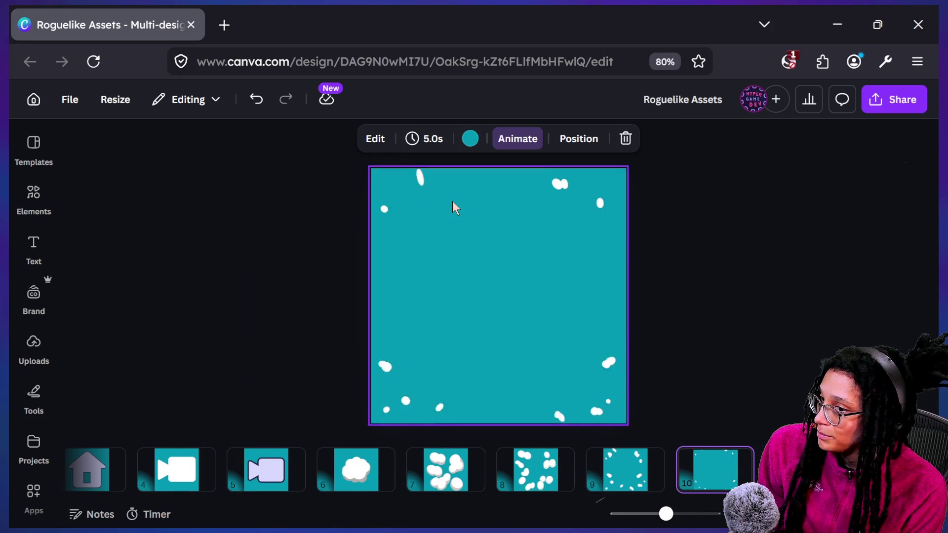
pyautogui.click(371, 164)
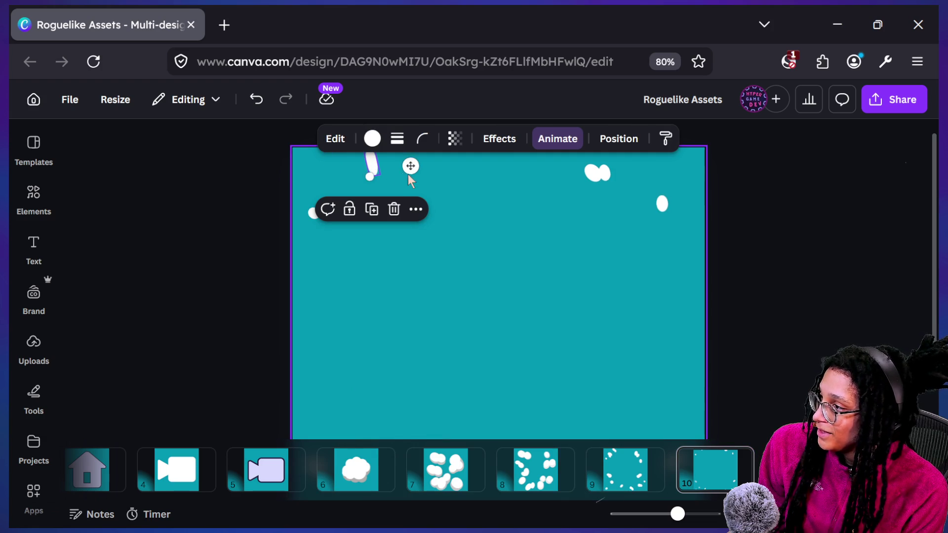
pyautogui.moveTo(405, 158)
pyautogui.mouseDown()
pyautogui.moveTo(424, 185)
pyautogui.moveTo(398, 164)
pyautogui.mouseUp()
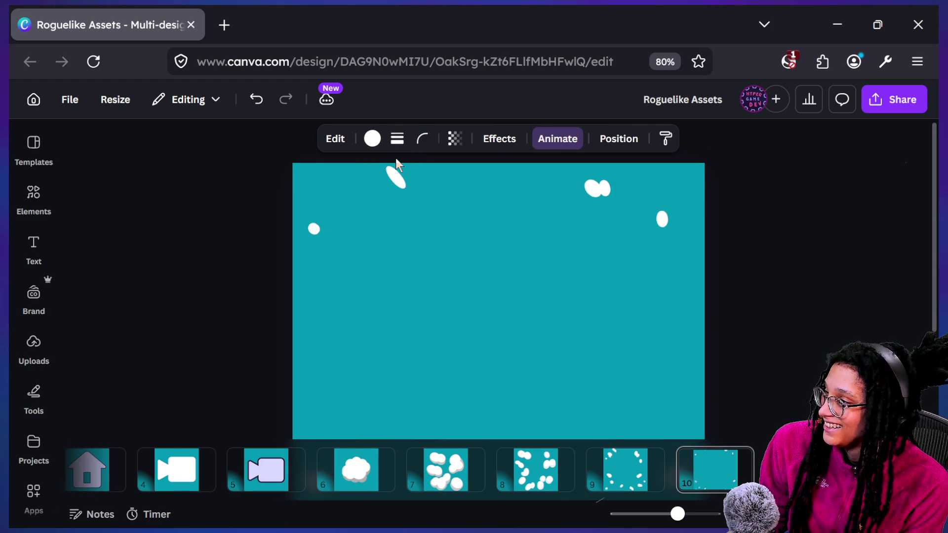
pyautogui.scroll(-3, 314, 328)
pyautogui.click(589, 428)
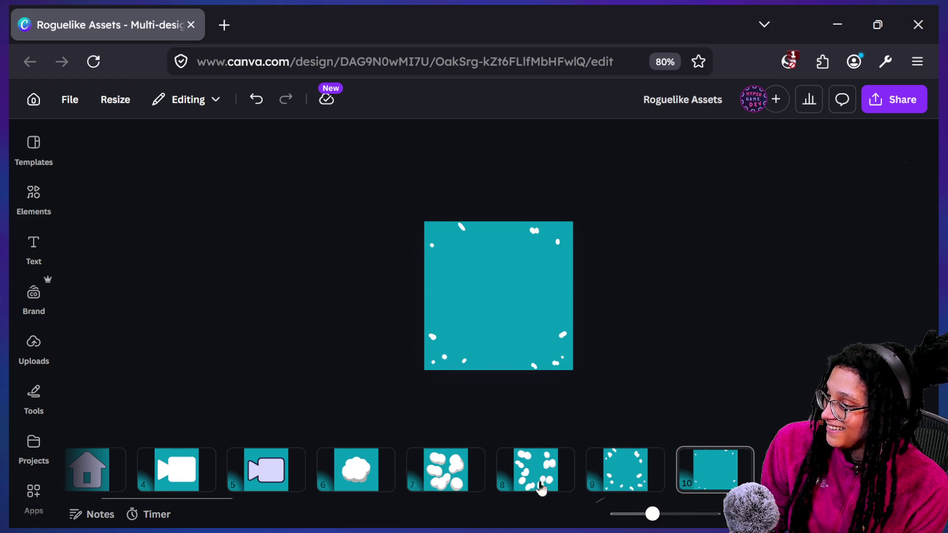
# - Flip through pages 8, 9 and 10 to compare the poof frames
pyautogui.click(545, 483)
pyautogui.click(621, 478)
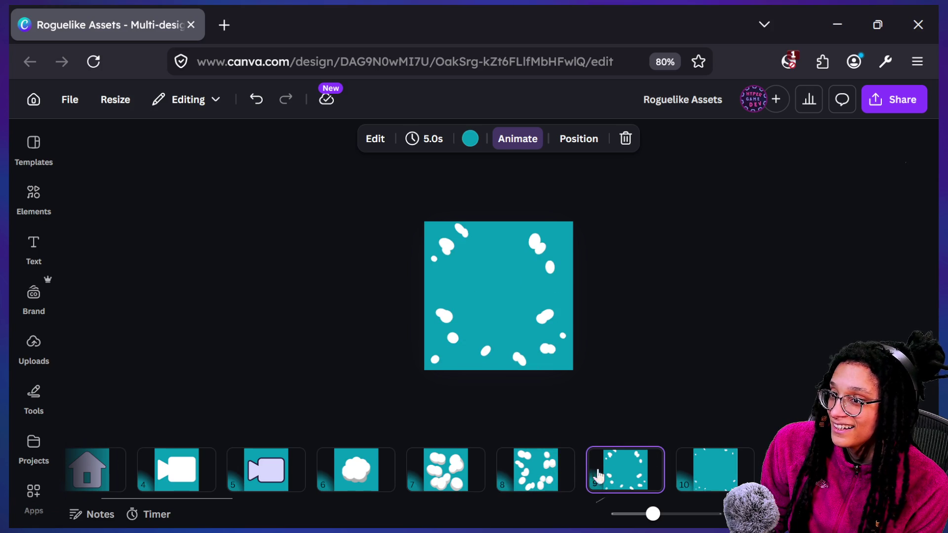
pyautogui.click(684, 473)
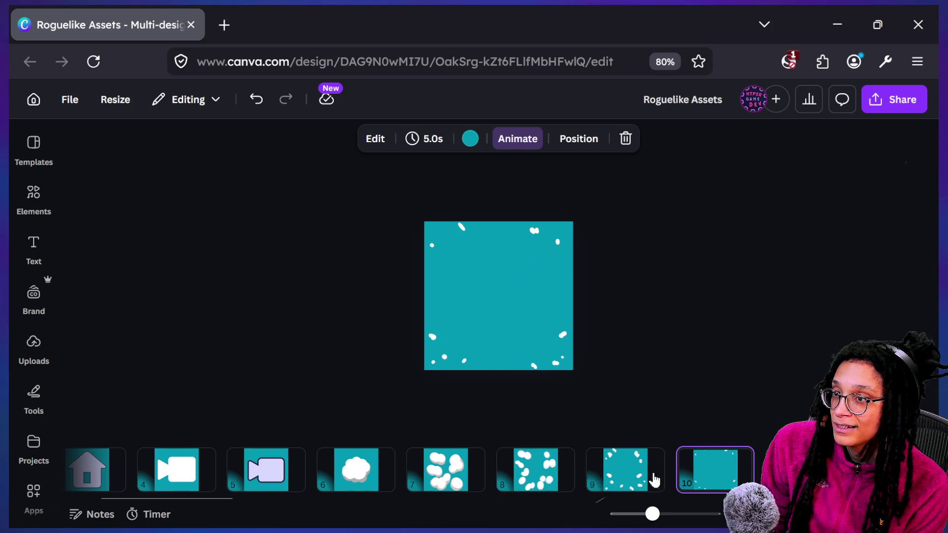
pyautogui.click(687, 344)
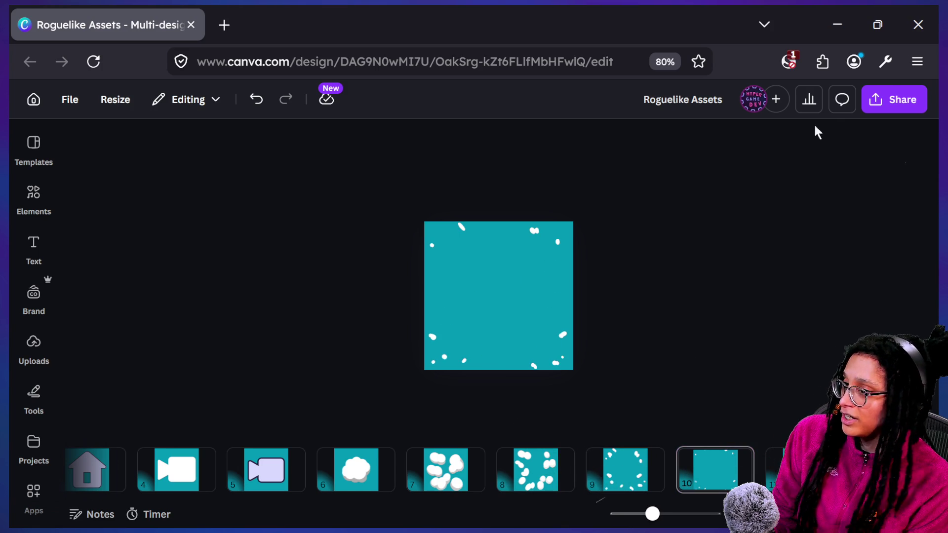
# - Check the Share > Download settings for the cloud design on page 6
pyautogui.click(355, 469)
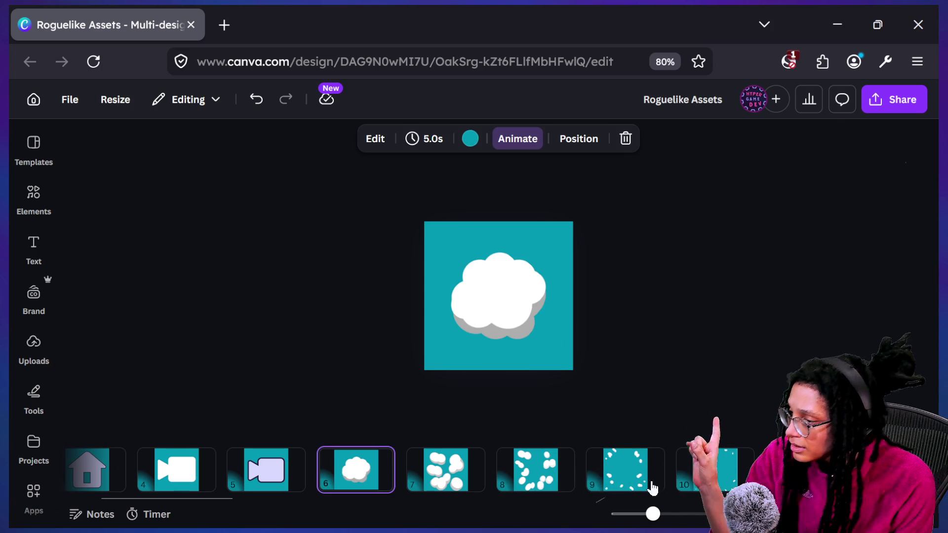
pyautogui.click(873, 115)
pyautogui.click(685, 417)
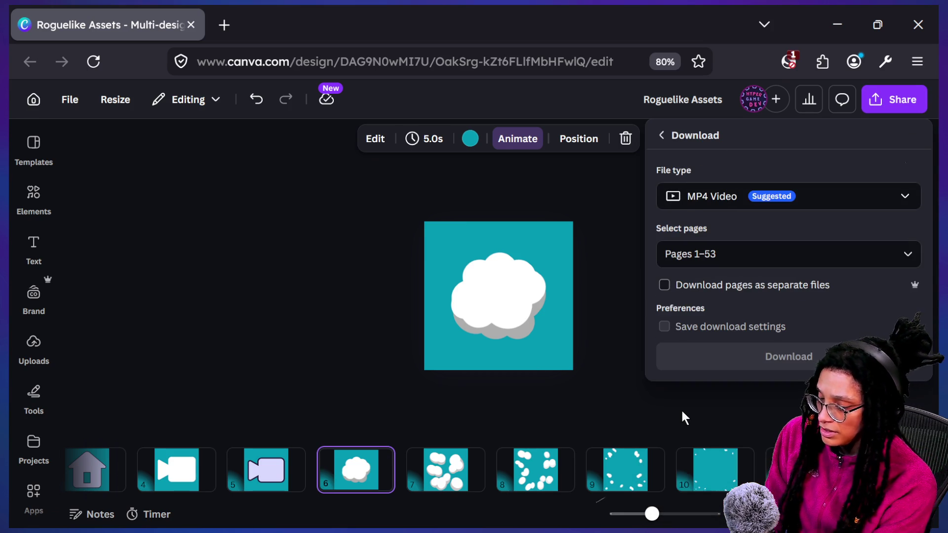
pyautogui.click(684, 417)
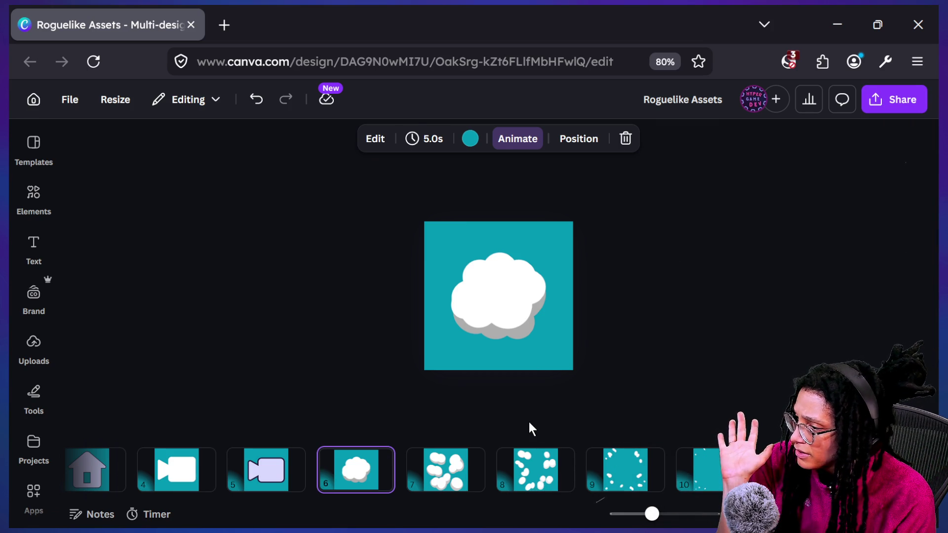
# - Bring up page 23 with the black cat and tuna can tile
pyautogui.scroll(-10, 608, 479)
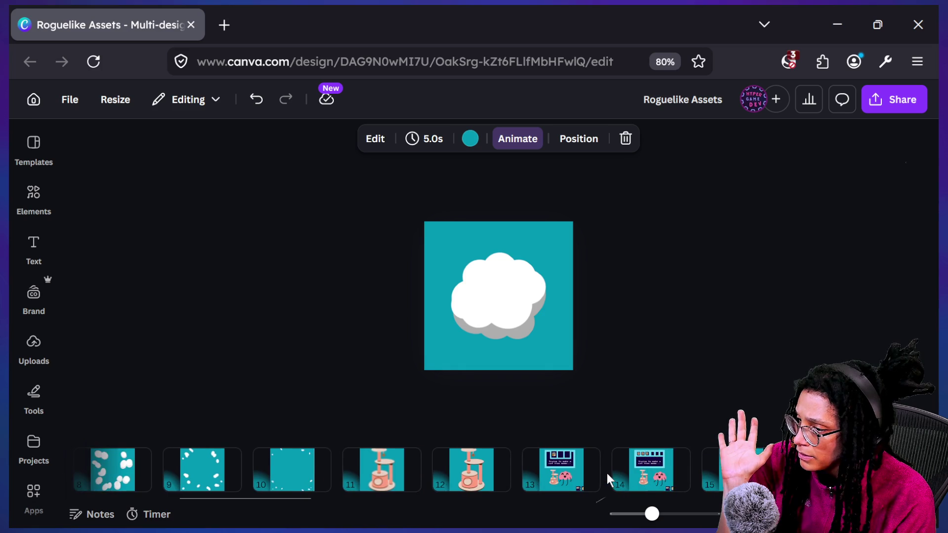
pyautogui.scroll(-5, 609, 479)
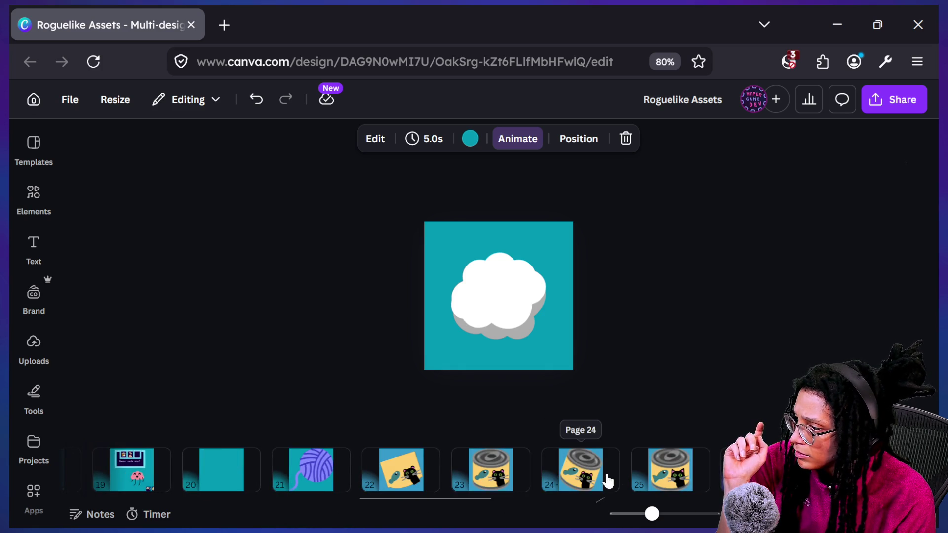
pyautogui.click(520, 477)
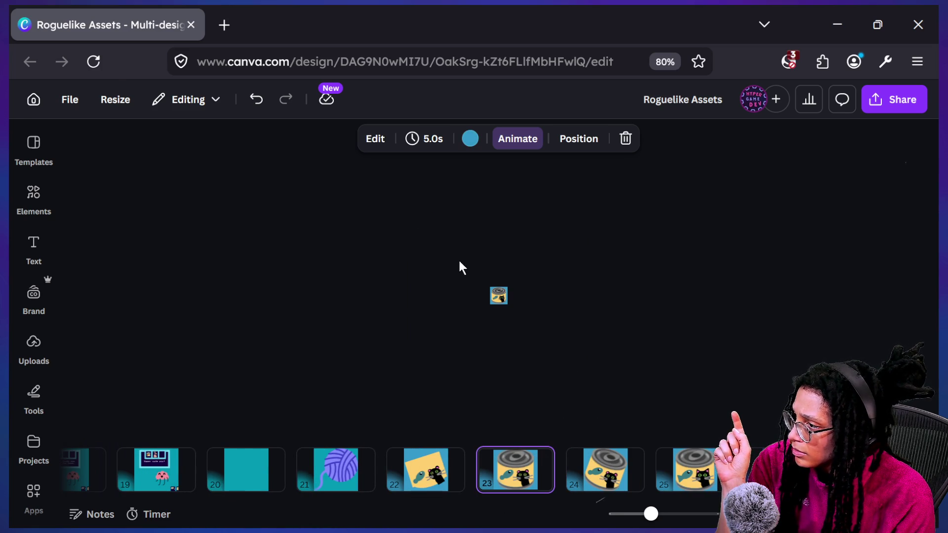
# - Open Resize for Roguelike Assets and review the checklist of all 53 pages and sizes
pyautogui.click(121, 98)
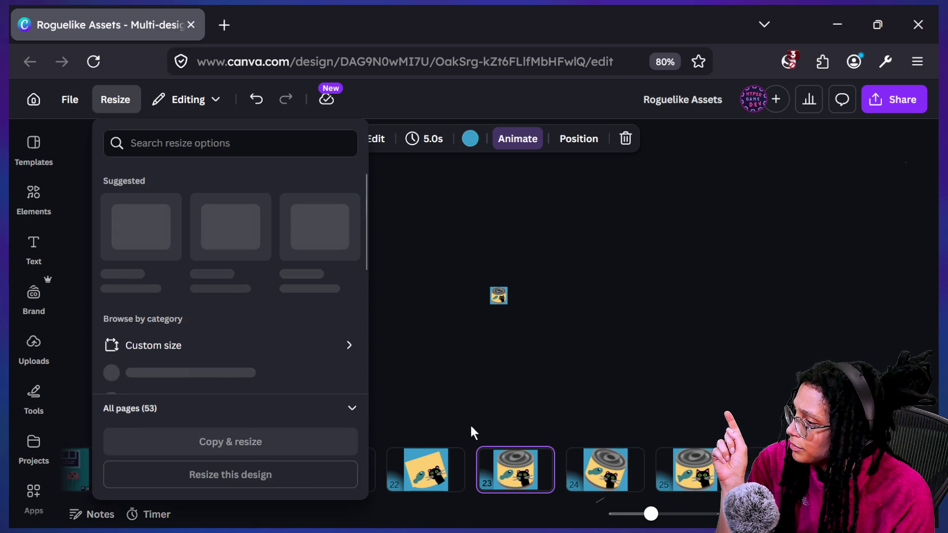
pyautogui.click(240, 421)
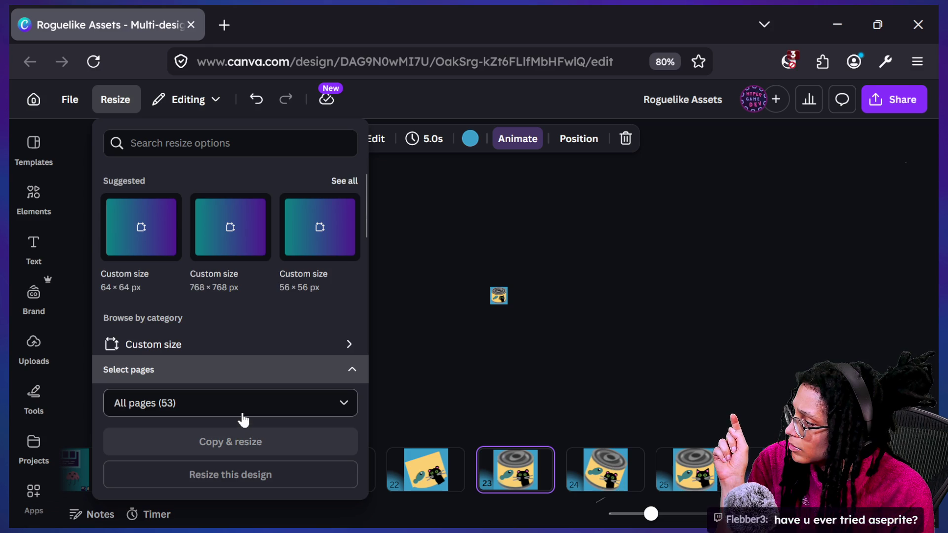
pyautogui.click(241, 413)
pyautogui.scroll(-1, 265, 292)
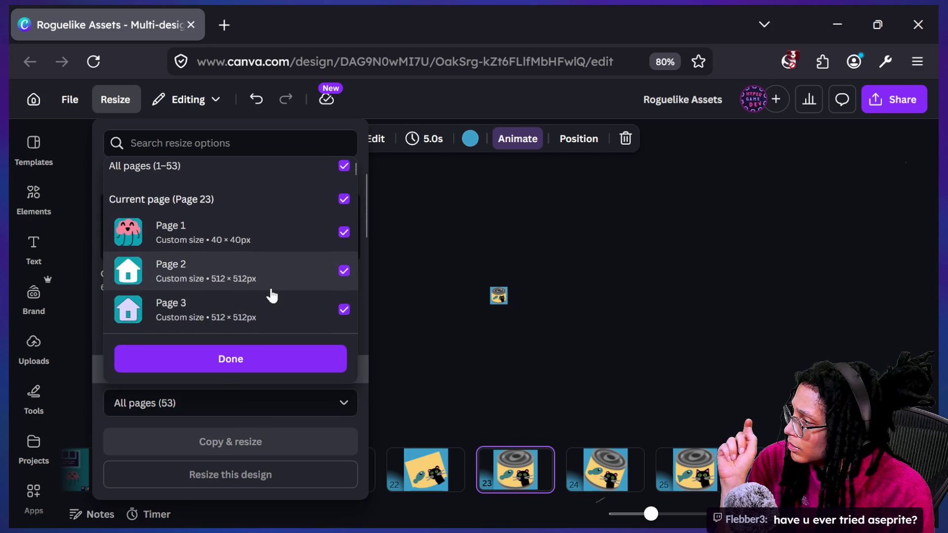
pyautogui.scroll(-9, 277, 297)
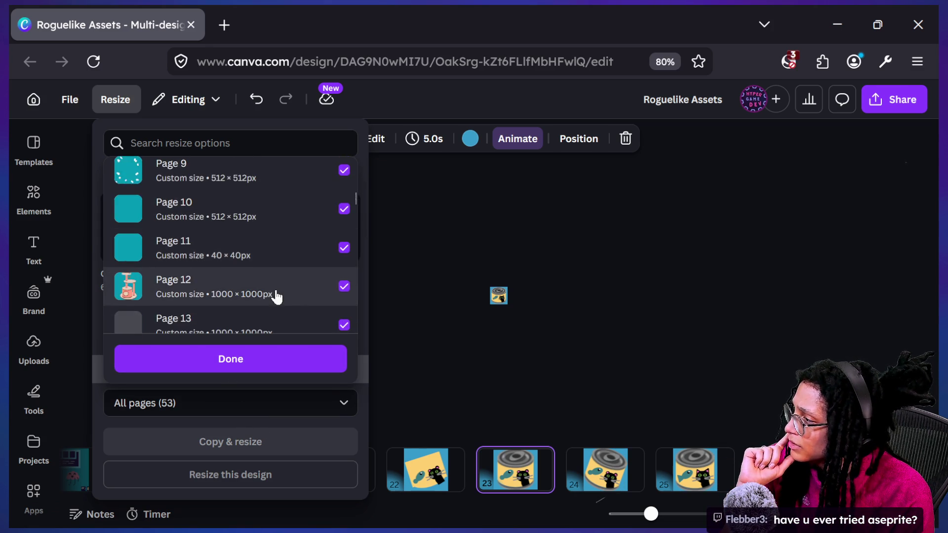
pyautogui.scroll(-7, 278, 296)
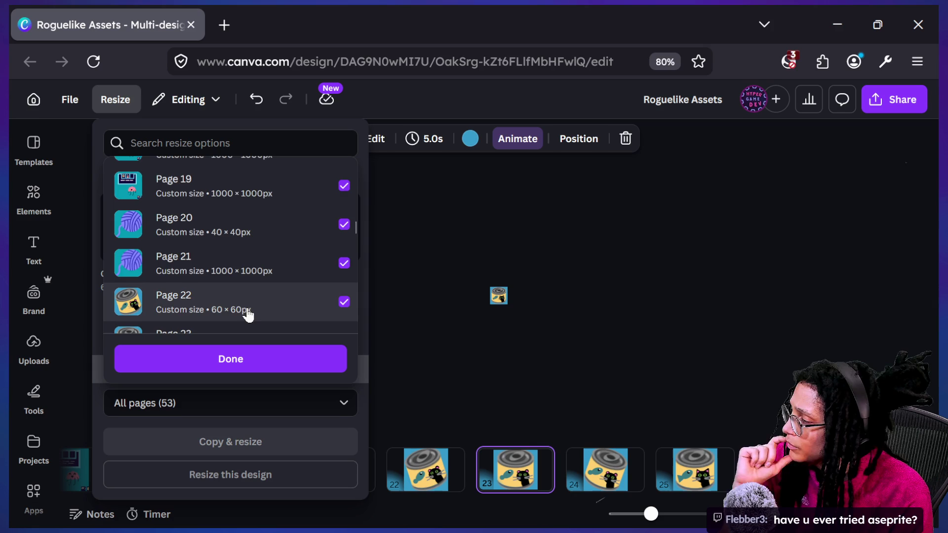
pyautogui.scroll(-2, 248, 315)
pyautogui.scroll(-4, 248, 315)
pyautogui.scroll(3, 248, 315)
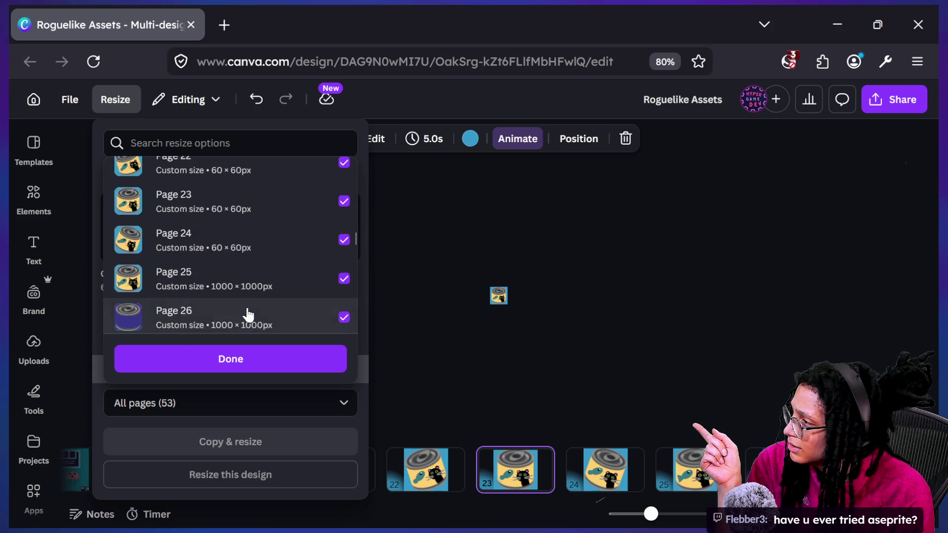
pyautogui.click(492, 338)
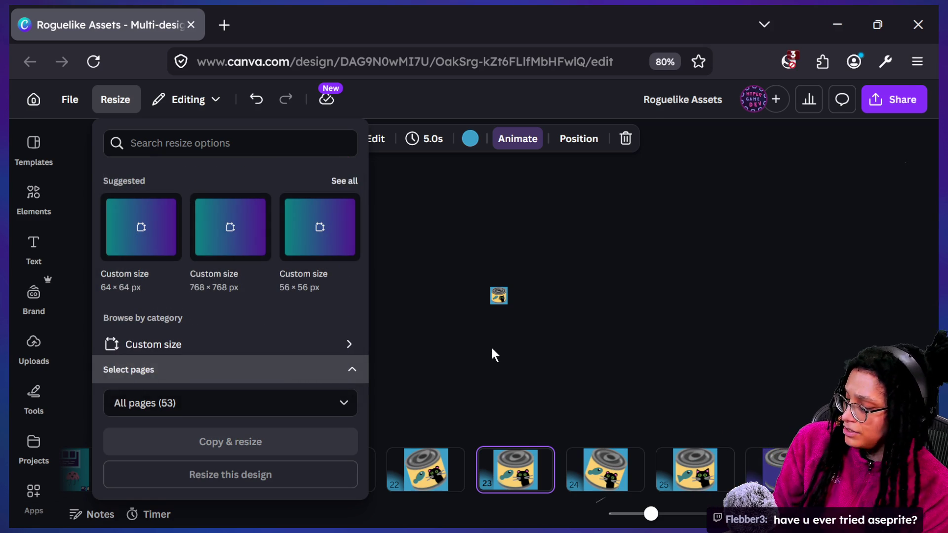
pyautogui.press('super+Tab')
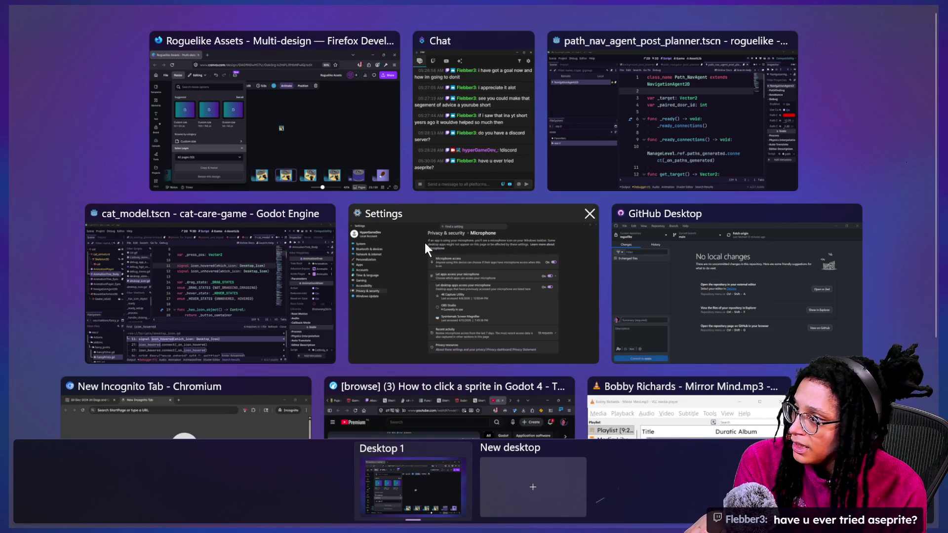
# - Switch via the cat_model window to the roguelike Godot window showing path_nav_agent_post_planner.tscn
pyautogui.click(301, 323)
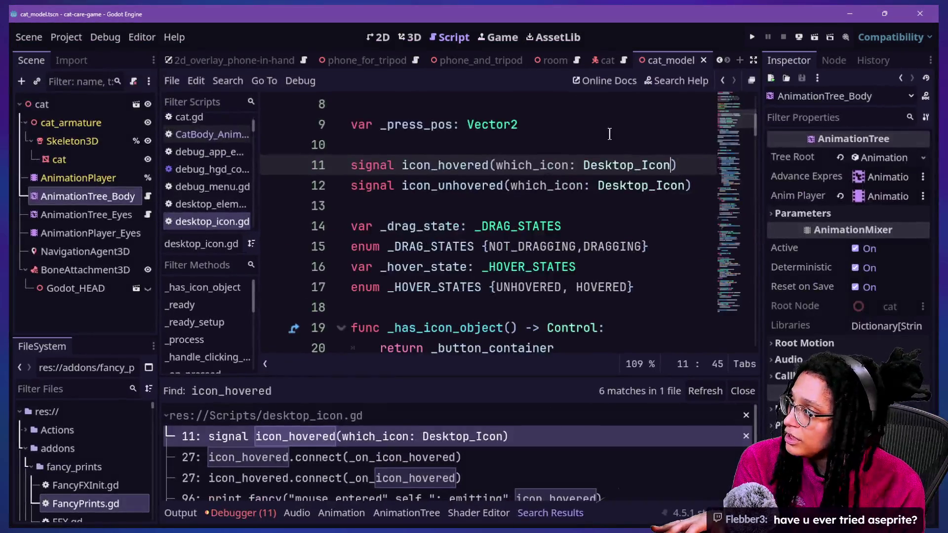
pyautogui.press('super+Tab')
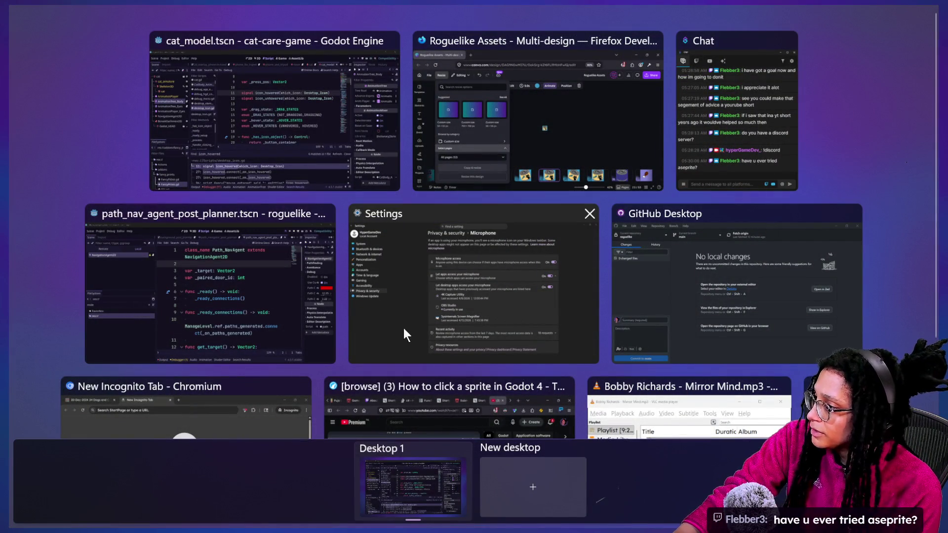
pyautogui.click(250, 323)
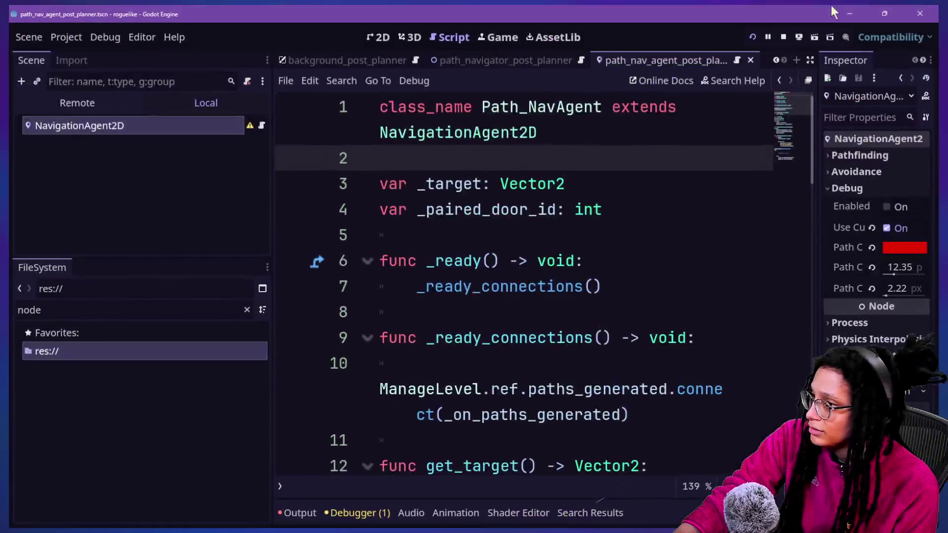
# - View the running roguelike room and character in Godot's Game workspace, then open Task View
pyautogui.click(492, 39)
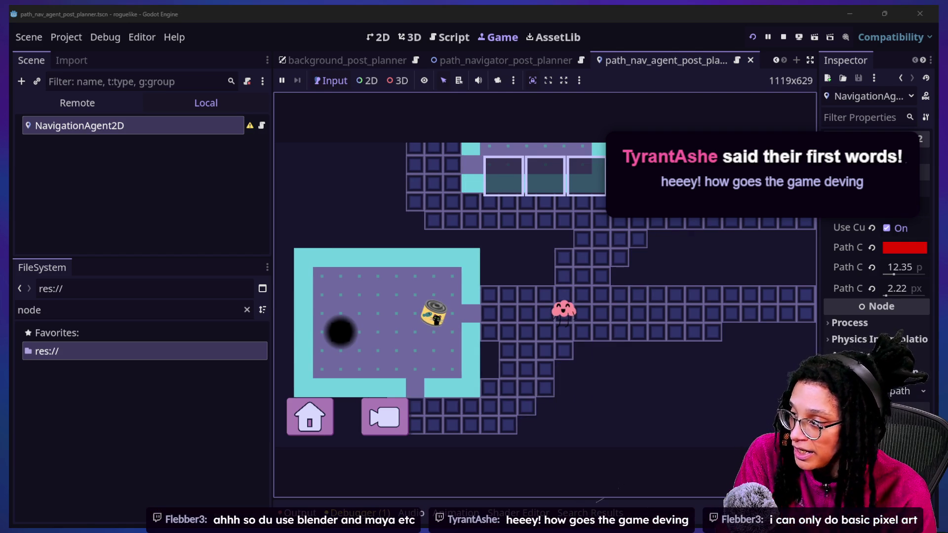
pyautogui.scroll(5, 874, 297)
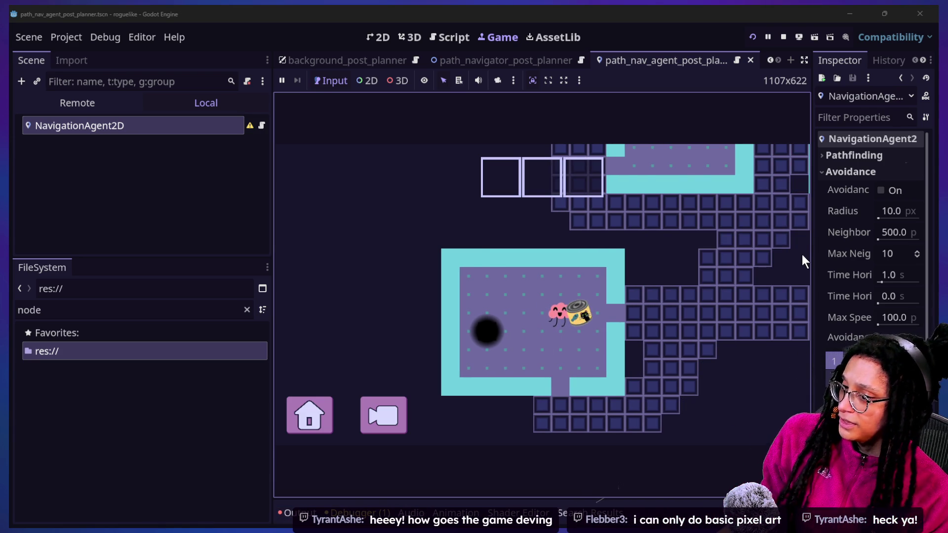
pyautogui.press('super+Tab')
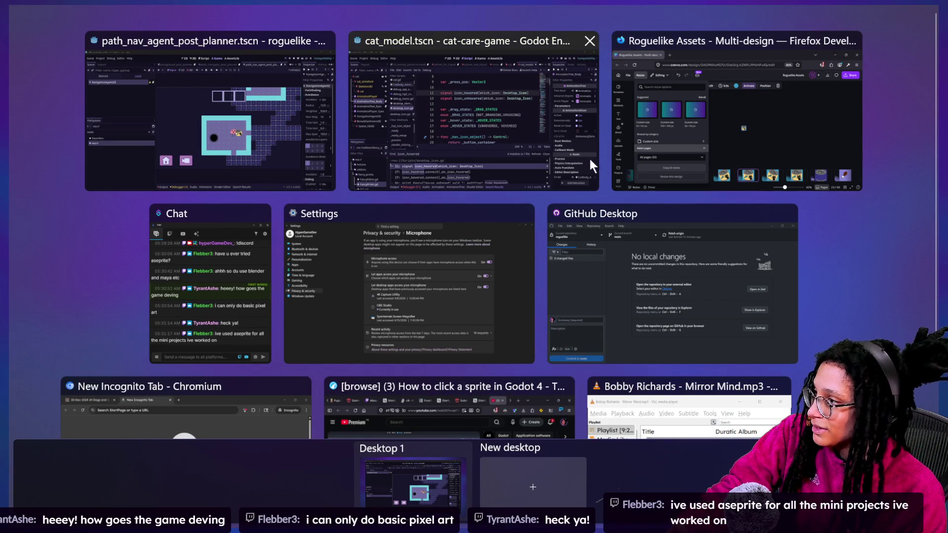
# - Return to Canva, dismiss the resize options, and select page 6 with the cloud
pyautogui.click(666, 153)
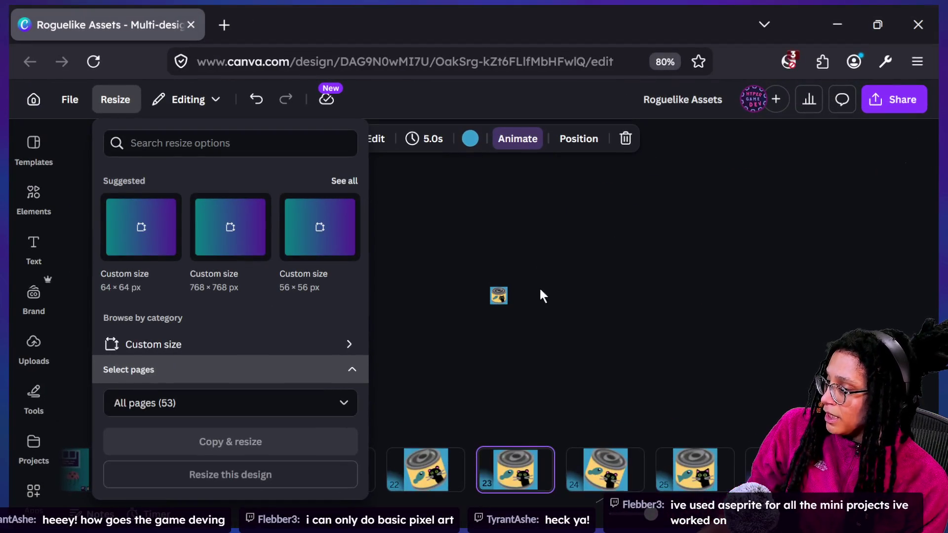
pyautogui.click(496, 440)
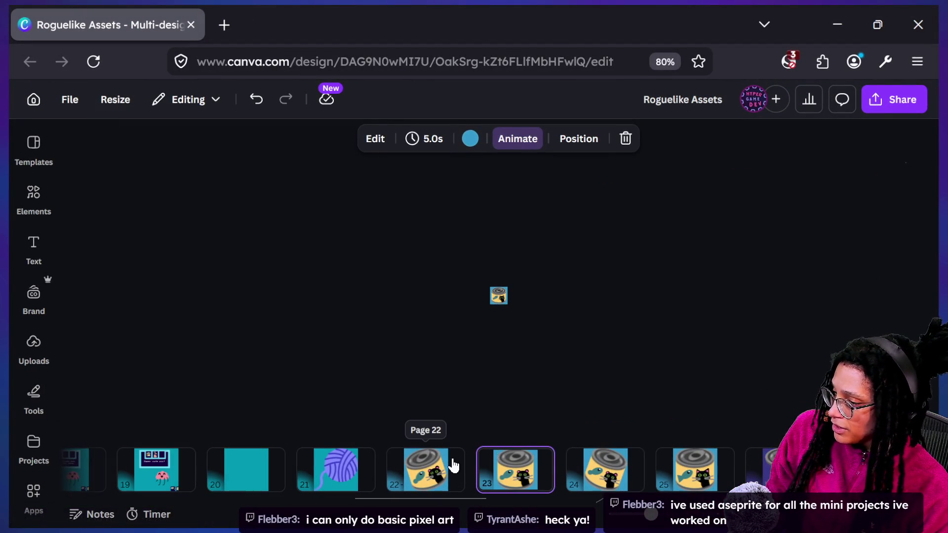
pyautogui.hscroll(-5, 447, 465)
pyautogui.hscroll(-15, 443, 467)
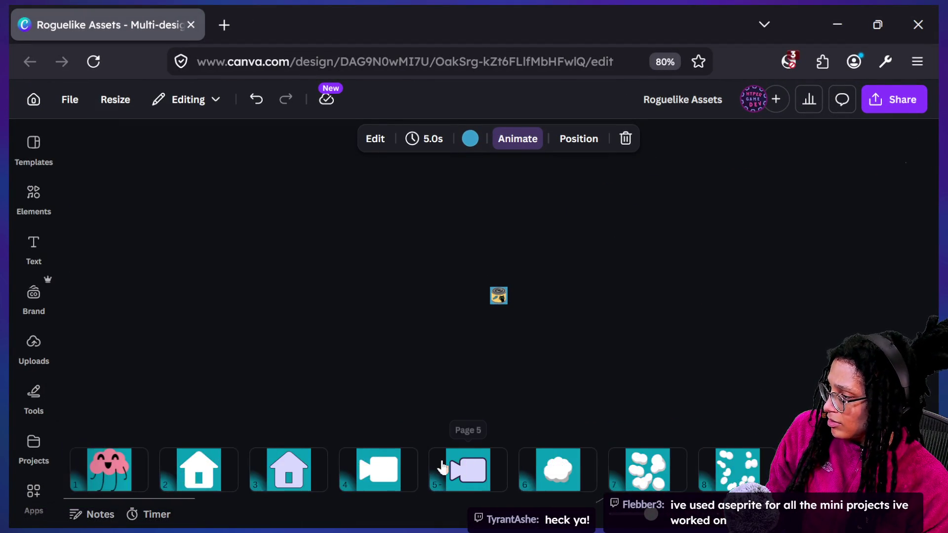
pyautogui.click(443, 467)
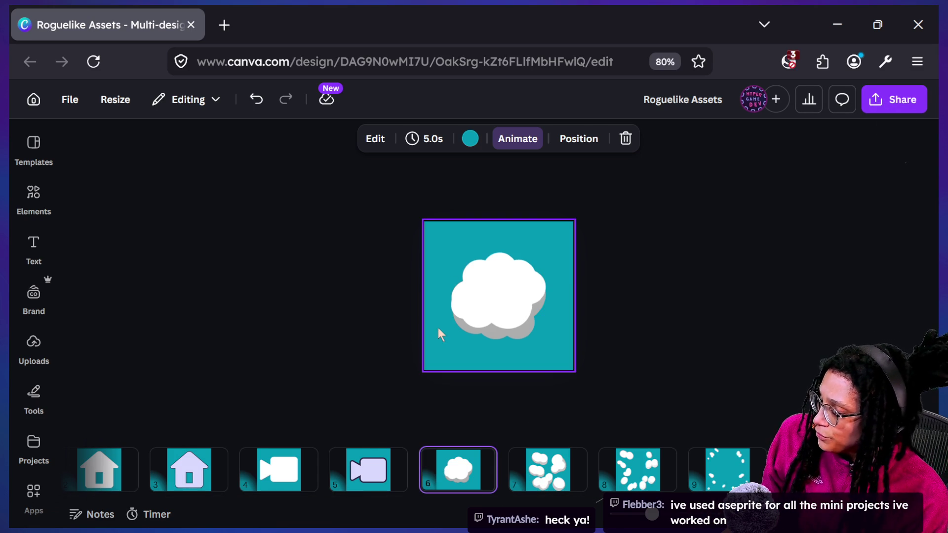
# - Set the download to SVG with transparent background, current page 6 only
pyautogui.click(892, 113)
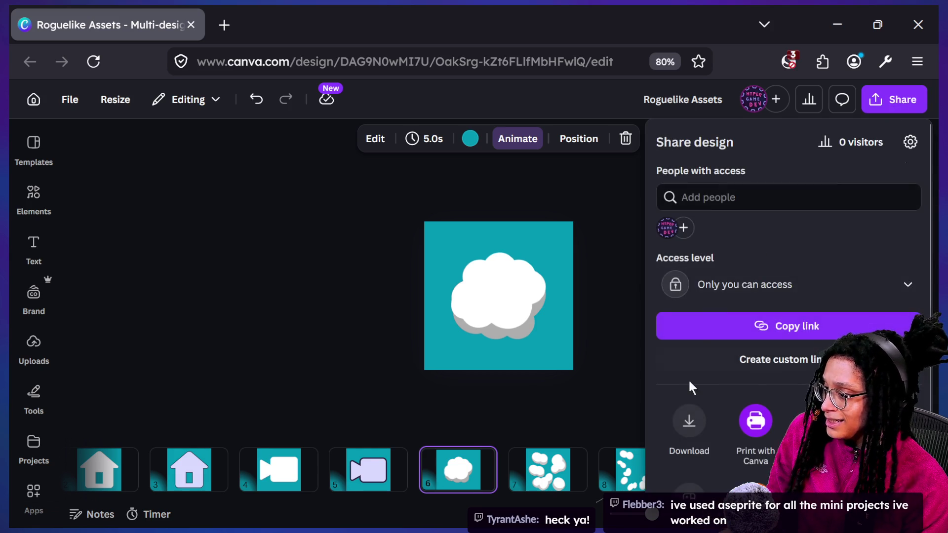
pyautogui.click(699, 462)
pyautogui.click(713, 197)
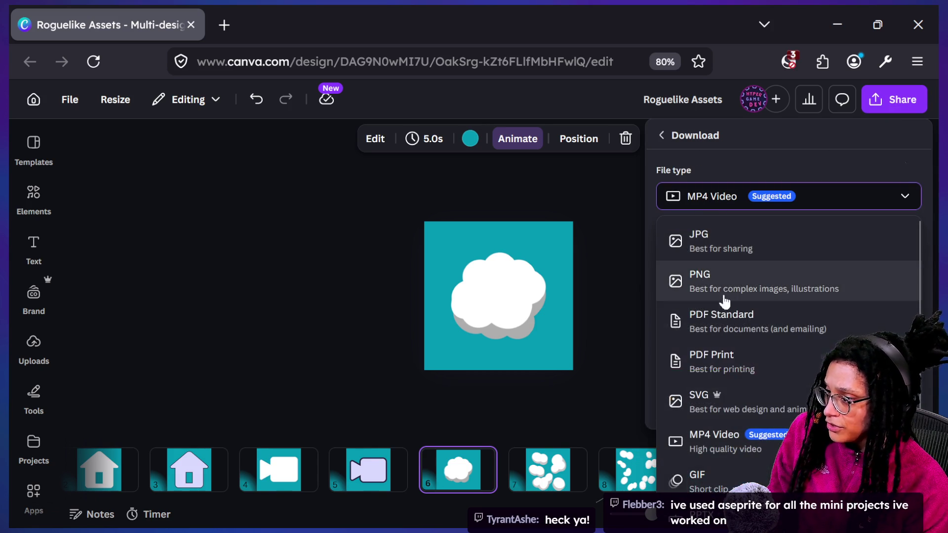
pyautogui.click(717, 291)
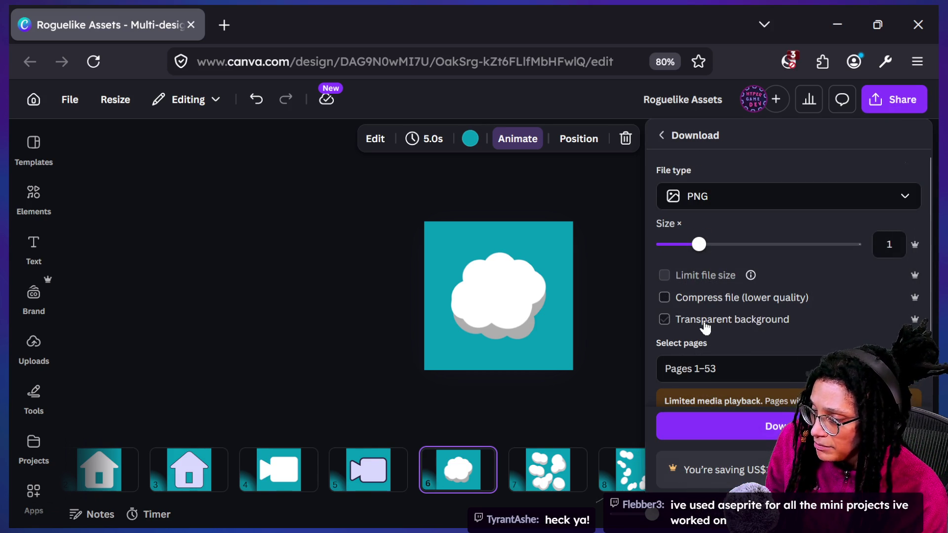
pyautogui.click(707, 200)
pyautogui.click(742, 394)
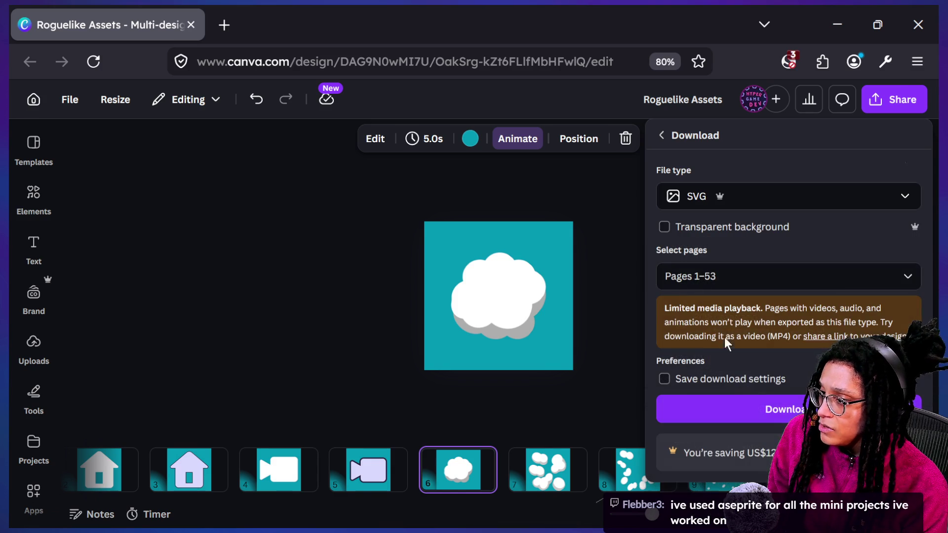
pyautogui.click(712, 228)
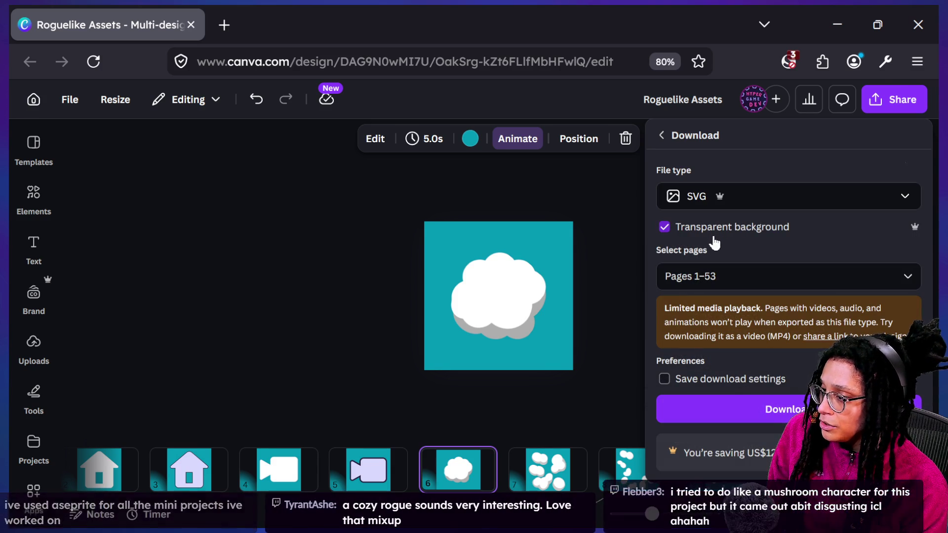
pyautogui.click(714, 283)
pyautogui.click(713, 314)
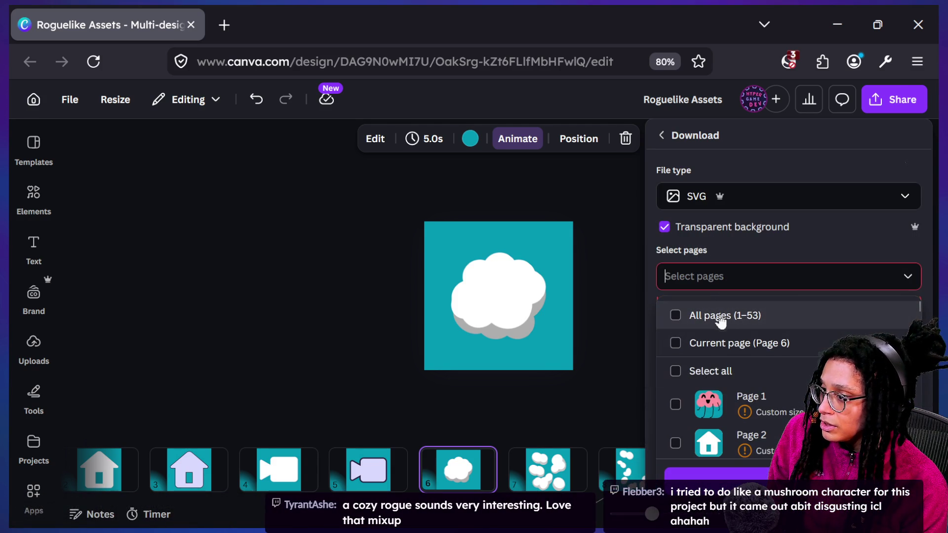
pyautogui.click(730, 352)
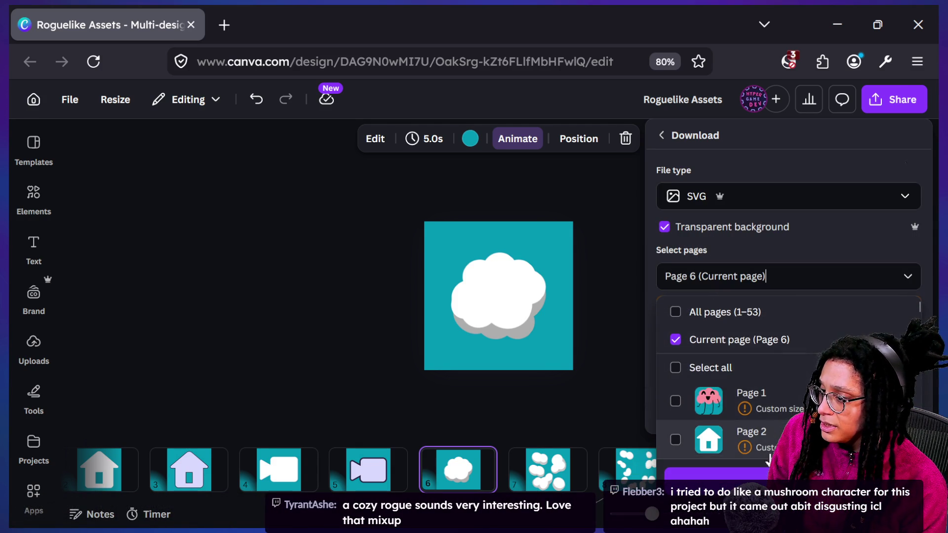
pyautogui.click(768, 467)
# - Download page 6 and save the SVG as poof1
pyautogui.click(739, 413)
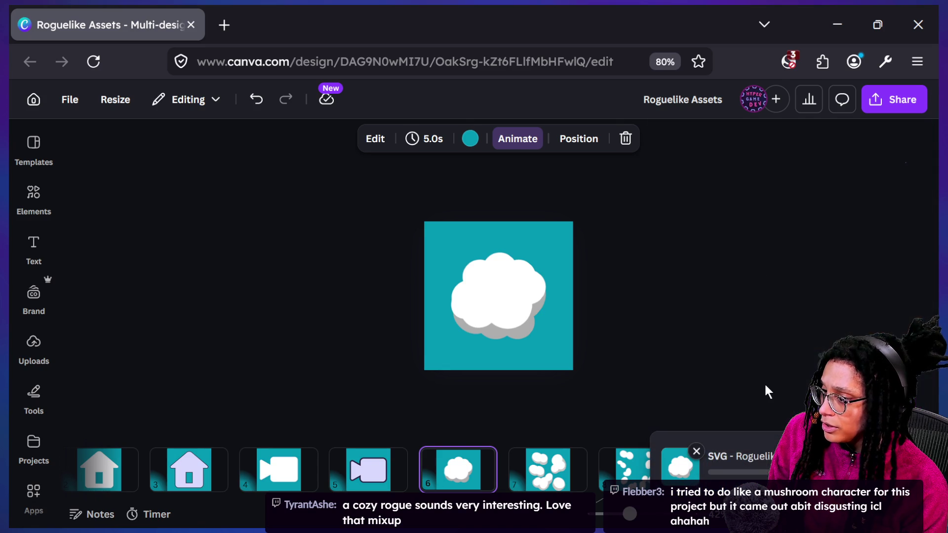
pyautogui.click(877, 100)
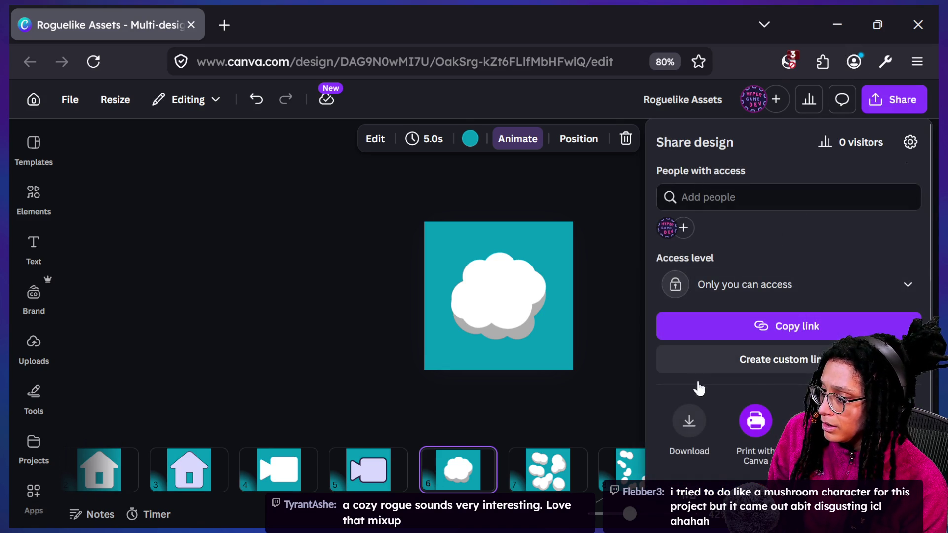
pyautogui.click(689, 429)
pyautogui.write('poof1')
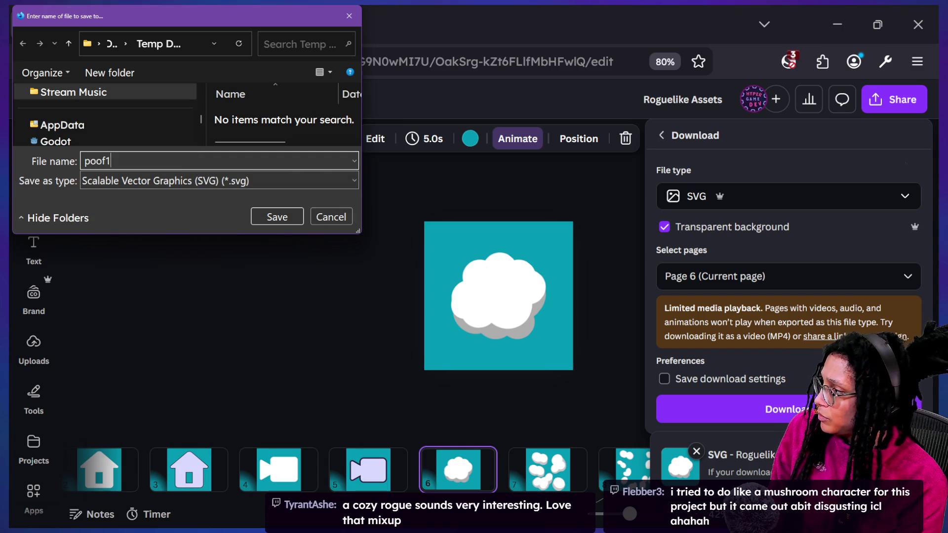
pyautogui.press('Return')
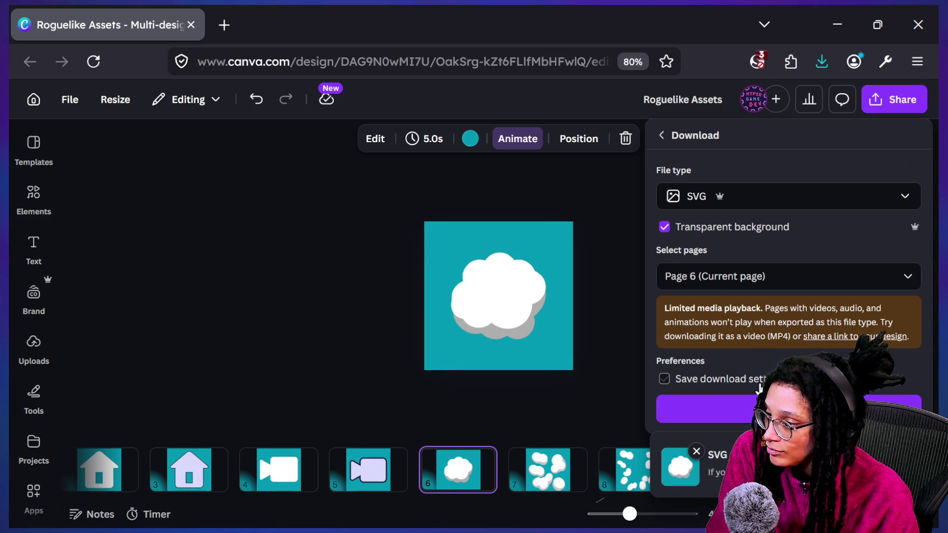
# - Switch the download selection from page 6 to Page 7 and download it as SVG
pyautogui.click(721, 276)
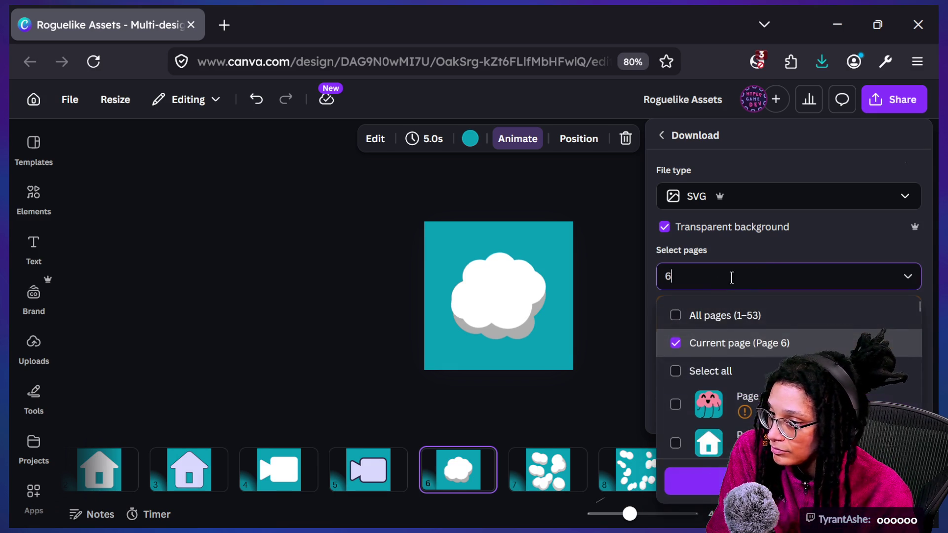
pyautogui.click(760, 345)
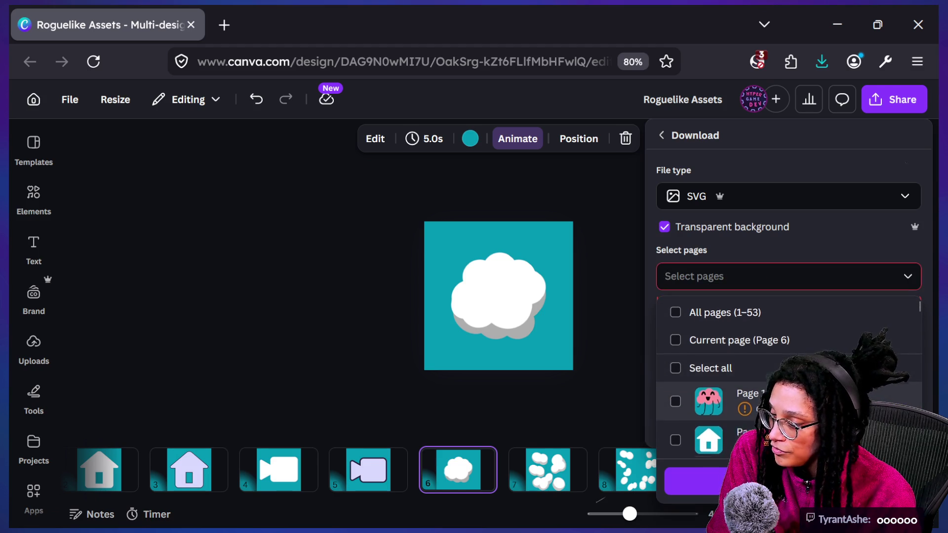
pyautogui.scroll(-2, 764, 366)
pyautogui.scroll(-3, 741, 375)
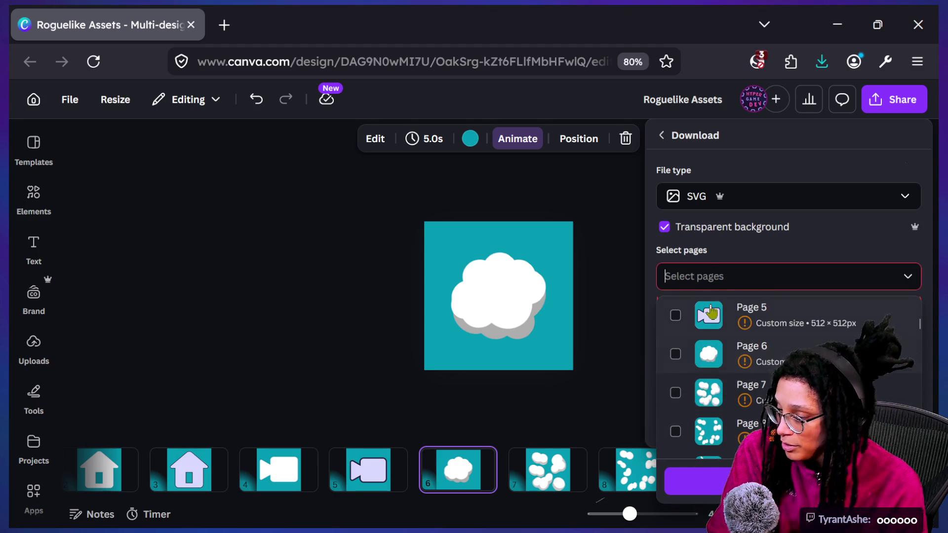
pyautogui.write('7')
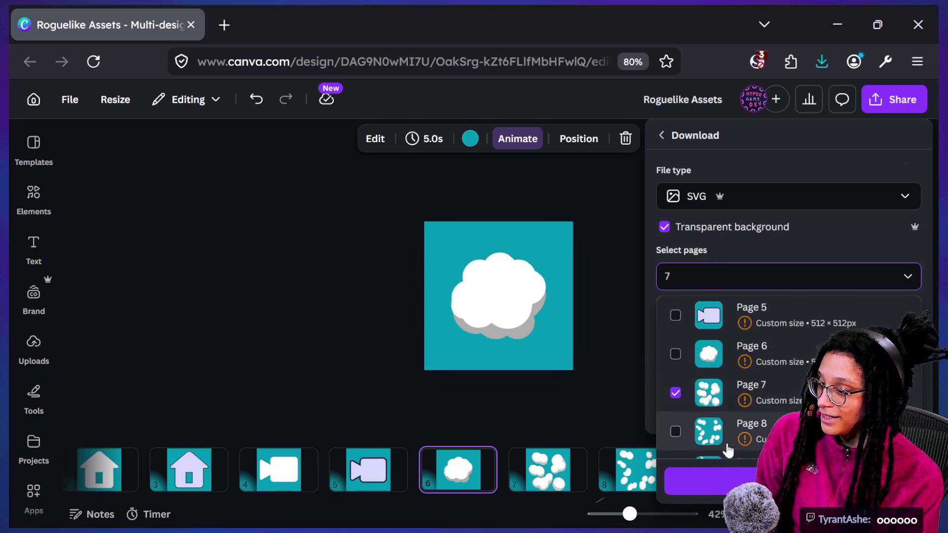
pyautogui.scroll(-1, 722, 438)
pyautogui.click(749, 478)
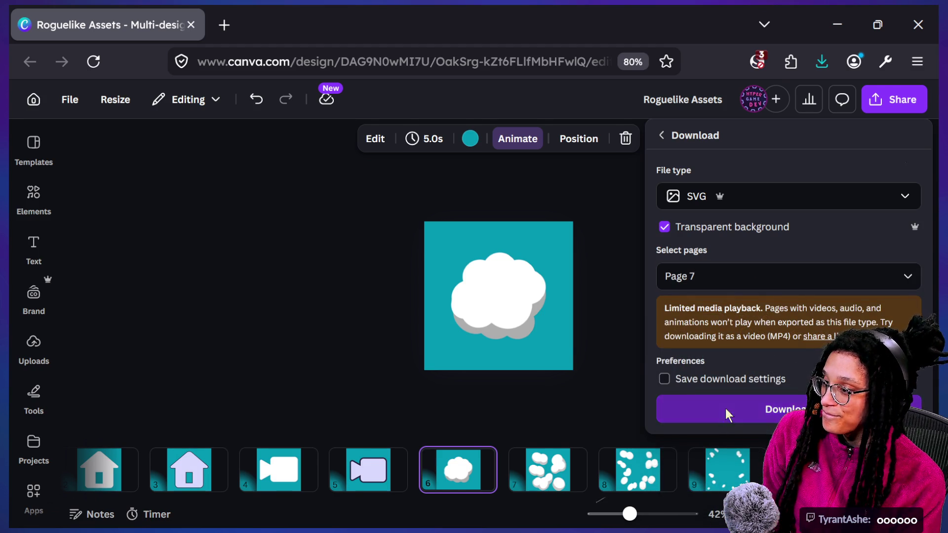
pyautogui.click(728, 417)
# - Save the page 7 SVG as poof2, then open the window overview
pyautogui.press('super+Tab')
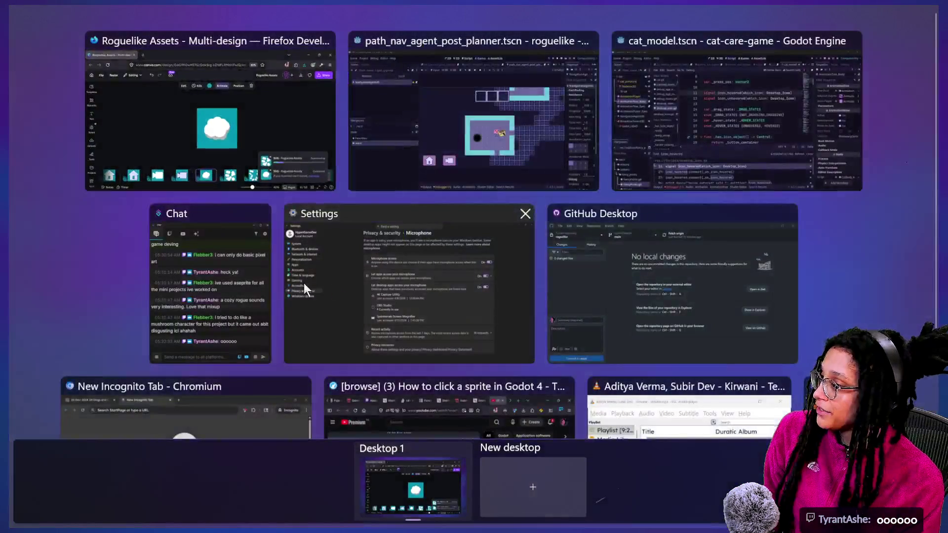
pyautogui.click(623, 117)
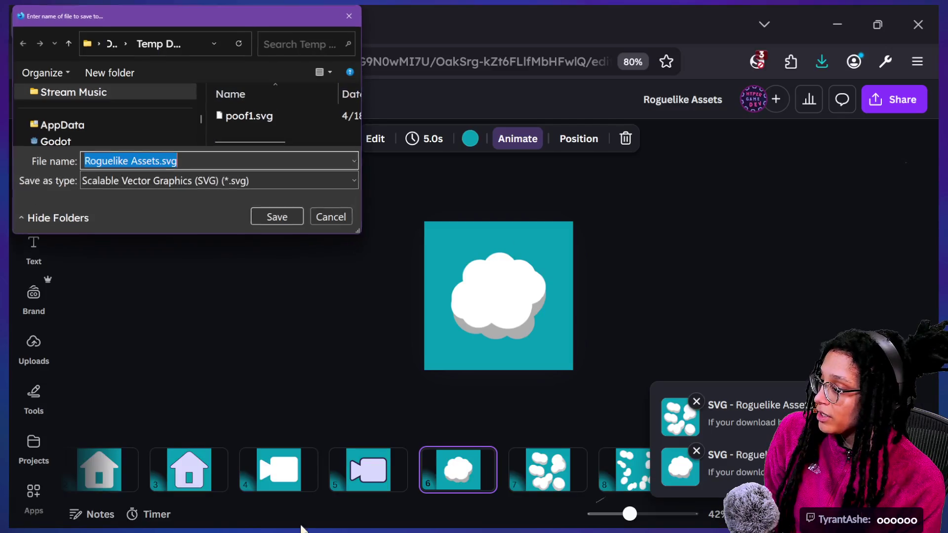
pyautogui.write('poof2')
pyautogui.press('Return')
pyautogui.press('super+Tab')
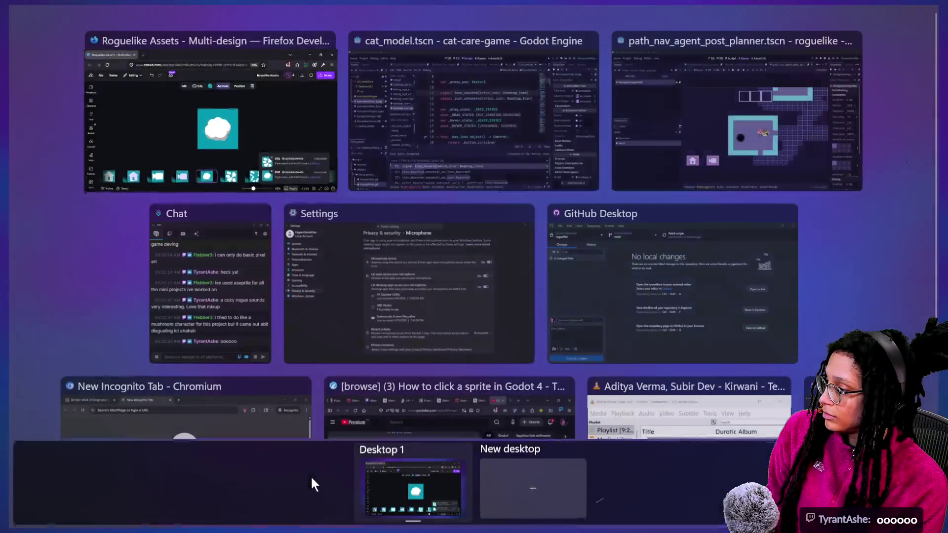
# - Bring the cat-care-game Godot window forward and review the Debugger errors list
pyautogui.click(478, 142)
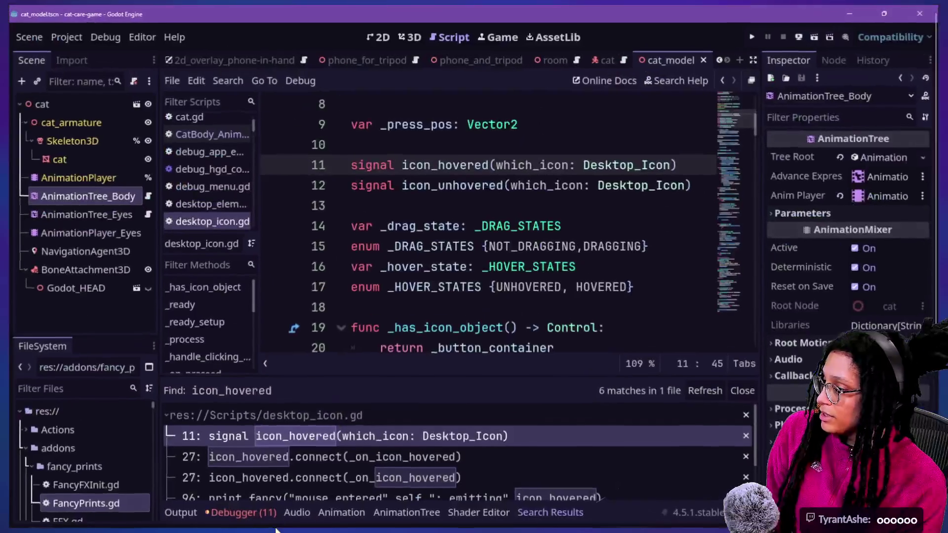
pyautogui.click(259, 387)
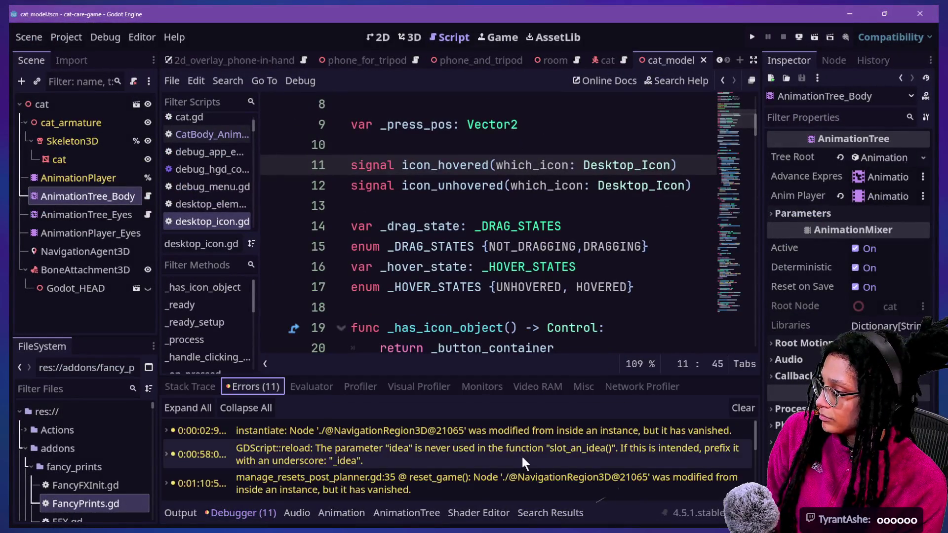
pyautogui.scroll(-3, 526, 465)
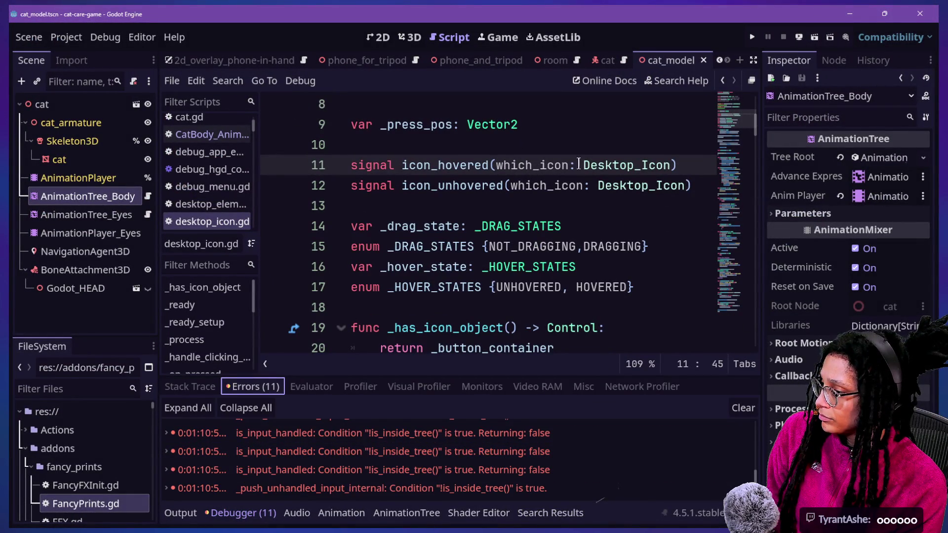
# - Run the game distraction-free, zoom to the desk monitor, and open the Video Editor app
pyautogui.click(753, 37)
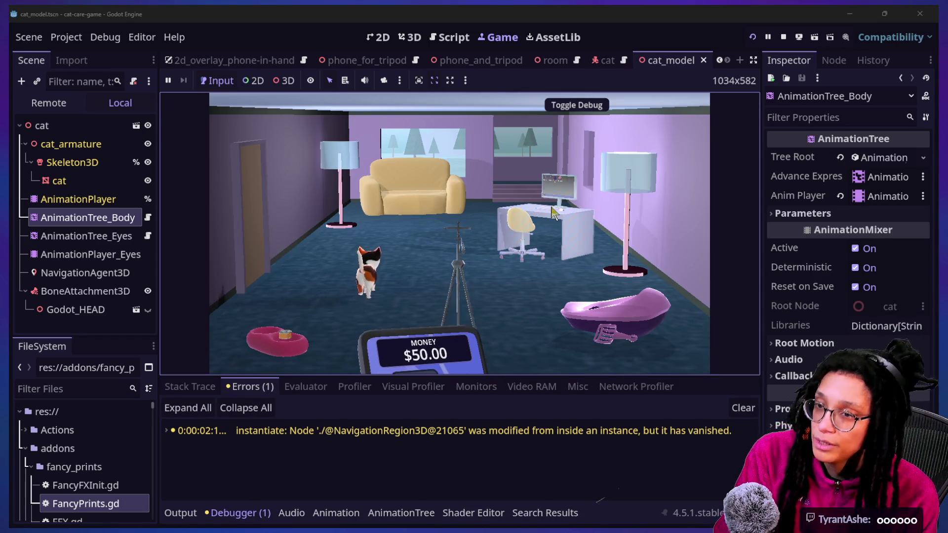
pyautogui.click(754, 59)
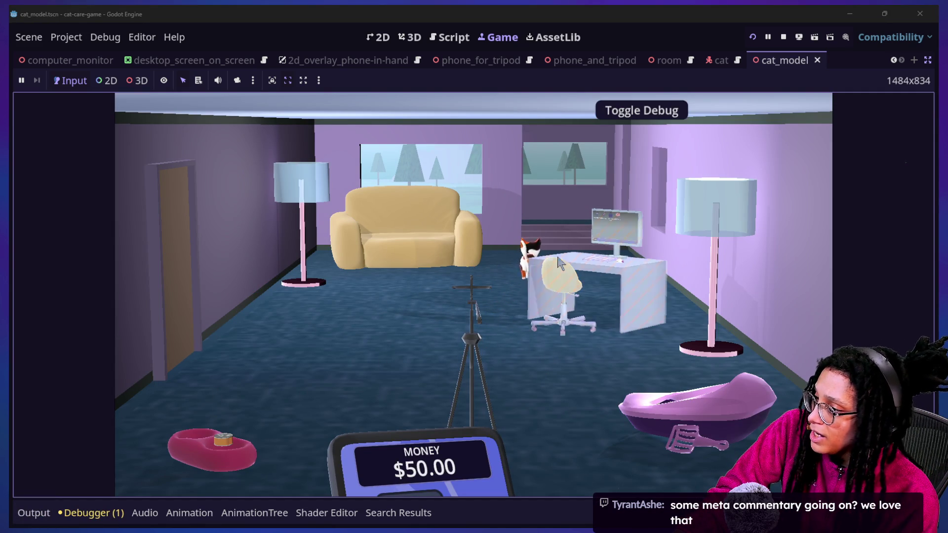
pyautogui.click(464, 359)
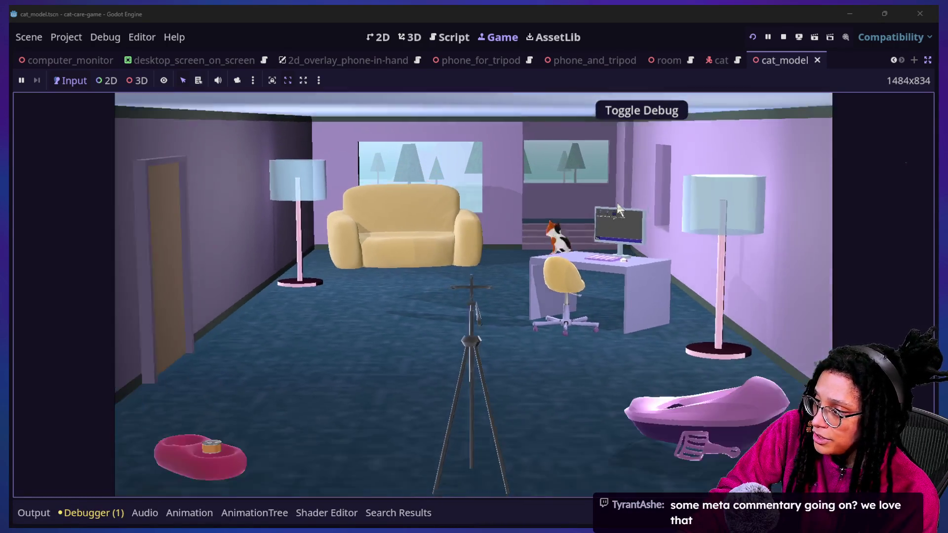
pyautogui.click(618, 205)
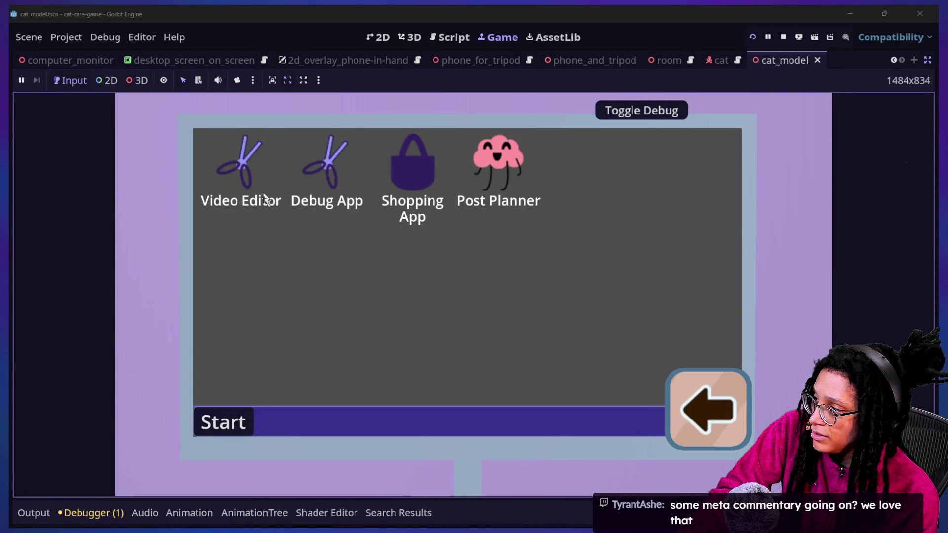
pyautogui.moveTo(264, 197)
pyautogui.mouseDown()
pyautogui.moveTo(341, 277)
pyautogui.moveTo(353, 277)
pyautogui.mouseUp()
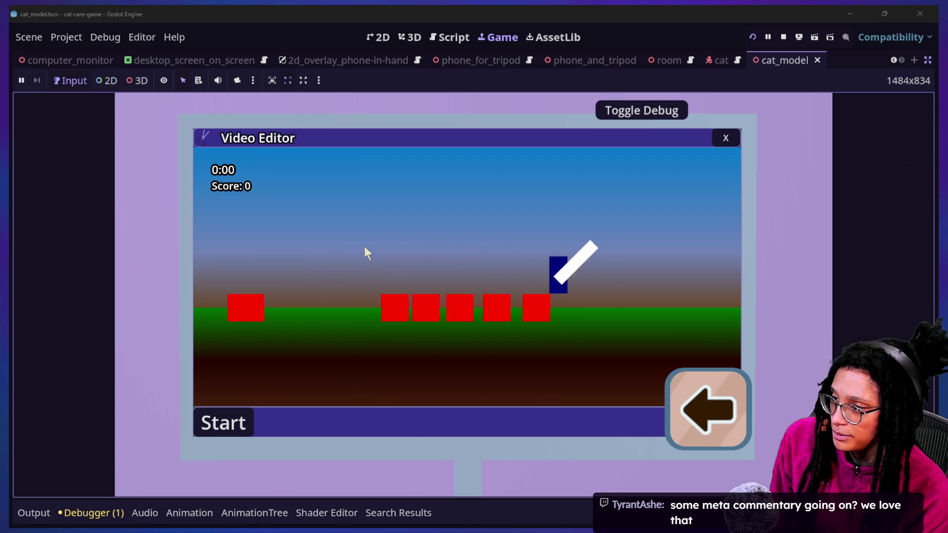
# - Close the in-game Video Editor, reopen it, and close it again
pyautogui.click(723, 139)
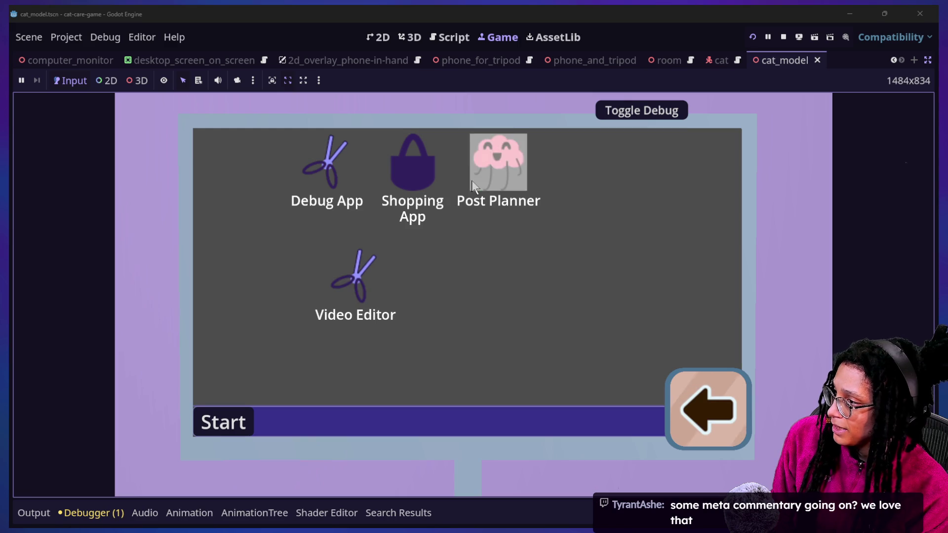
pyautogui.click(337, 303)
pyautogui.click(729, 139)
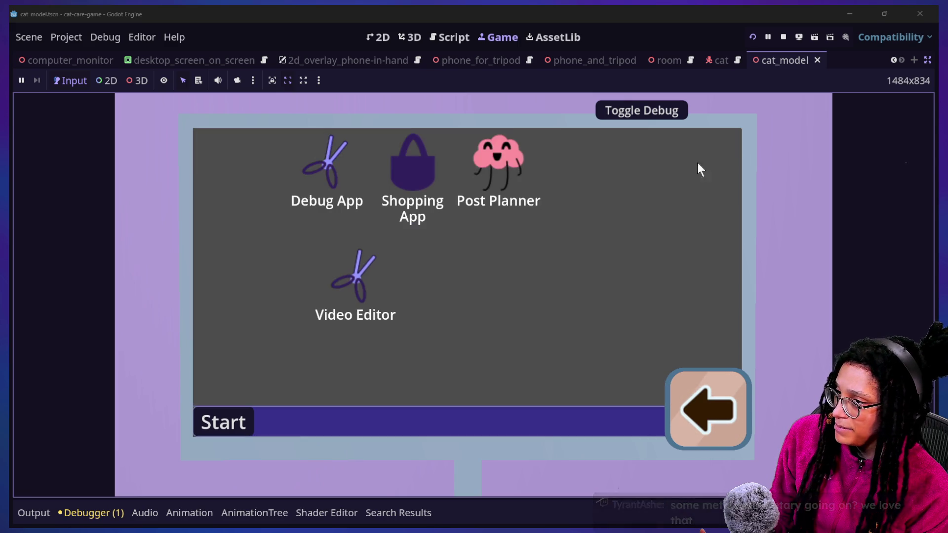
# - Browse the Shopping App's cat food listings, toggle the debug overlay, then close the app
pyautogui.click(414, 163)
pyautogui.scroll(-3, 604, 285)
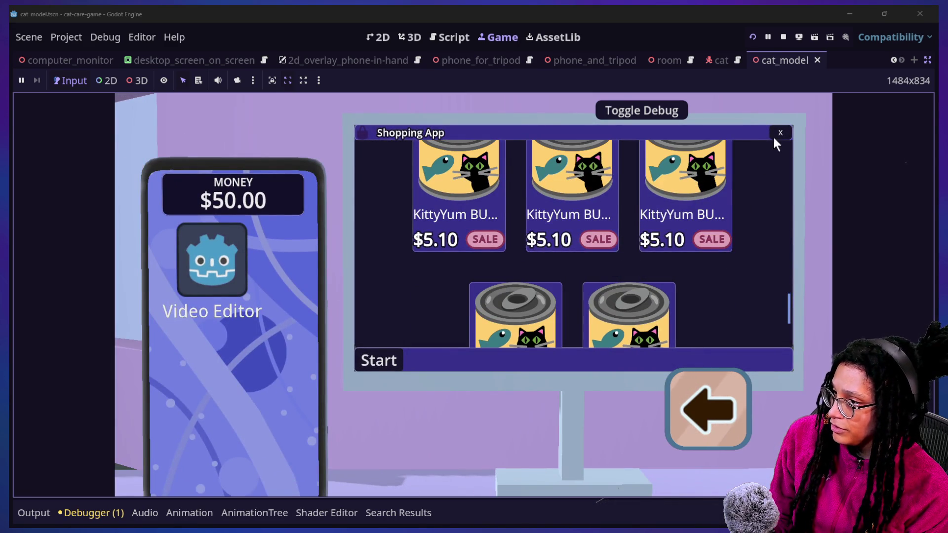
pyautogui.click(721, 443)
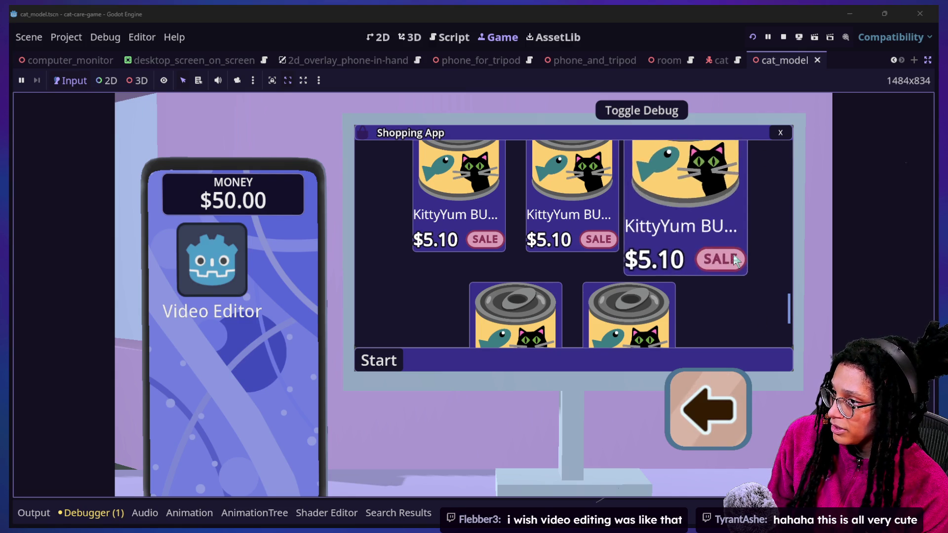
pyautogui.click(651, 119)
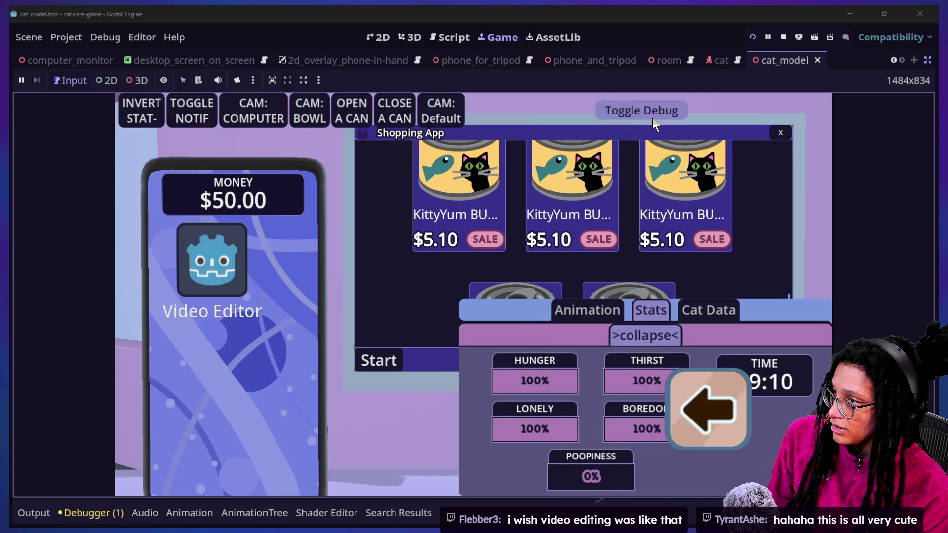
pyautogui.click(653, 117)
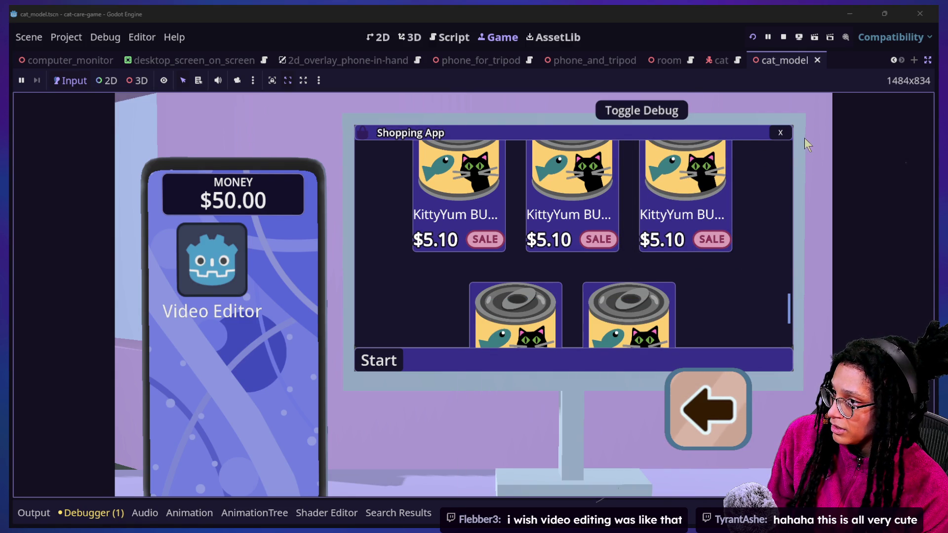
pyautogui.click(790, 130)
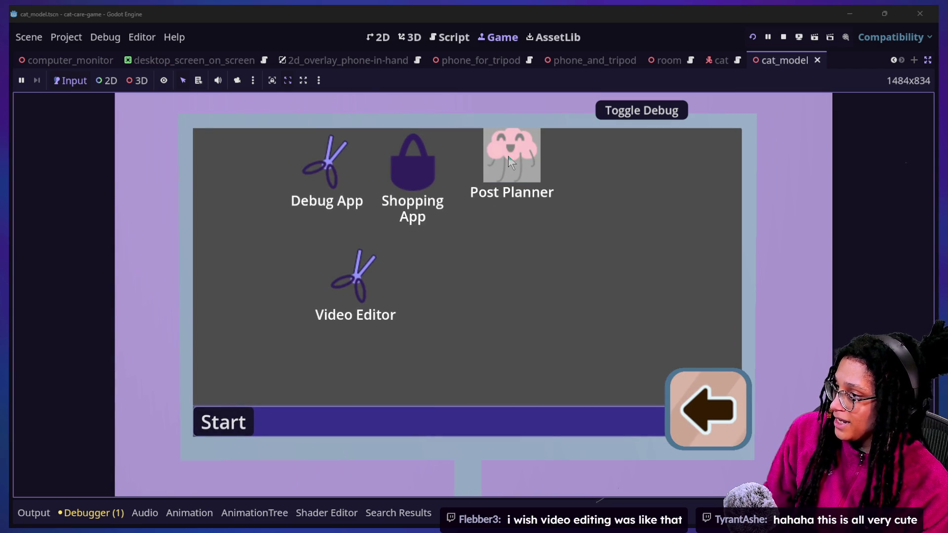
# - Play Post Planner on Mewsky, pause and resume it, then close the app
pyautogui.click(511, 162)
pyautogui.click(510, 277)
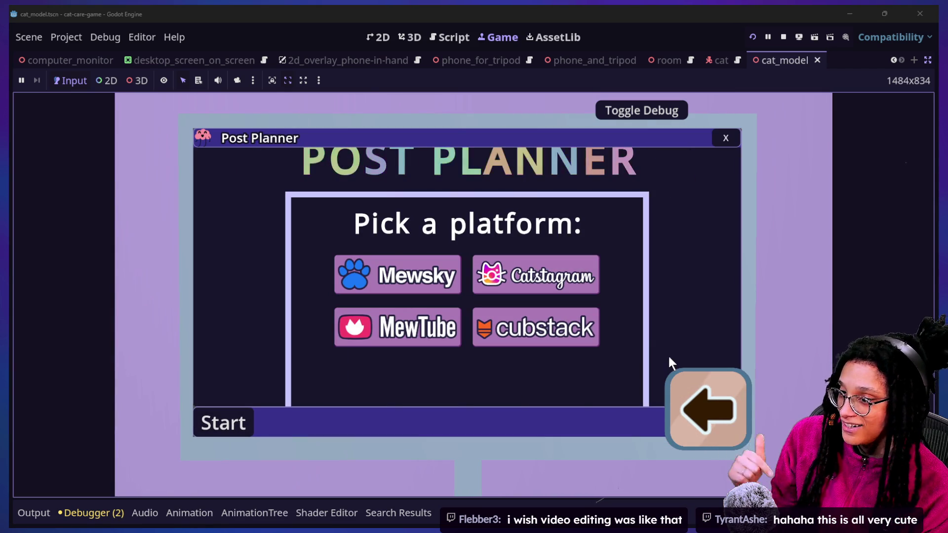
pyautogui.click(428, 277)
pyautogui.press('Escape')
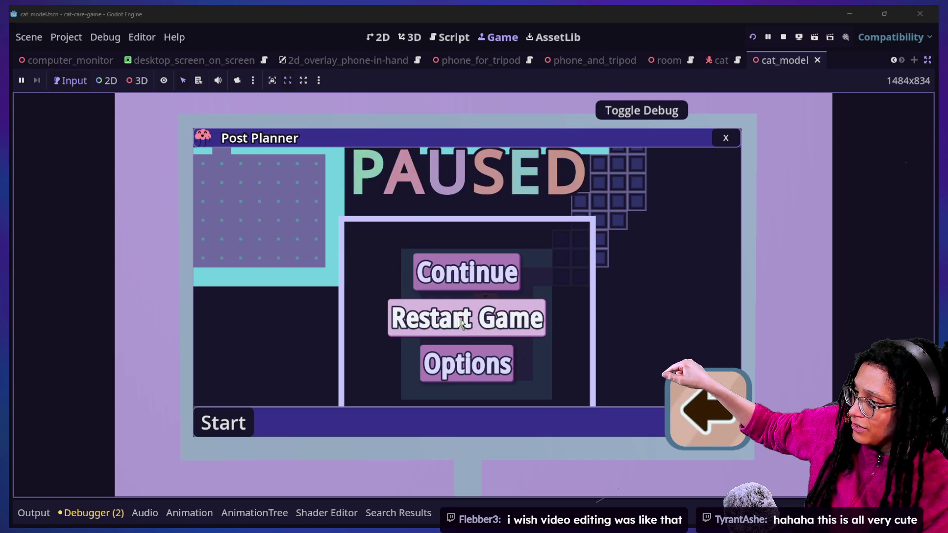
pyautogui.click(467, 273)
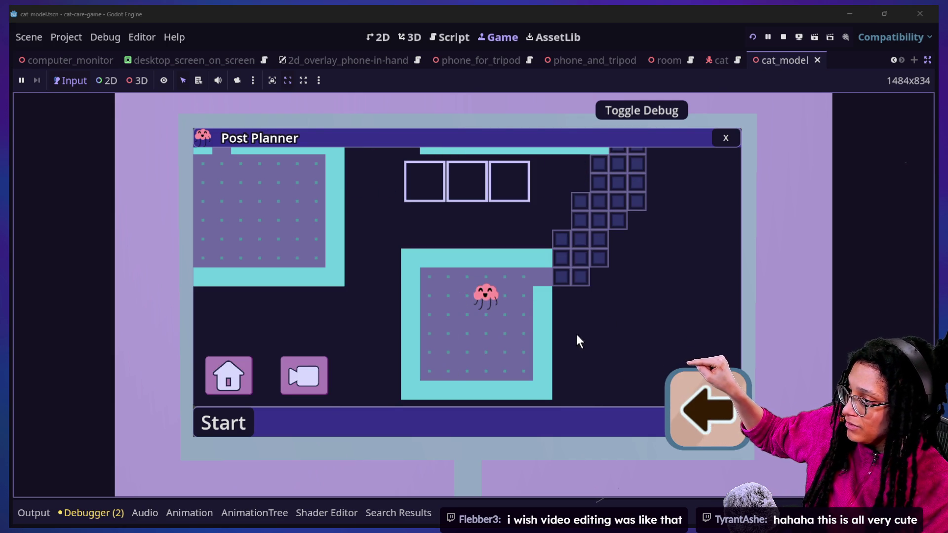
pyautogui.click(722, 142)
# - Play Post Planner again on cubstack, then pull the camera back to the full room
pyautogui.click(497, 167)
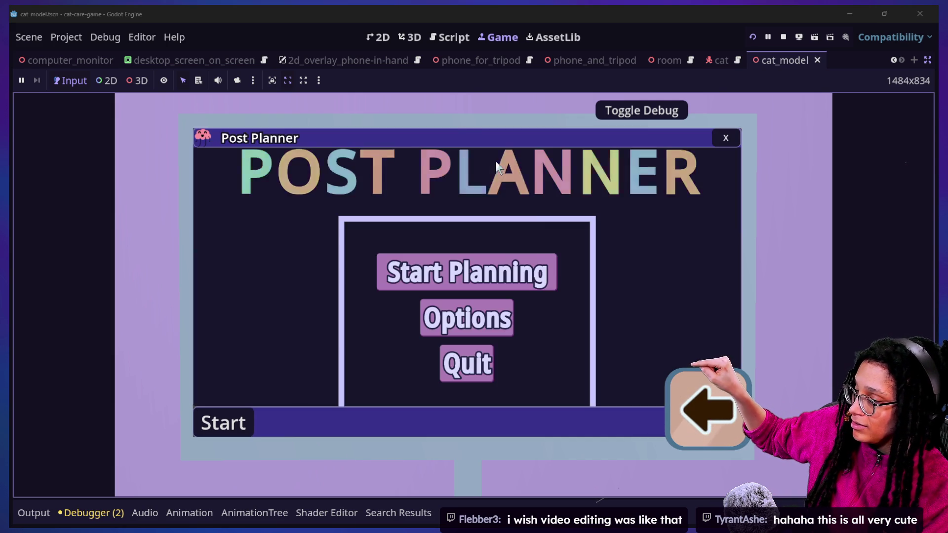
pyautogui.click(530, 276)
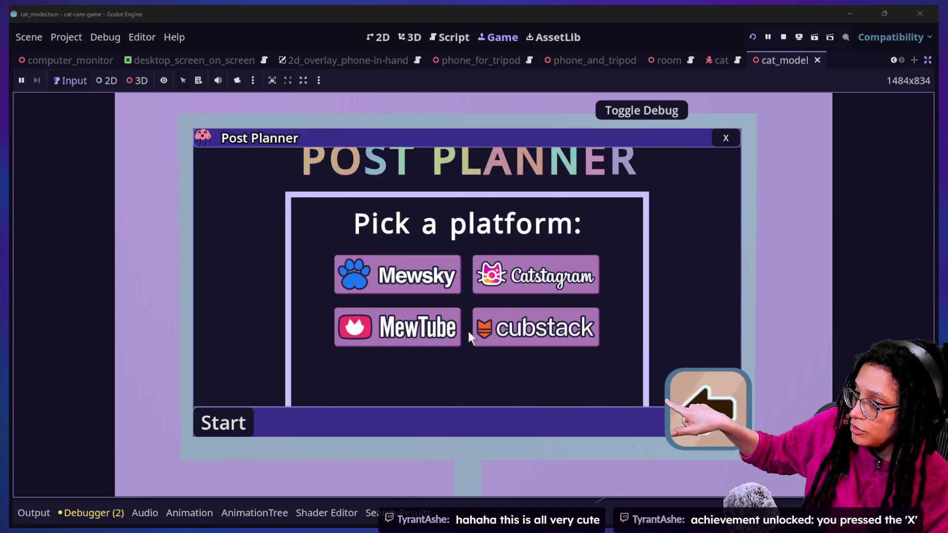
pyautogui.click(488, 327)
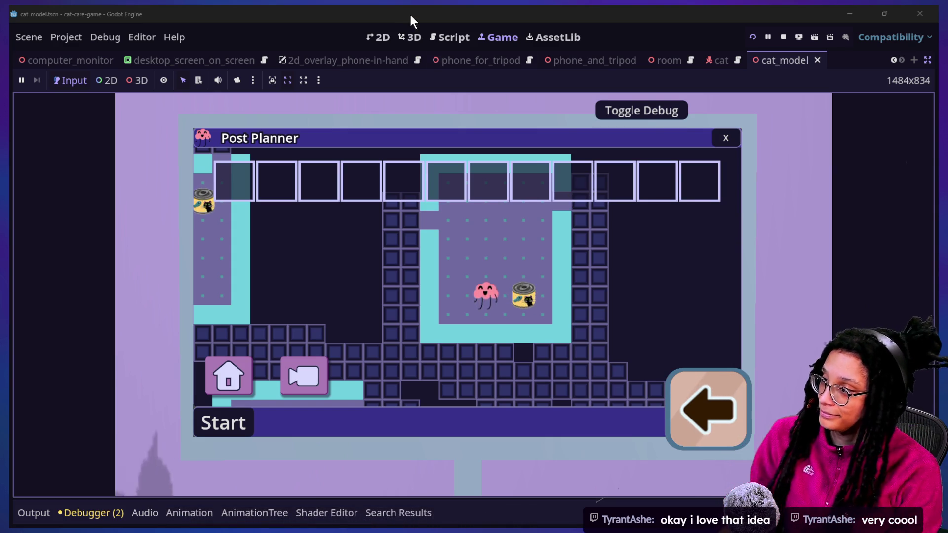
pyautogui.click(735, 390)
pyautogui.click(735, 388)
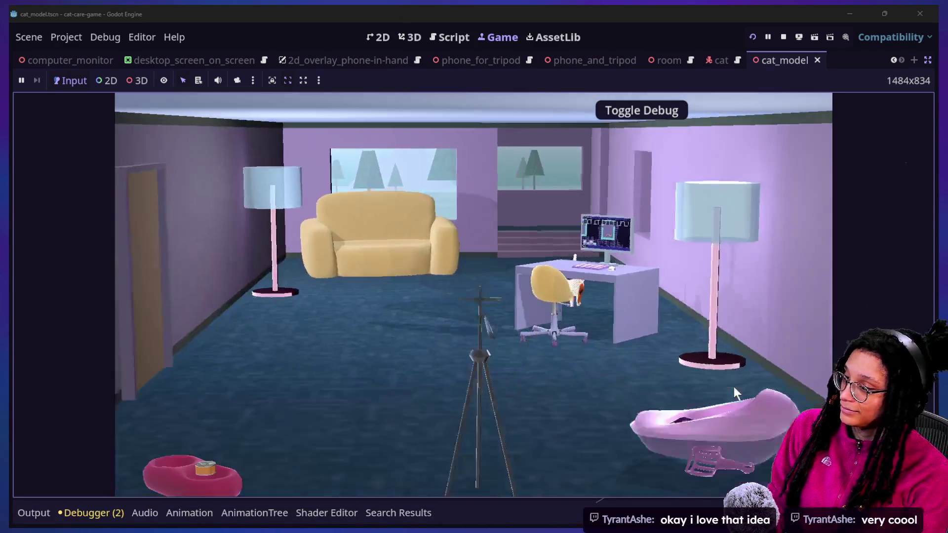
# - Stop the running game and bring the Chat window to the front
pyautogui.click(782, 39)
pyautogui.press('super+Tab')
pyautogui.click(689, 138)
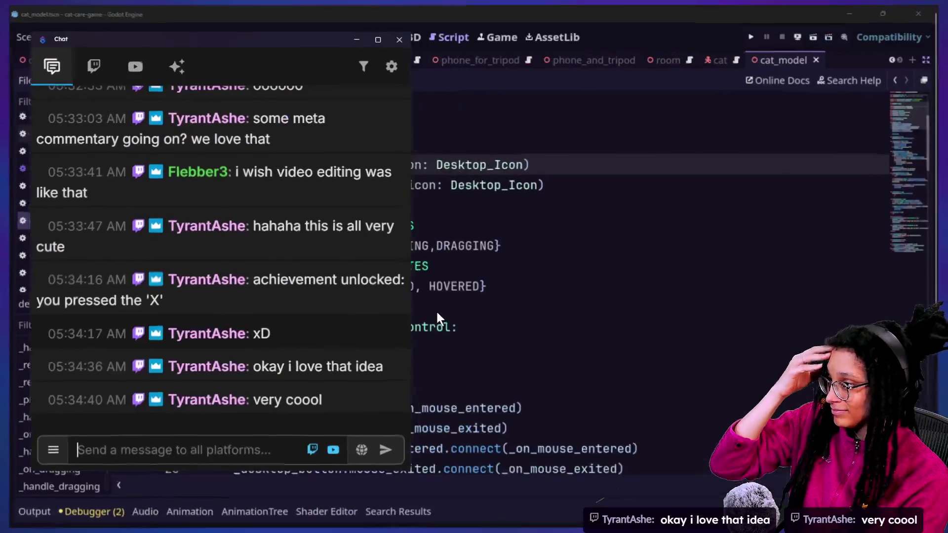
# - Scroll through the latest viewer messages, then open Task View
pyautogui.scroll(1, 359, 362)
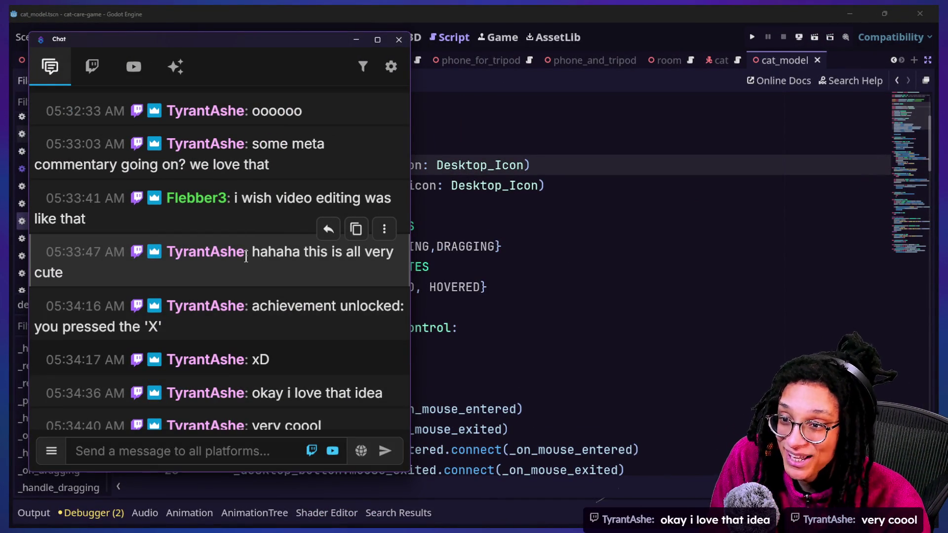
pyautogui.scroll(3, 200, 364)
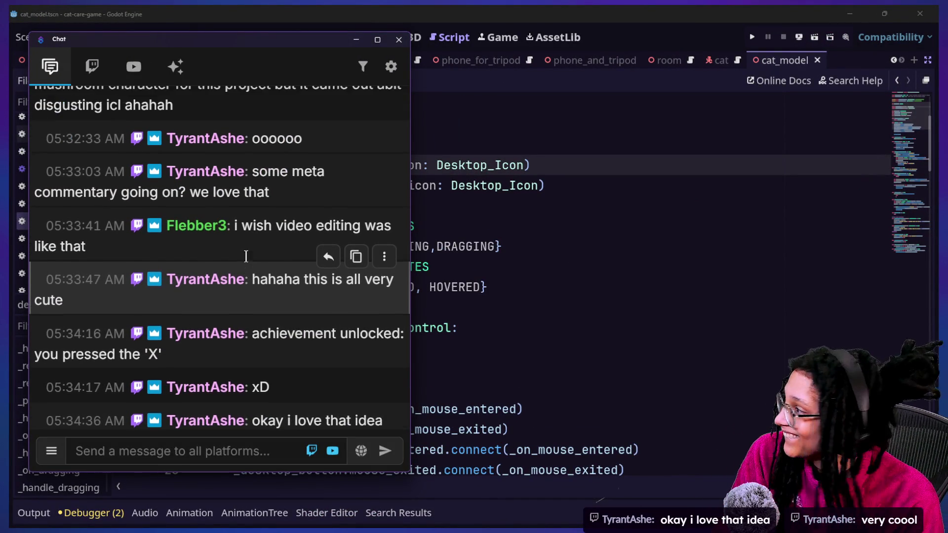
pyautogui.scroll(4, 201, 370)
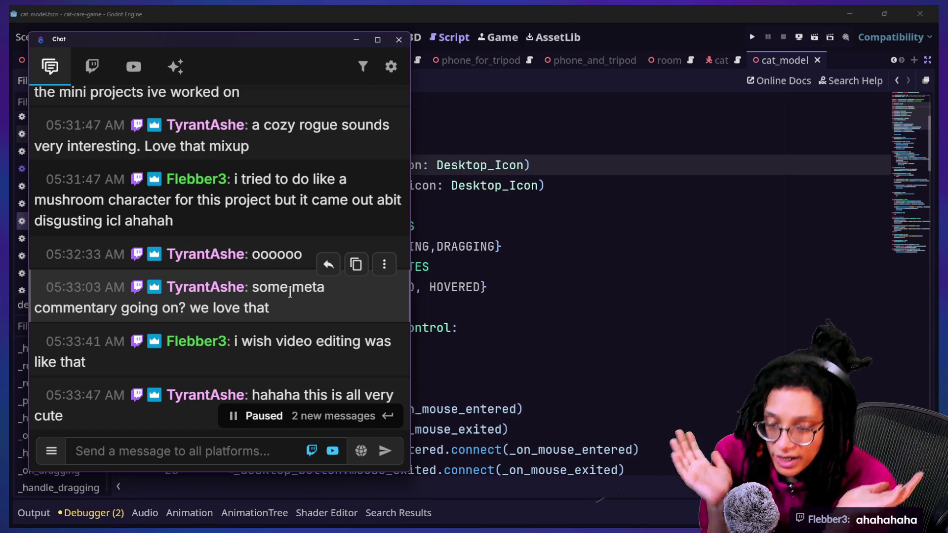
pyautogui.scroll(-5, 290, 291)
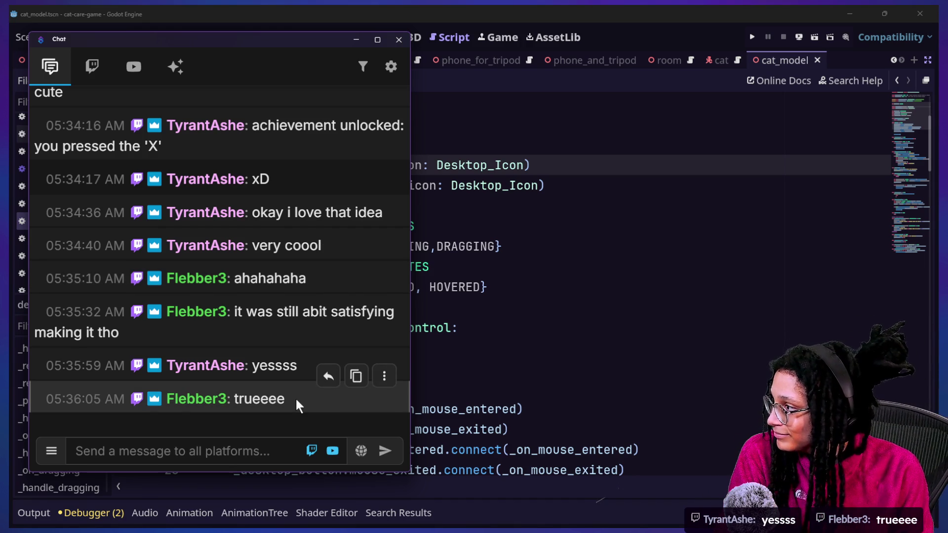
pyautogui.scroll(1, 297, 404)
pyautogui.scroll(2, 295, 397)
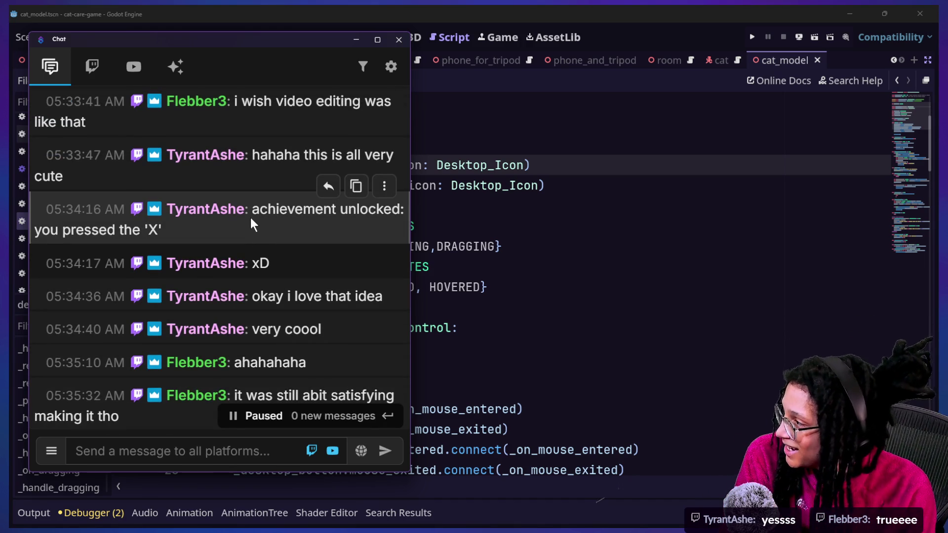
pyautogui.scroll(1, 250, 218)
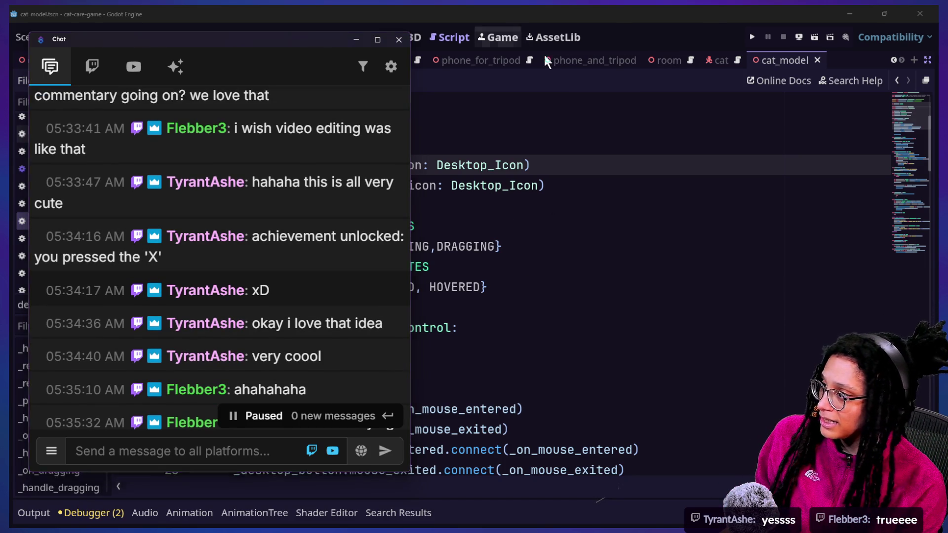
pyautogui.press('super+Tab')
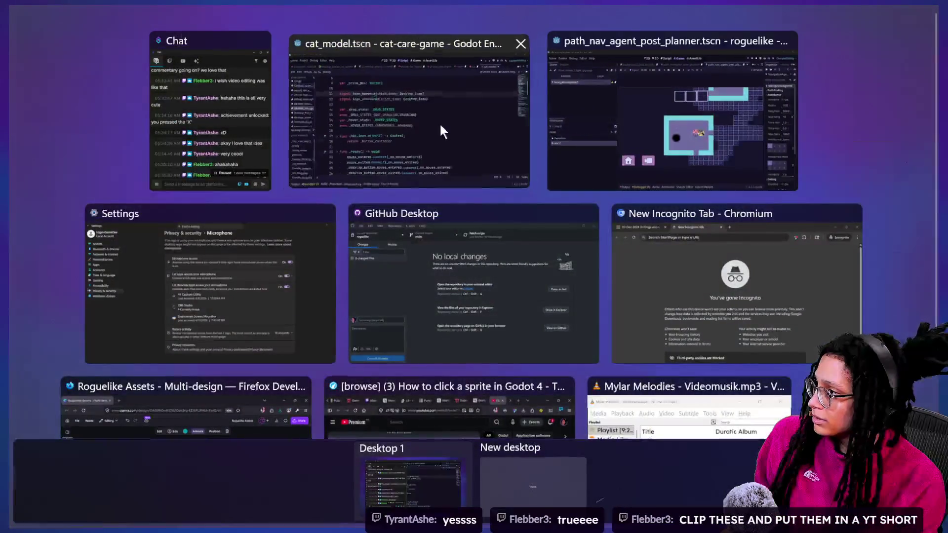
# - Run the cat-care game, toggle its debug panels on and off twice, stop it, then open Task View
pyautogui.click(440, 123)
pyautogui.click(750, 36)
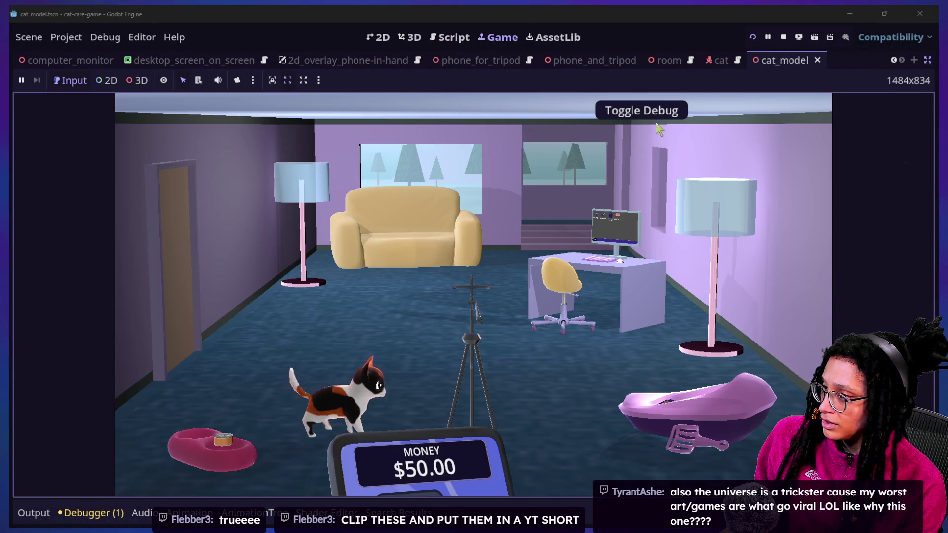
pyautogui.click(648, 110)
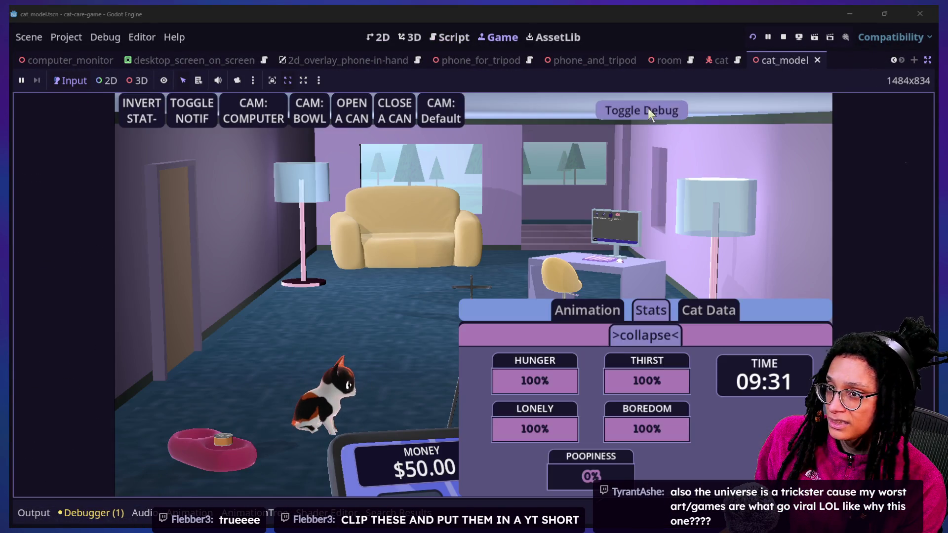
pyautogui.click(648, 111)
pyautogui.click(648, 110)
pyautogui.click(648, 110)
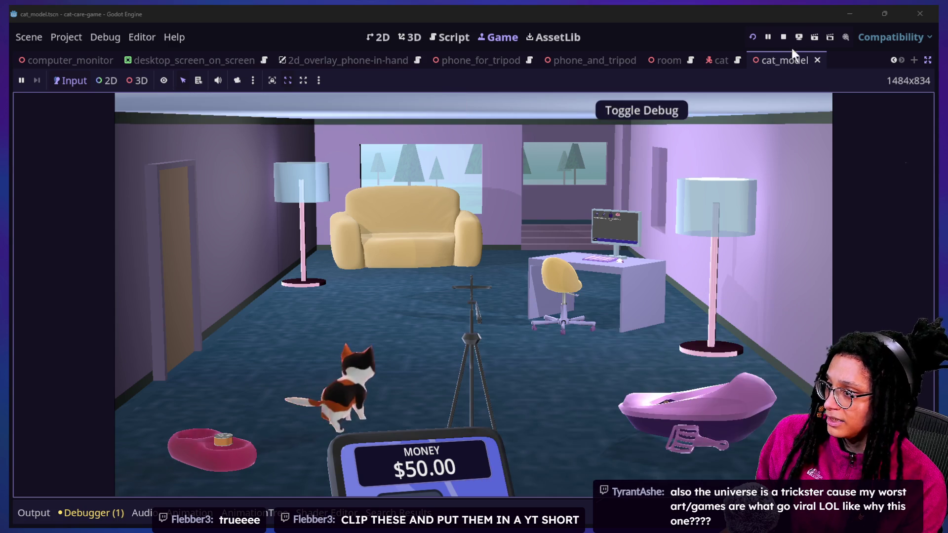
pyautogui.click(784, 37)
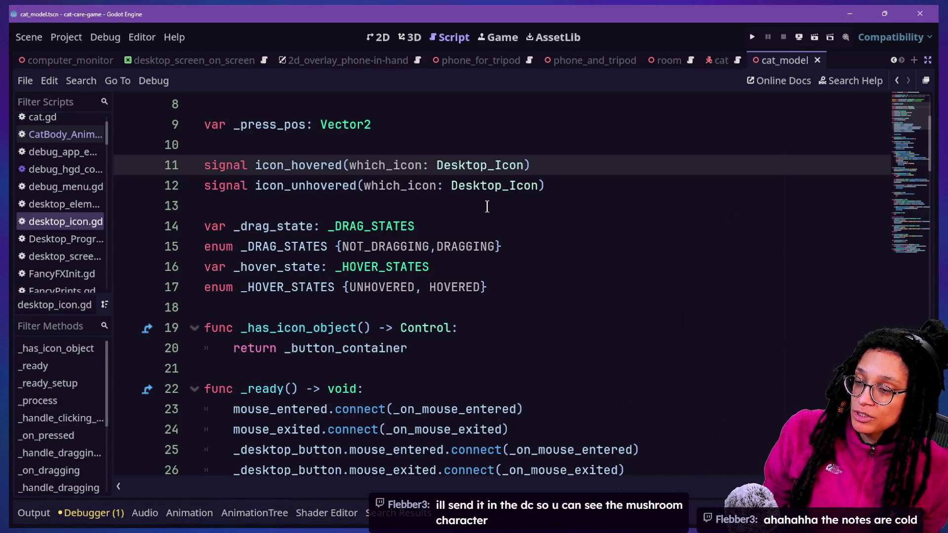
pyautogui.press('super+Tab')
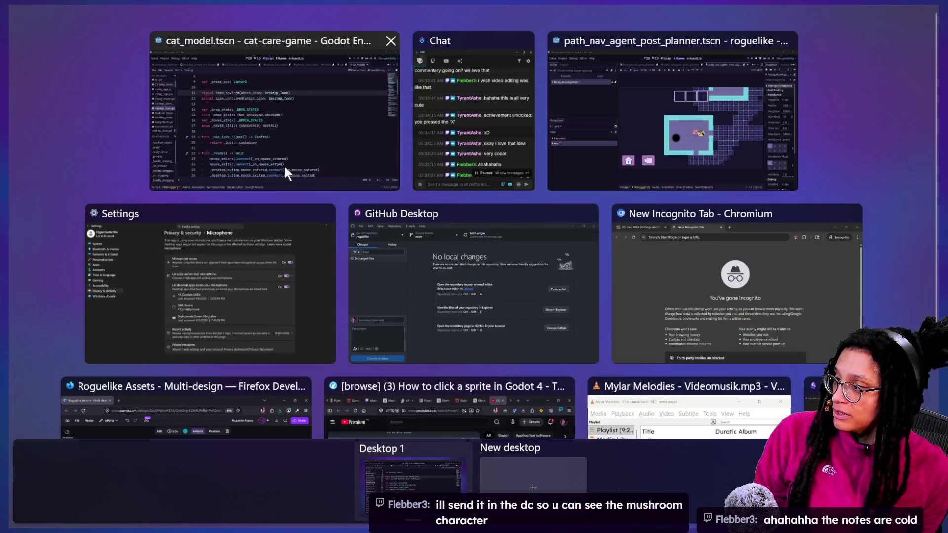
# - Bring the roguelike Godot project forward and stop the running game
pyautogui.click(682, 179)
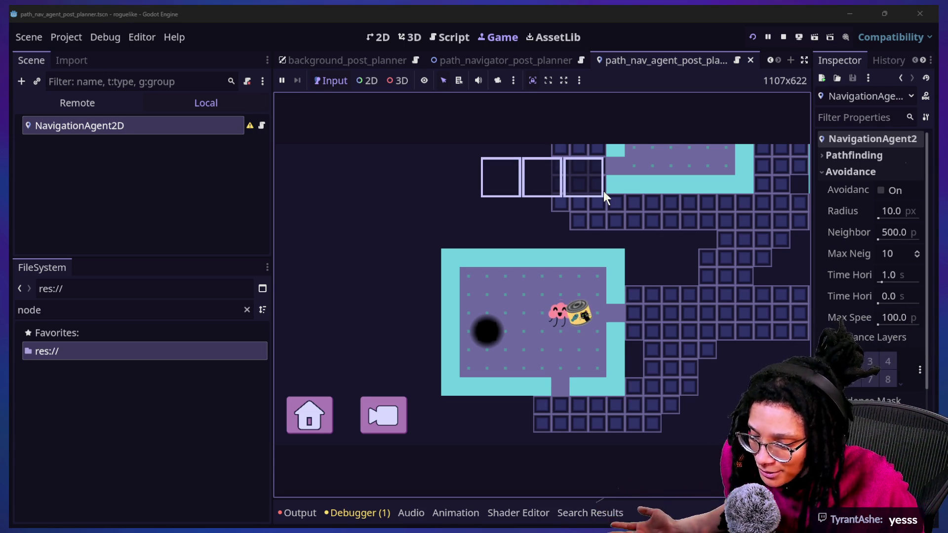
pyautogui.click(455, 306)
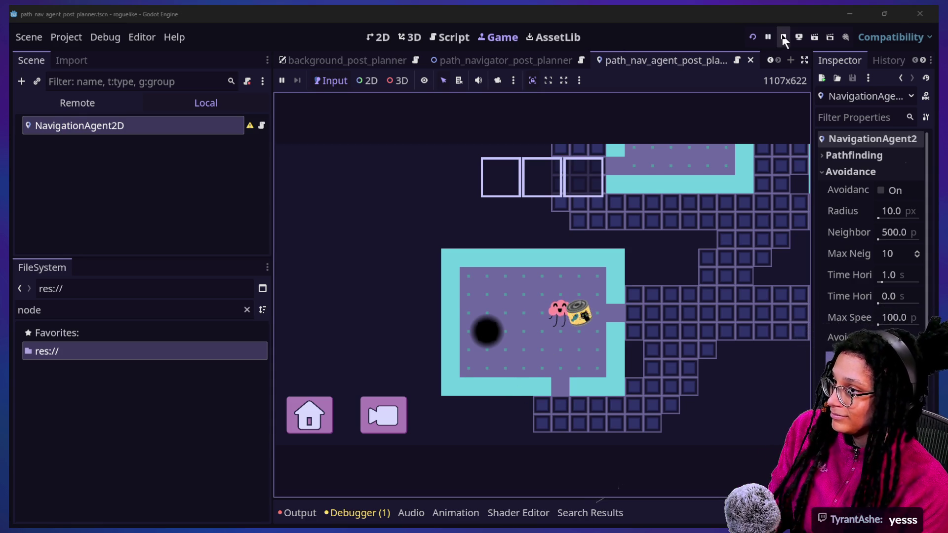
pyautogui.click(783, 37)
# - Switch to the Canva Roguelike Assets design on page 8, open sharing, and start a new tab
pyautogui.press('super+Tab')
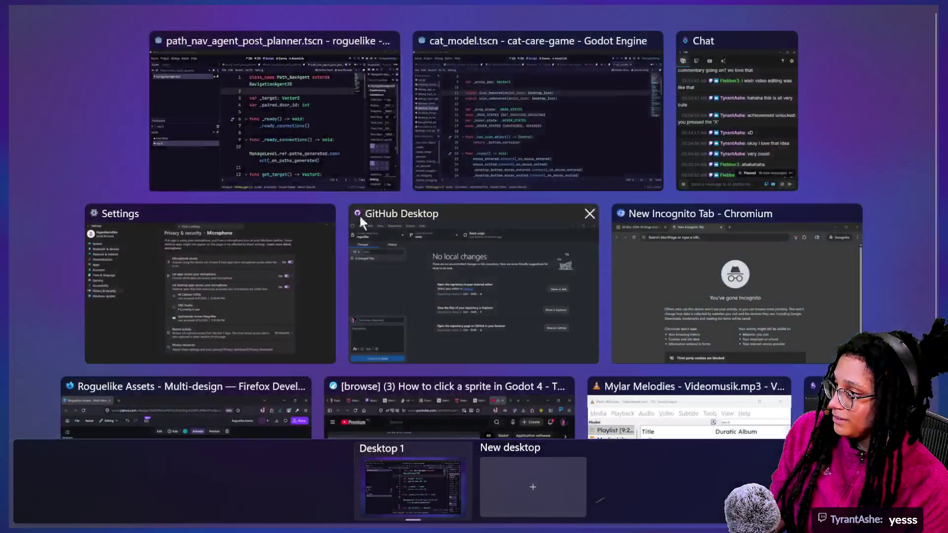
pyautogui.click(167, 419)
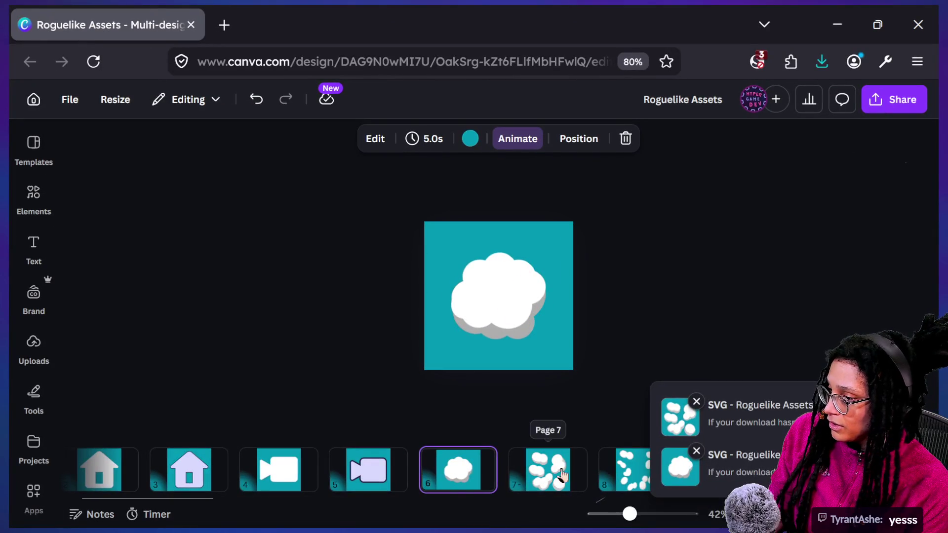
pyautogui.click(612, 477)
pyautogui.click(873, 101)
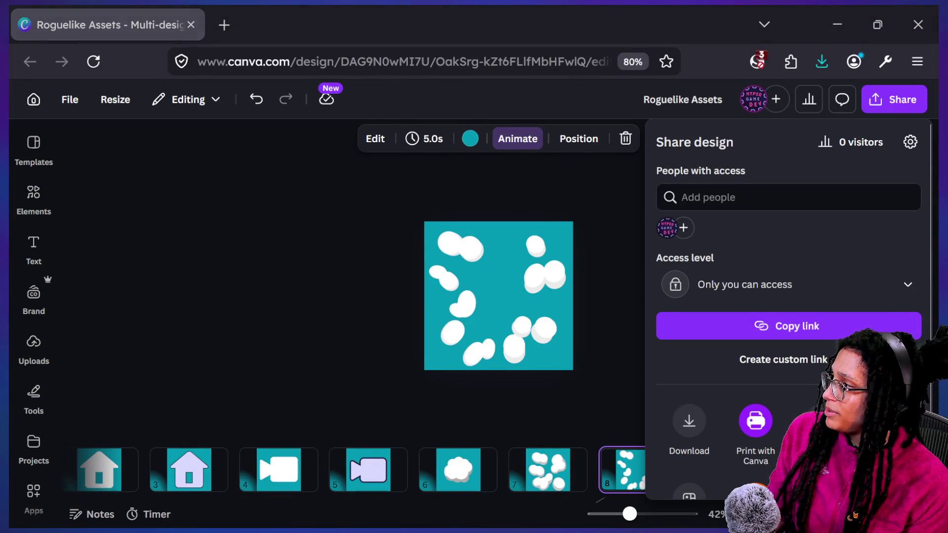
pyautogui.click(225, 25)
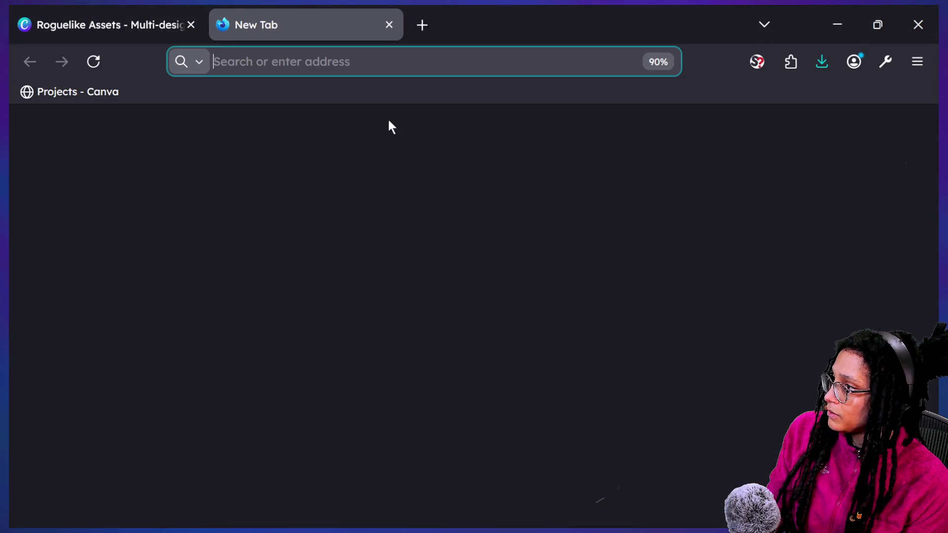
# - Search for 'gimp 2.0' and open the GIMP Downloads page
pyautogui.write('gimp 2.o')
pyautogui.press('BackSpace')
pyautogui.write('0')
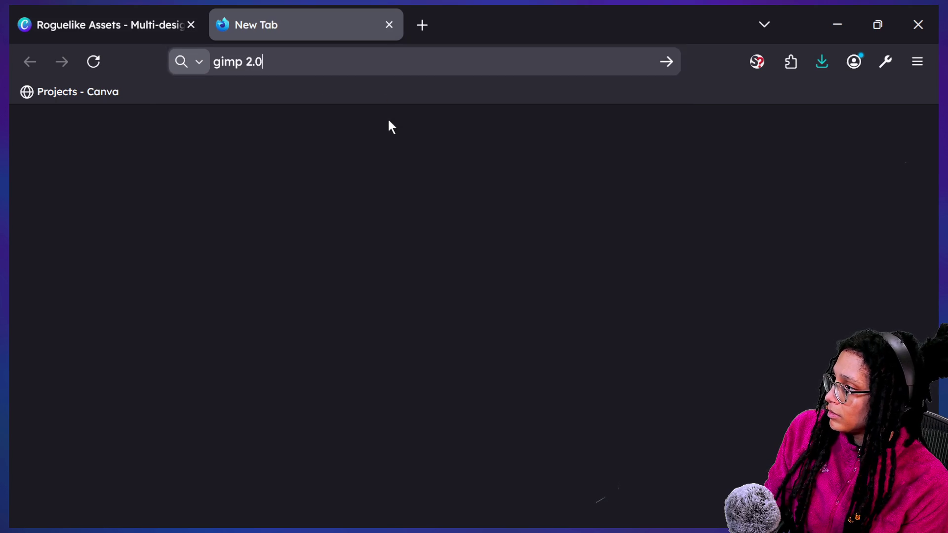
pyautogui.press('Return')
pyautogui.click(194, 289)
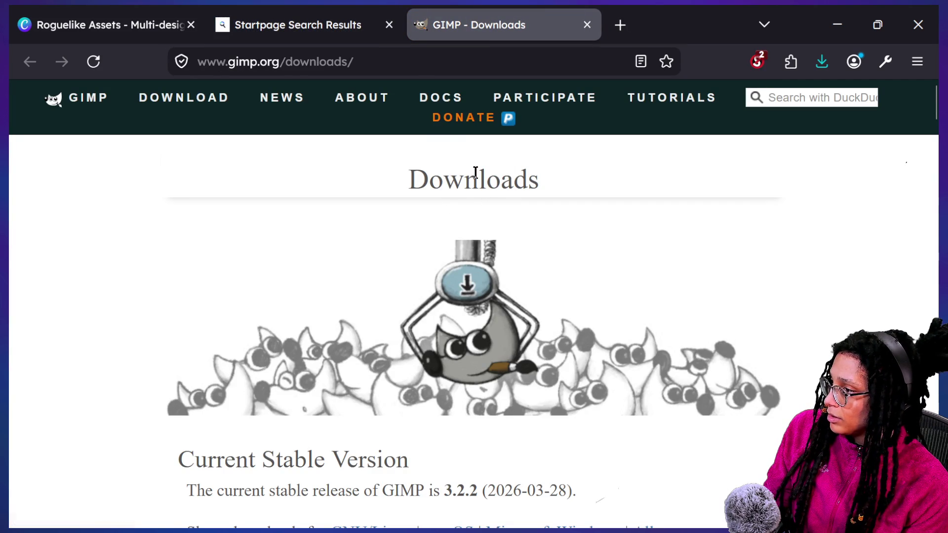
# - Save the GIMP 3.2.2 AppImage download and return to the Roguelike Assets tab
pyautogui.scroll(-4, 381, 299)
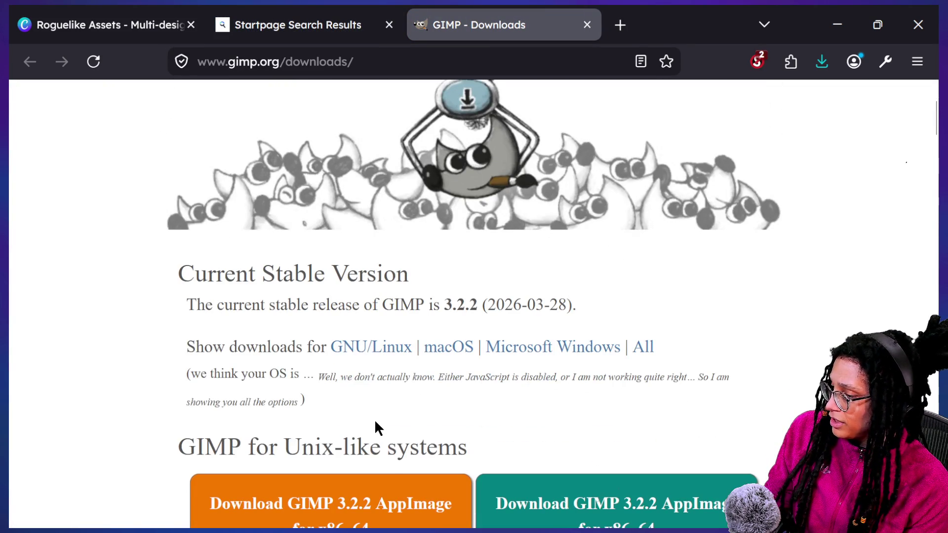
pyautogui.scroll(-2, 374, 419)
pyautogui.scroll(-1, 449, 389)
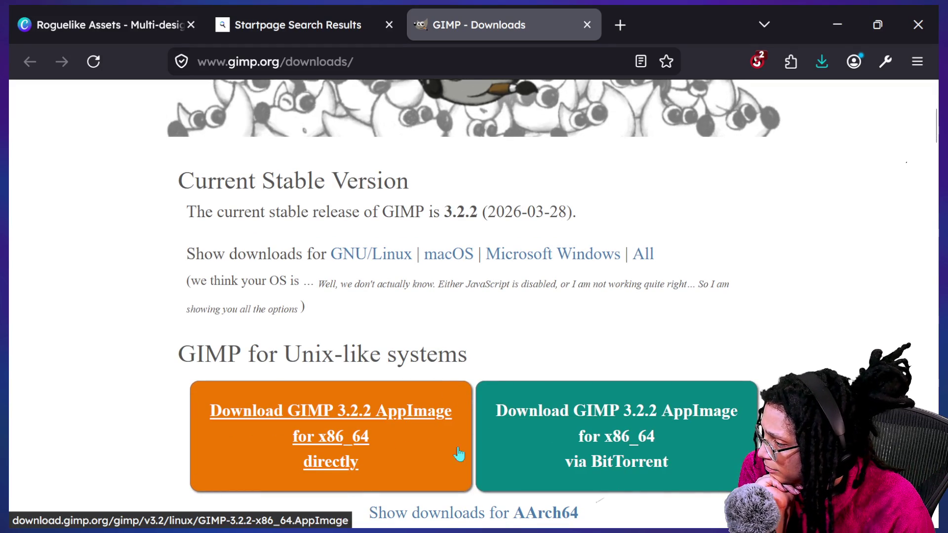
pyautogui.scroll(-1, 458, 334)
pyautogui.click(409, 407)
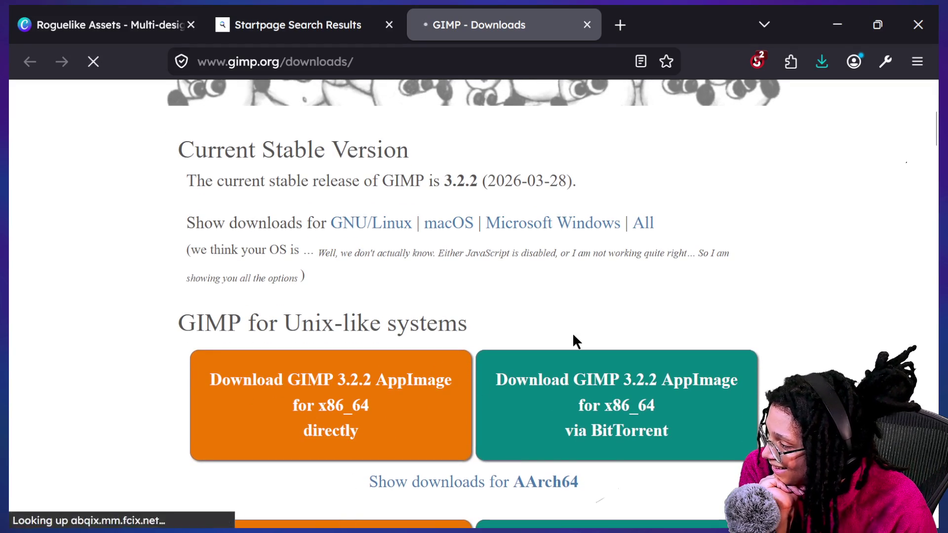
pyautogui.click(264, 217)
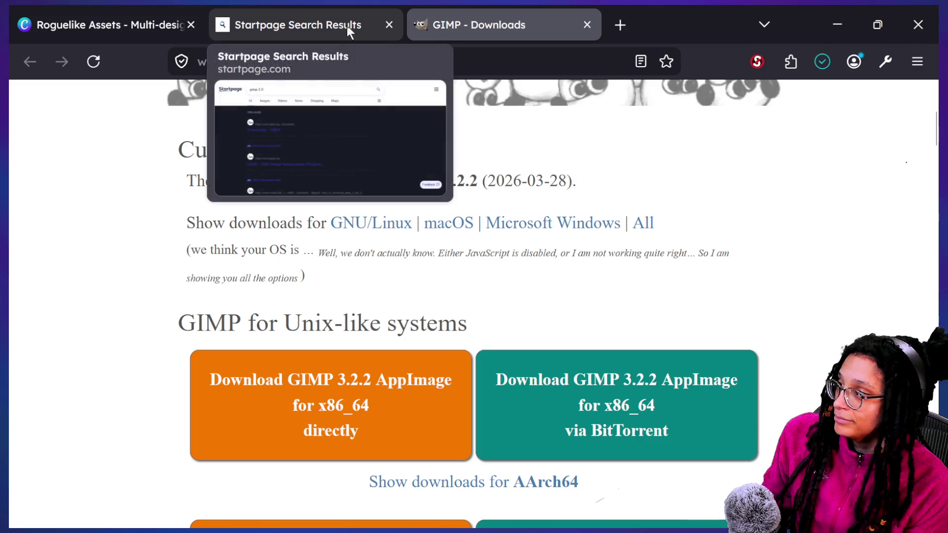
pyautogui.click(48, 36)
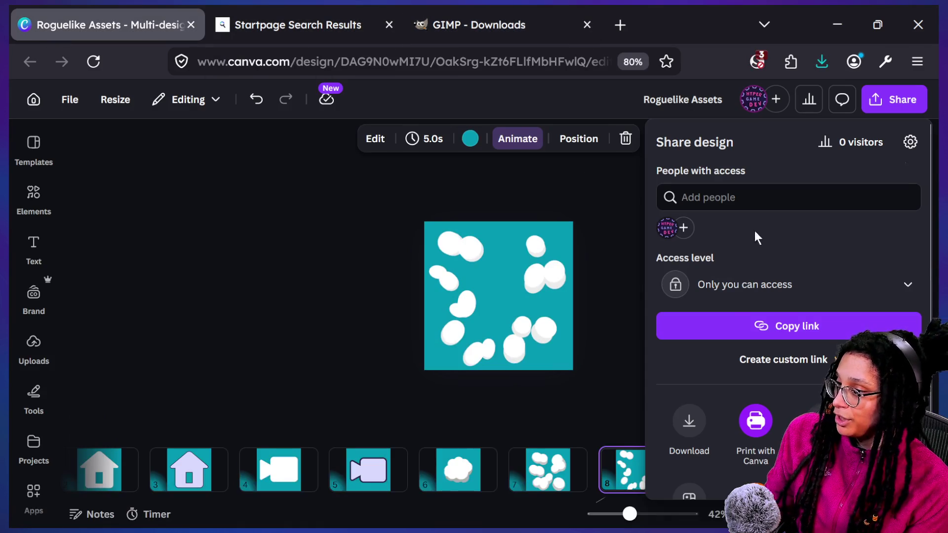
# - Download pages 7 and 8 of the design as SVGs
pyautogui.scroll(-1, 777, 402)
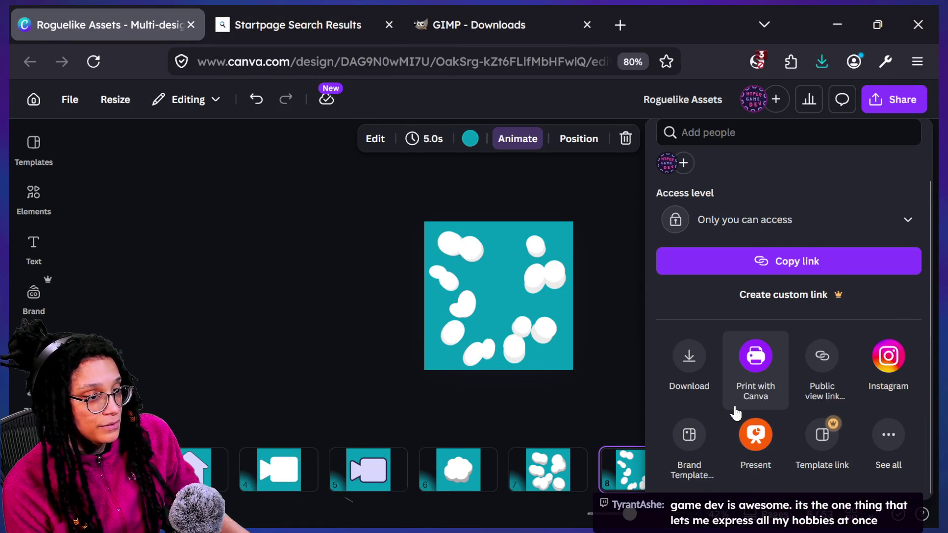
pyautogui.click(707, 352)
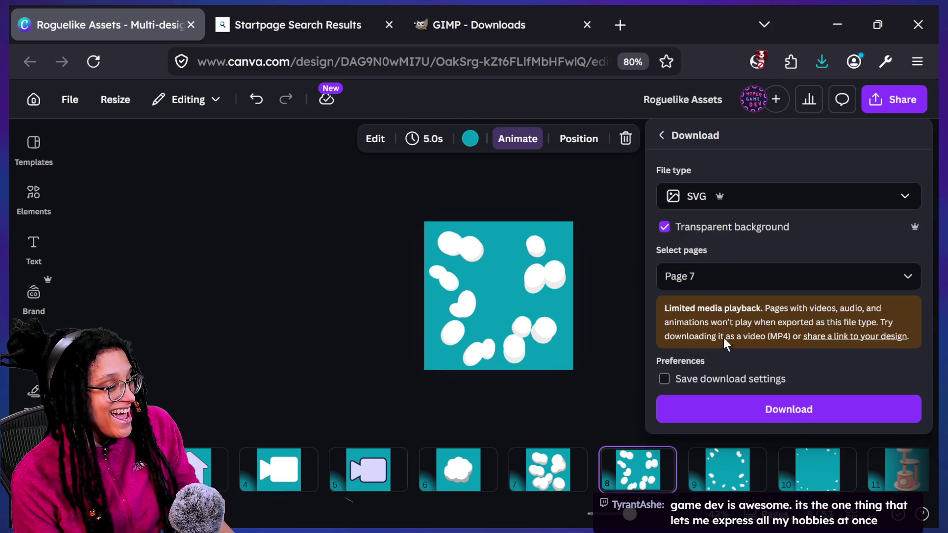
pyautogui.click(749, 398)
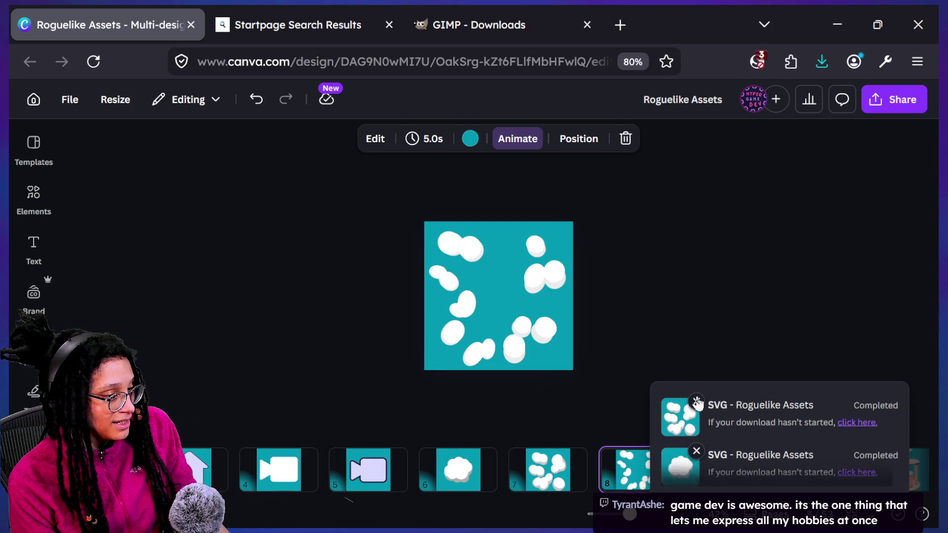
pyautogui.click(891, 96)
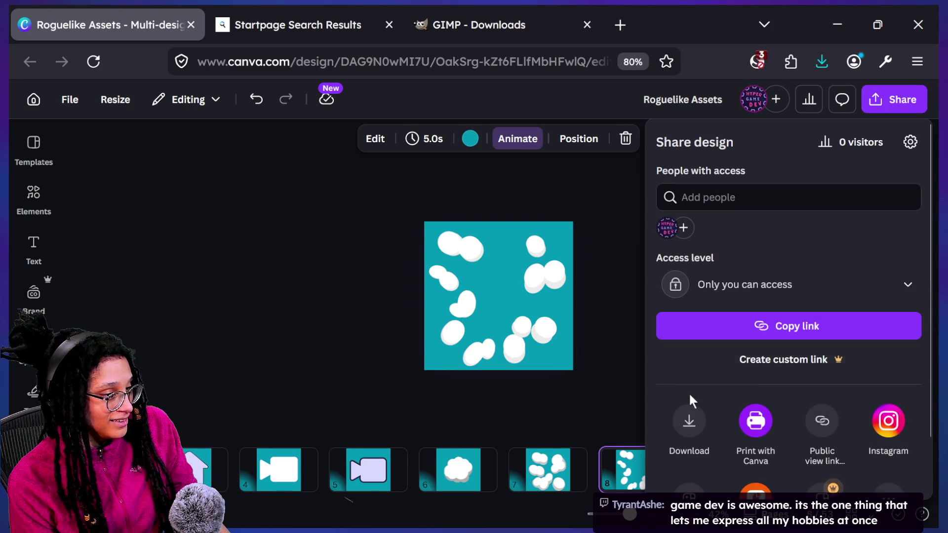
pyautogui.click(688, 412)
pyautogui.click(721, 286)
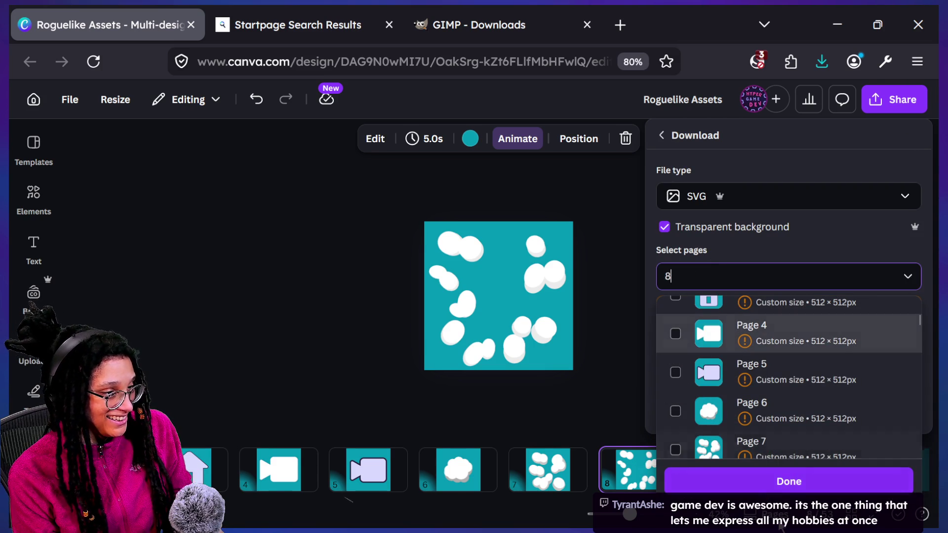
pyautogui.click(776, 486)
pyautogui.click(722, 420)
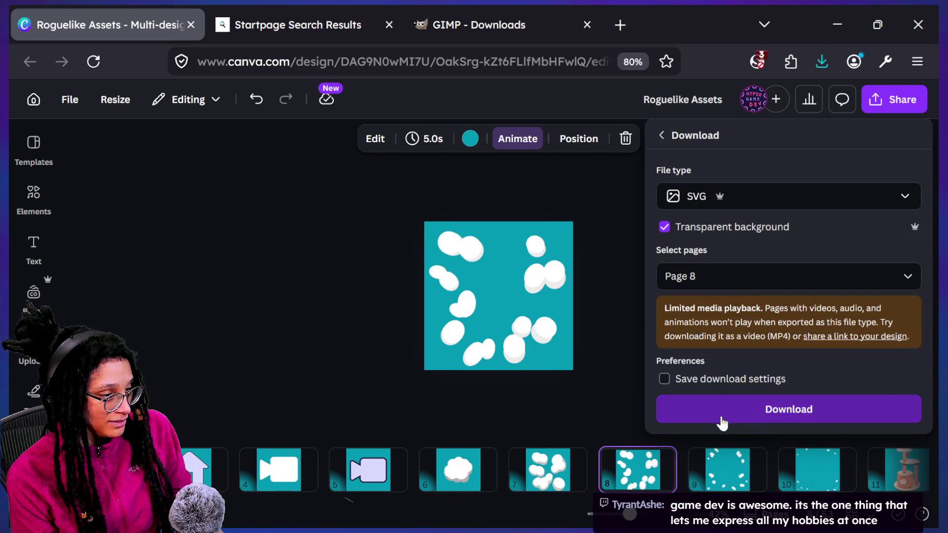
# - Move to page 9 and save the downloaded SVG as poof3
pyautogui.click(739, 465)
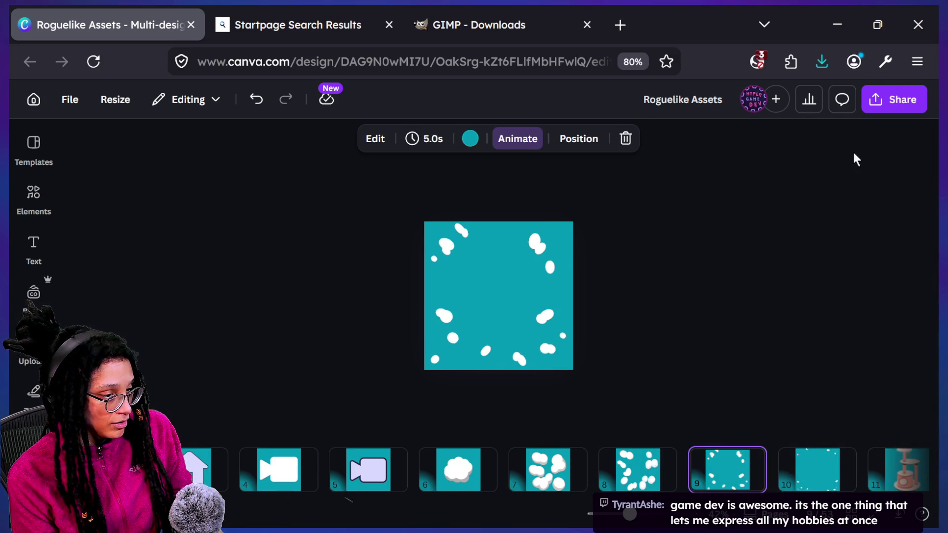
pyautogui.click(911, 99)
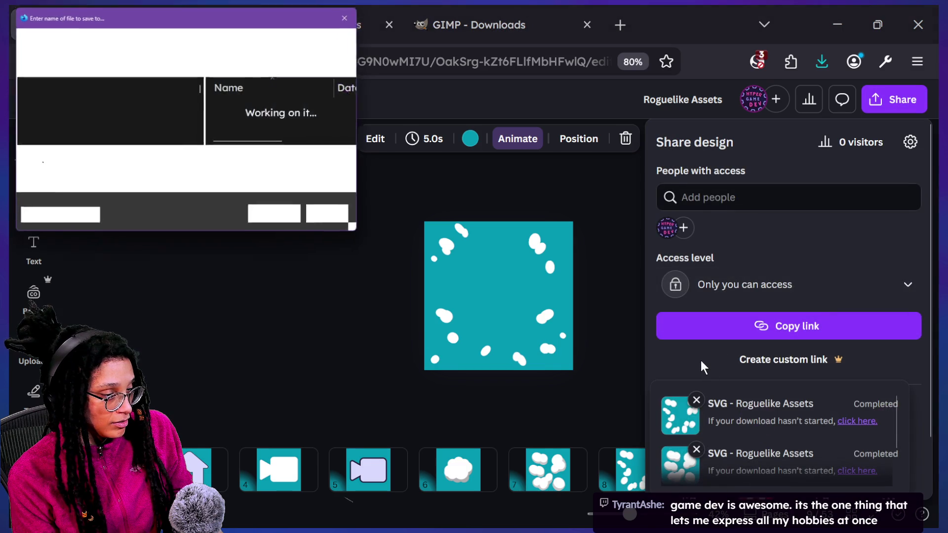
pyautogui.scroll(-1, 704, 368)
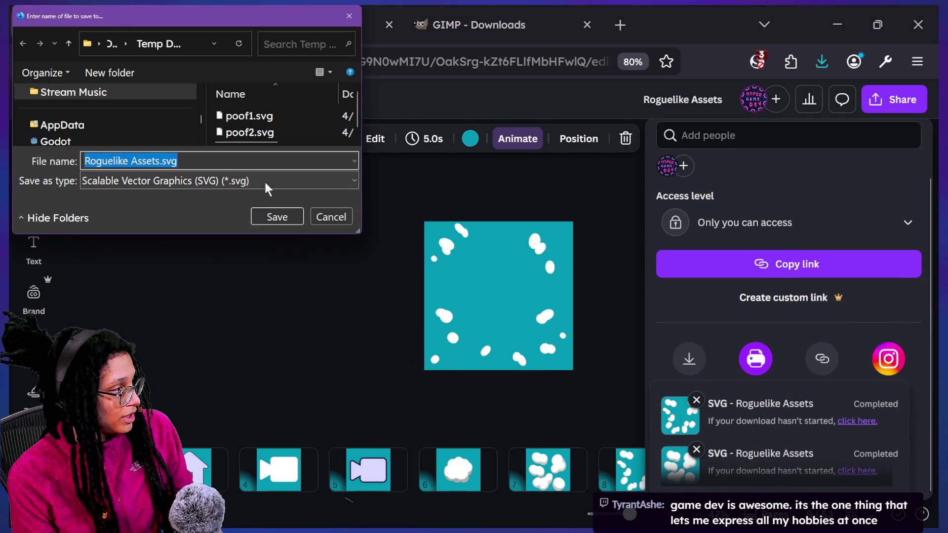
pyautogui.write('poof3')
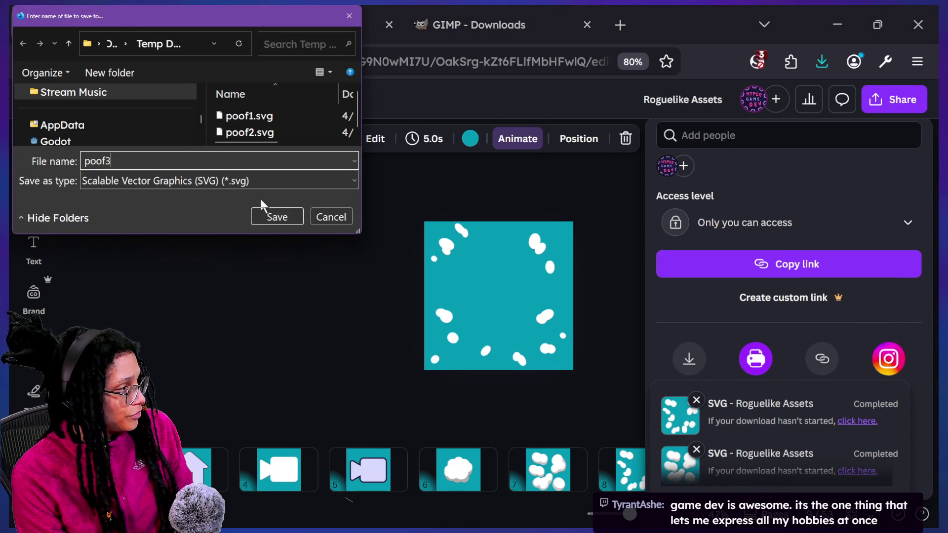
pyautogui.press('Return')
pyautogui.click(689, 352)
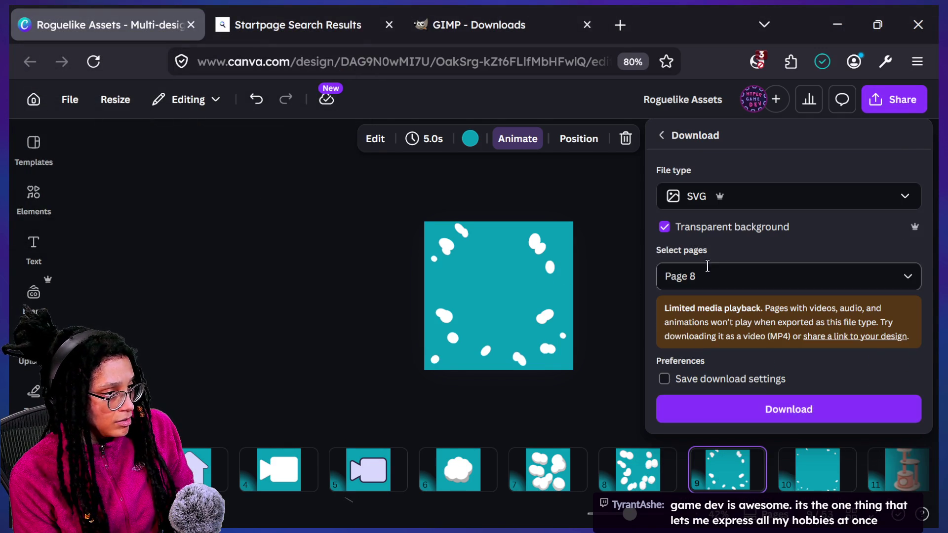
# - Download page 9 as an SVG named poof4 and dismiss the download notices
pyautogui.click(713, 281)
pyautogui.write('9')
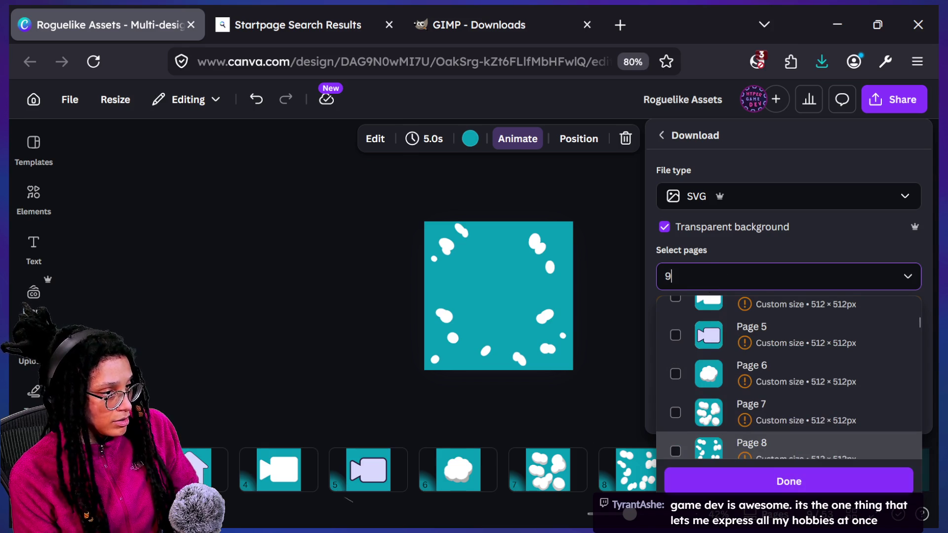
pyautogui.click(709, 251)
pyautogui.click(720, 402)
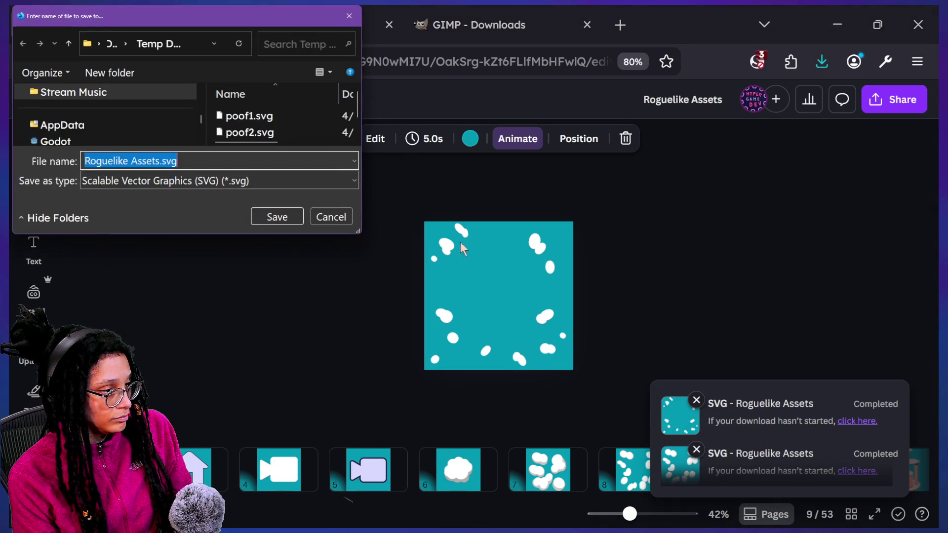
pyautogui.write('poof')
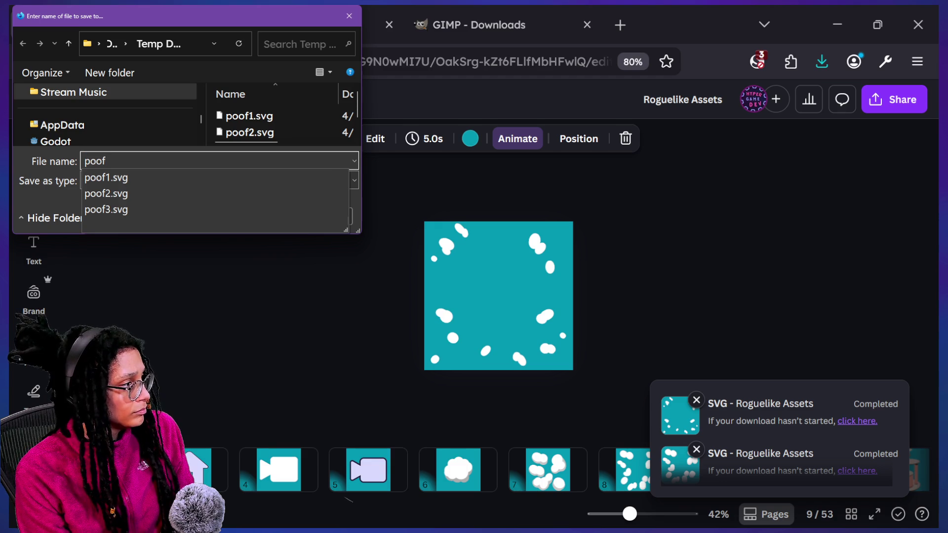
pyautogui.write('4')
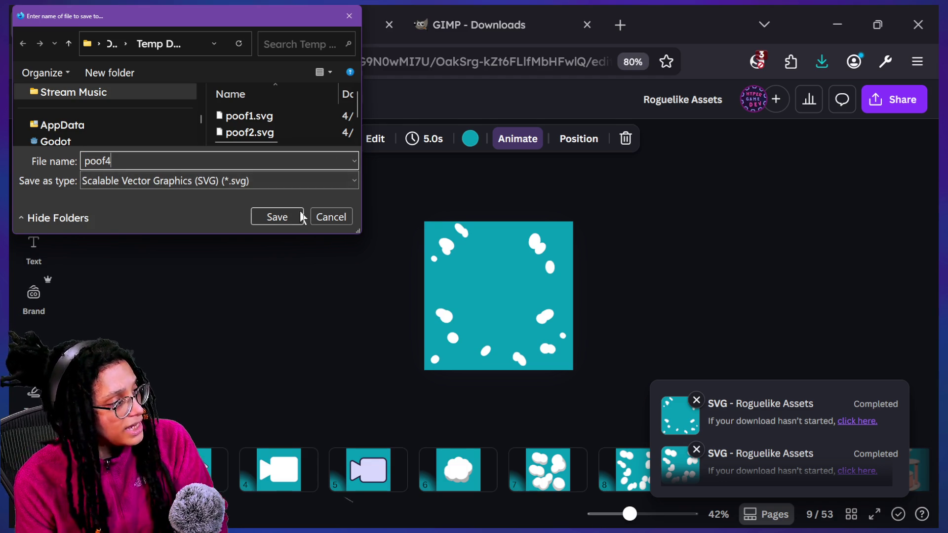
pyautogui.click(284, 217)
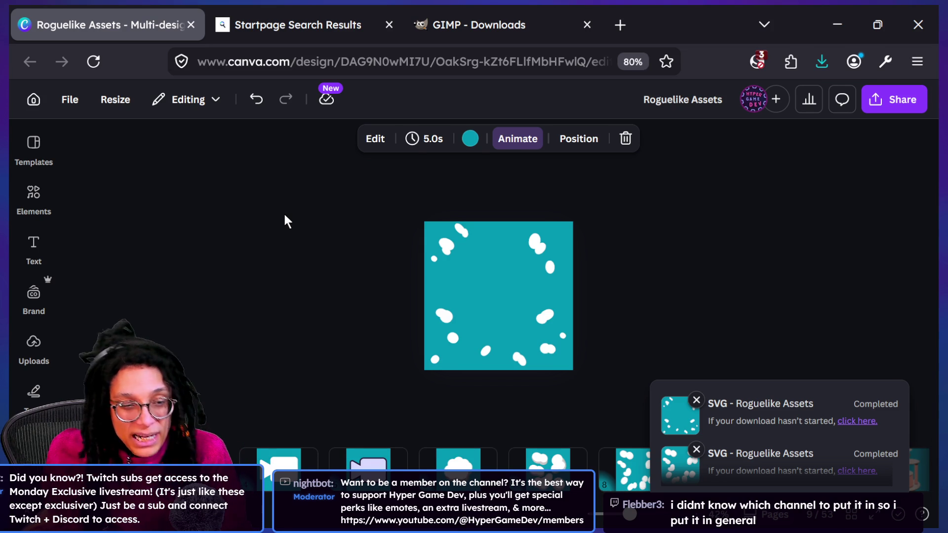
pyautogui.click(480, 403)
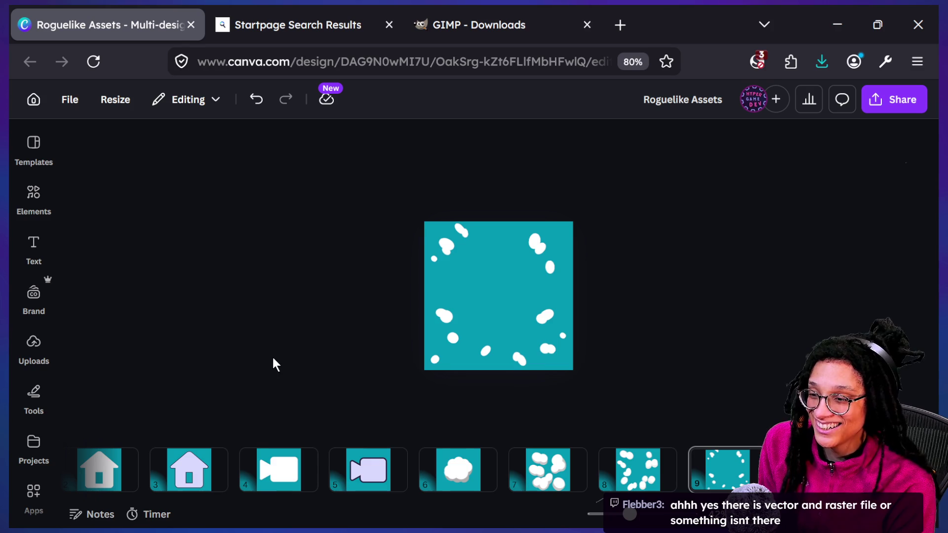
pyautogui.press('super+Tab')
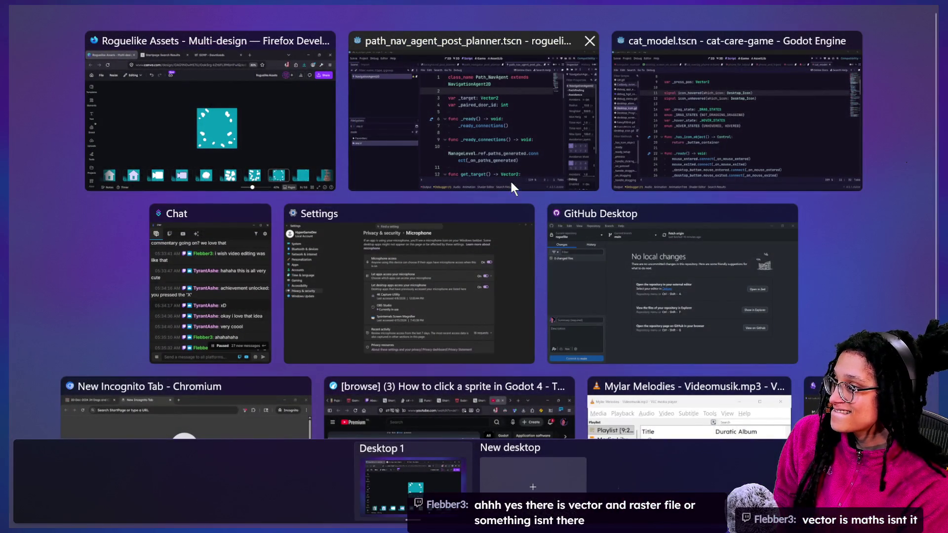
# - Open the Hyper Game Dev! server's #general channel in the Discord tab
pyautogui.click(438, 416)
pyautogui.scroll(5, 148, 29)
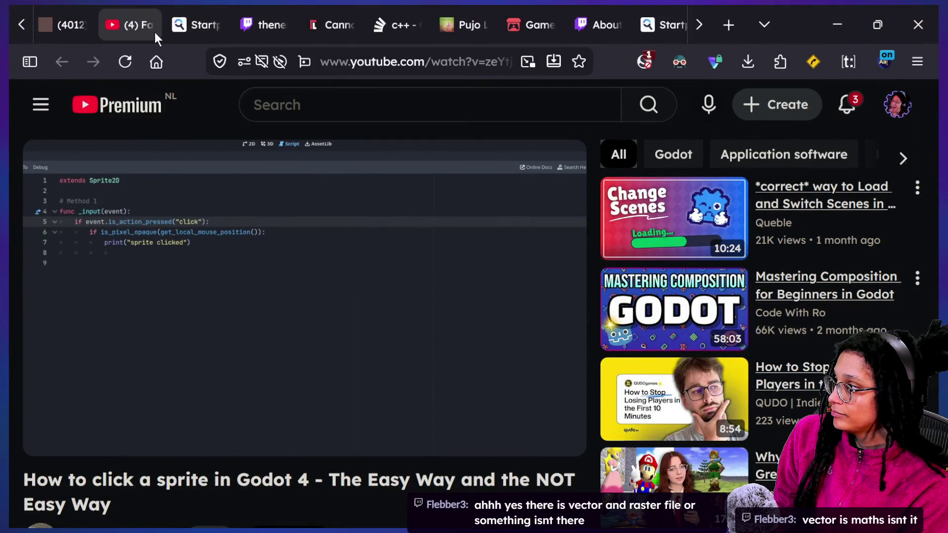
pyautogui.click(67, 22)
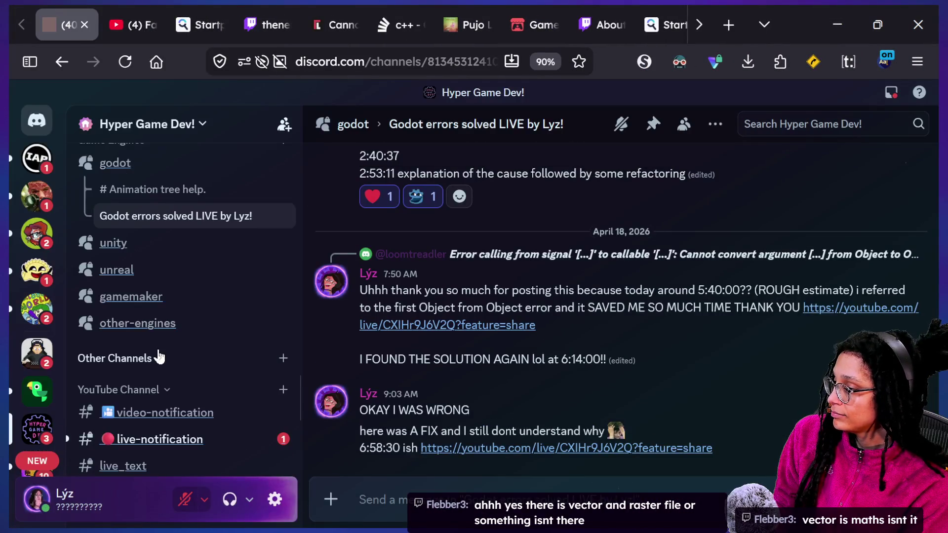
pyautogui.scroll(15, 158, 357)
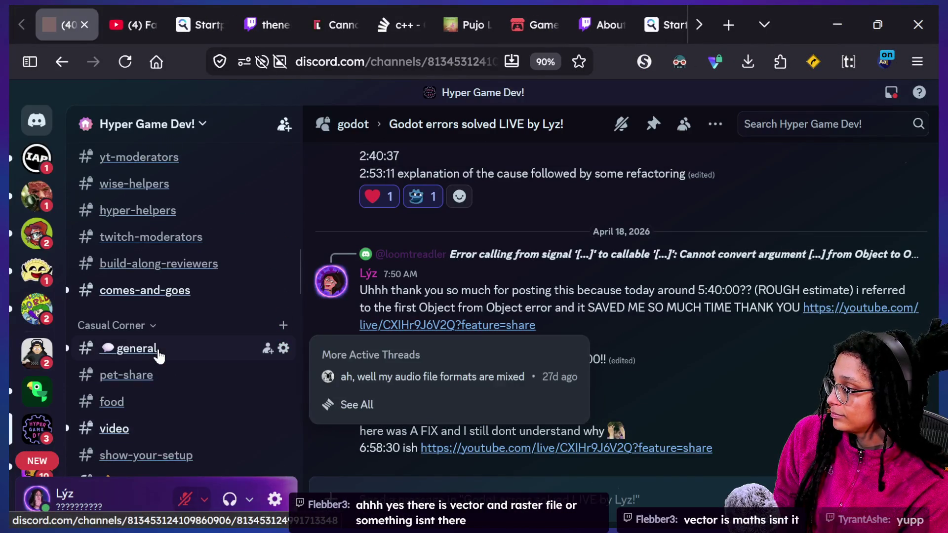
pyautogui.click(159, 356)
pyautogui.scroll(-4, 502, 386)
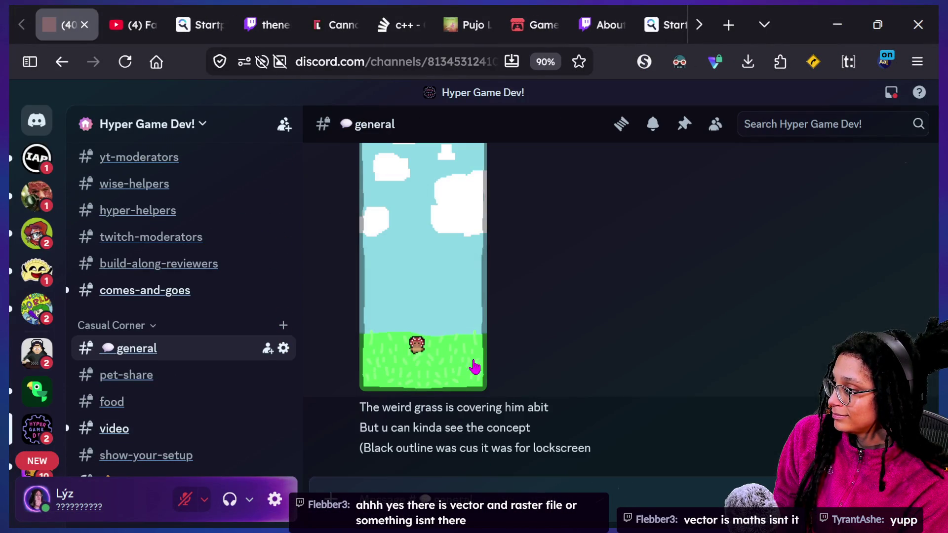
# - View the shared mushroom-on-grass picture enlarged, zooming in and back out
pyautogui.click(445, 365)
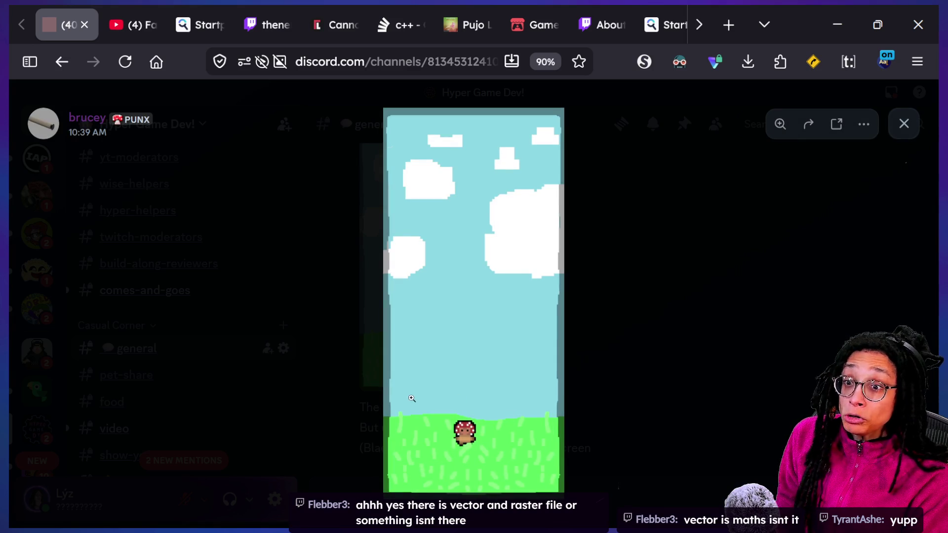
pyautogui.click(524, 425)
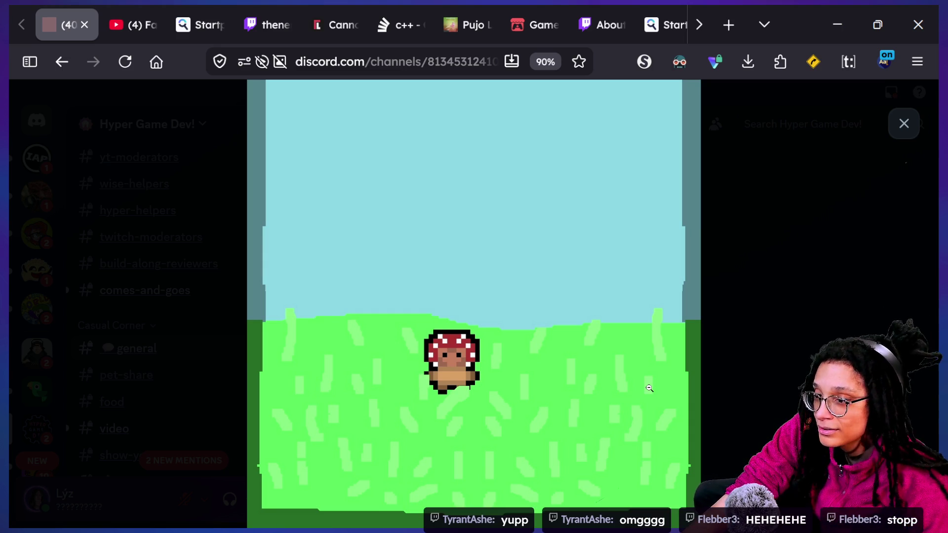
pyautogui.click(606, 384)
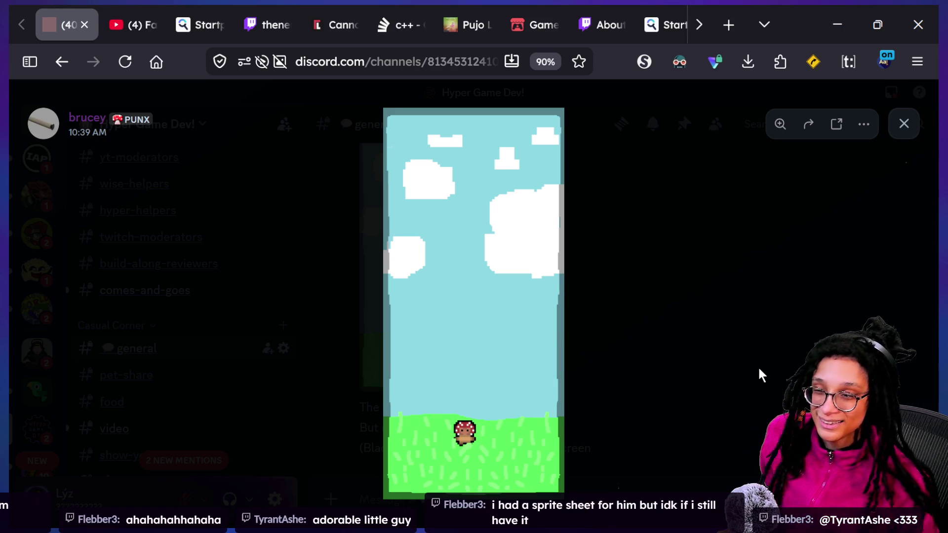
pyautogui.click(758, 366)
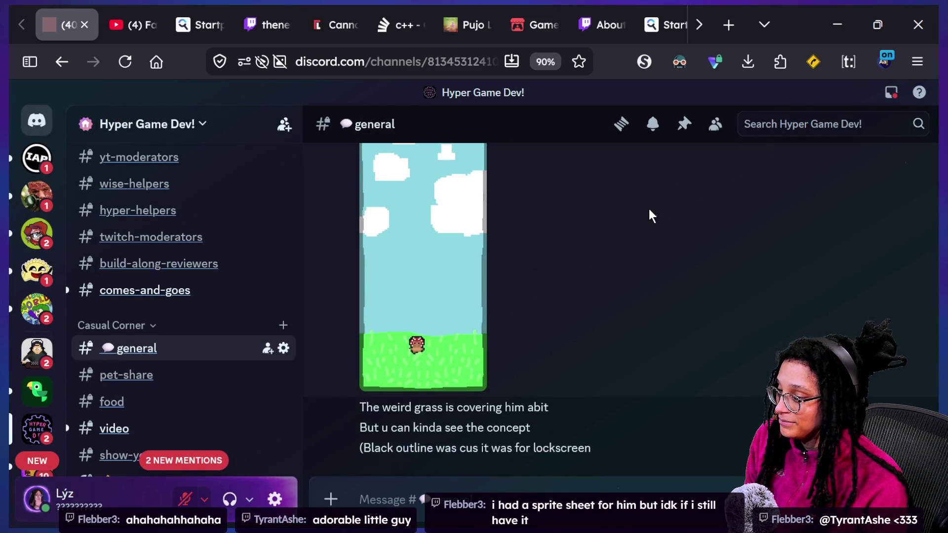
# - React to the pixel-art post with the red mushroom emoji, found by searching 'mush'
pyautogui.scroll(2, 649, 209)
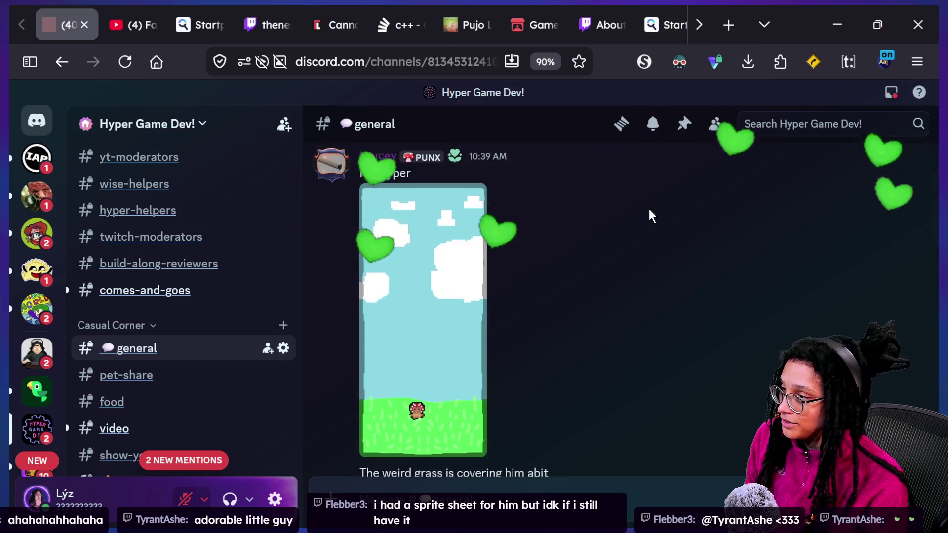
pyautogui.click(848, 147)
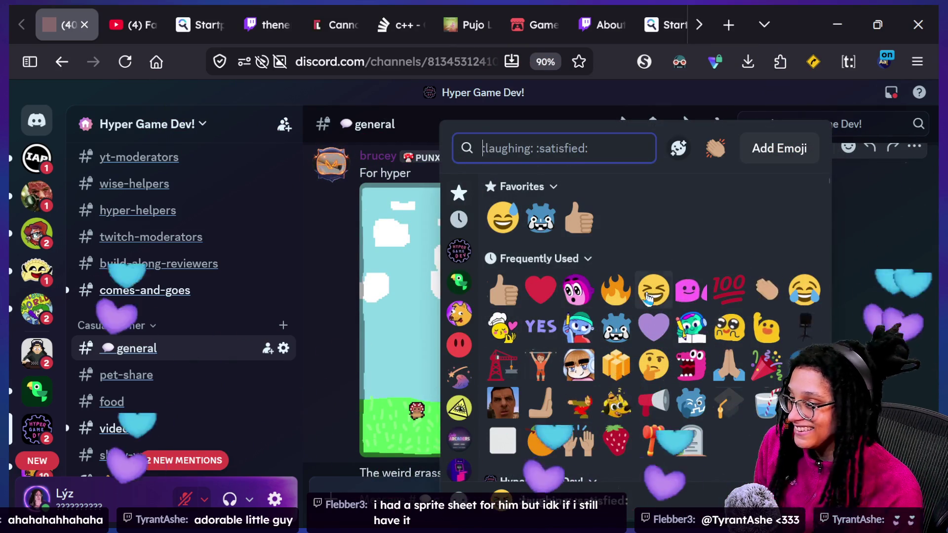
pyautogui.scroll(-2, 595, 403)
pyautogui.scroll(2, 598, 404)
pyautogui.write('mush')
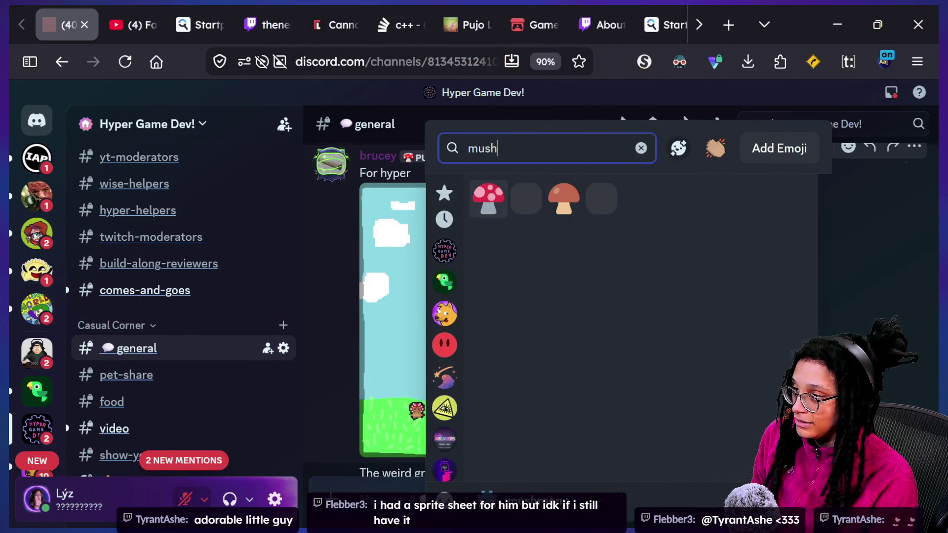
pyautogui.click(482, 197)
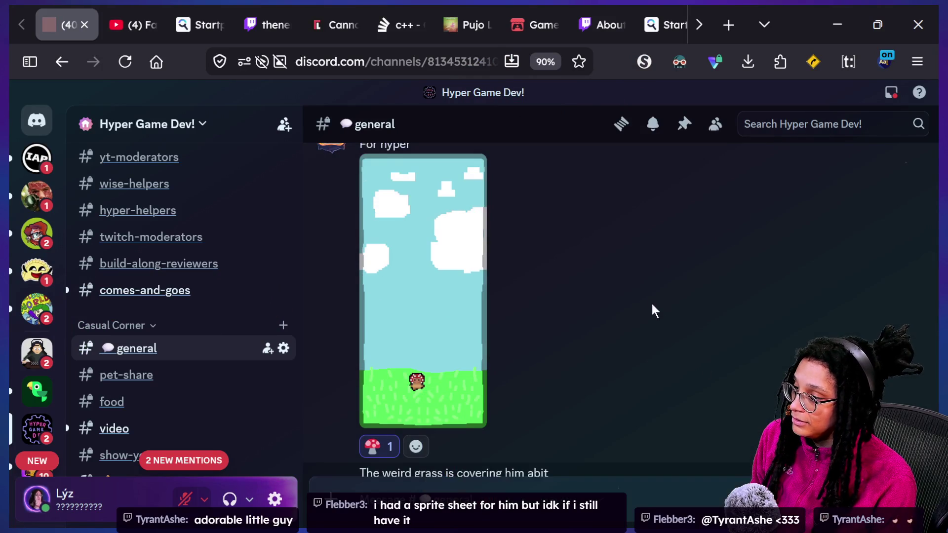
# - Add a peach_grow_mushroom reaction via the 'mushro' search and show all windows
pyautogui.click(415, 446)
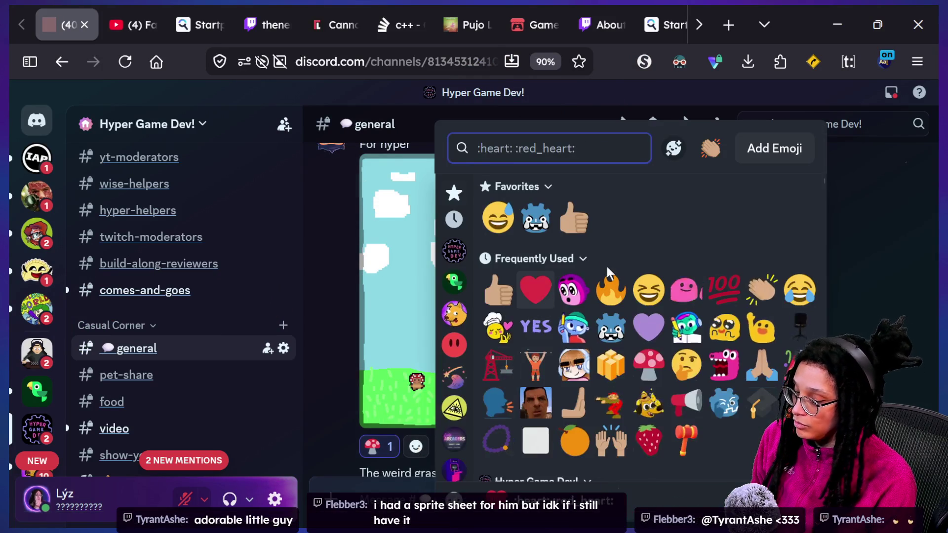
pyautogui.write('mushro')
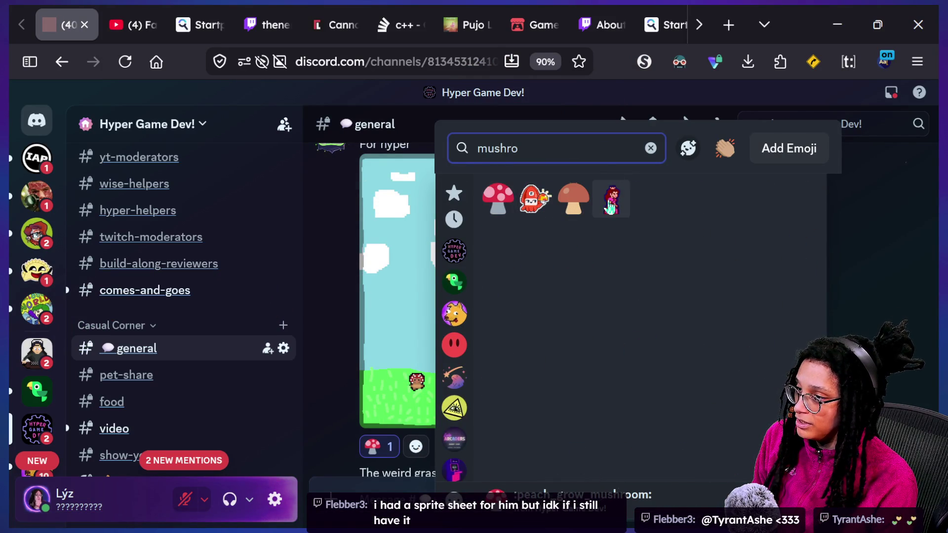
pyautogui.click(612, 200)
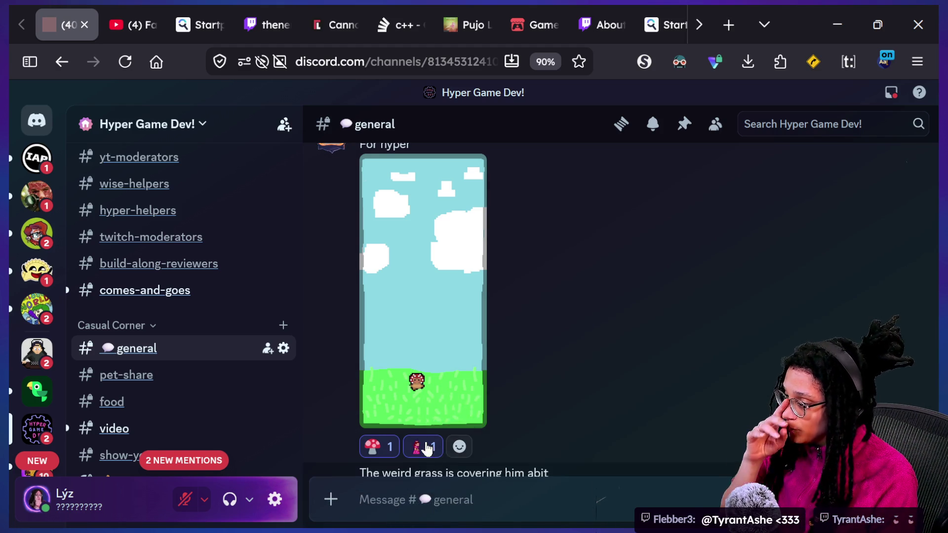
pyautogui.moveTo(428, 449)
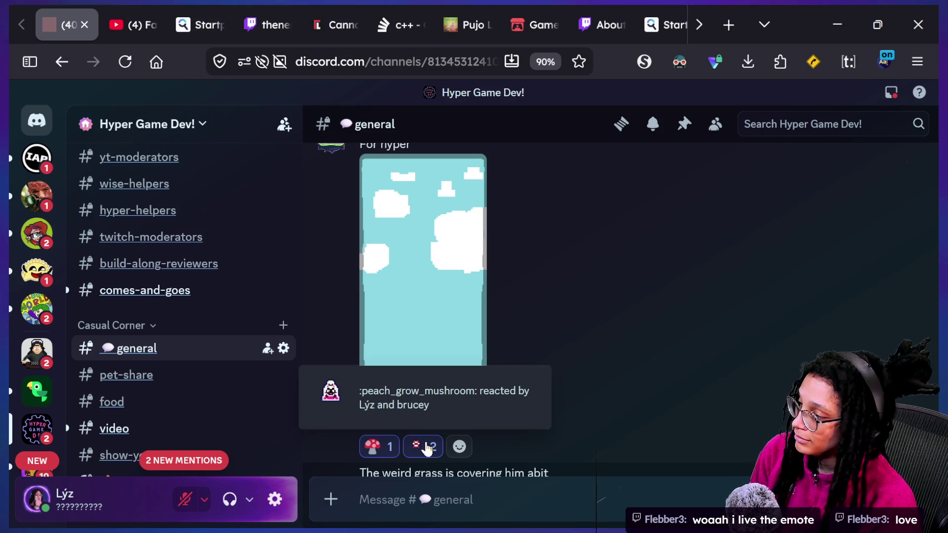
pyautogui.press('super+Tab')
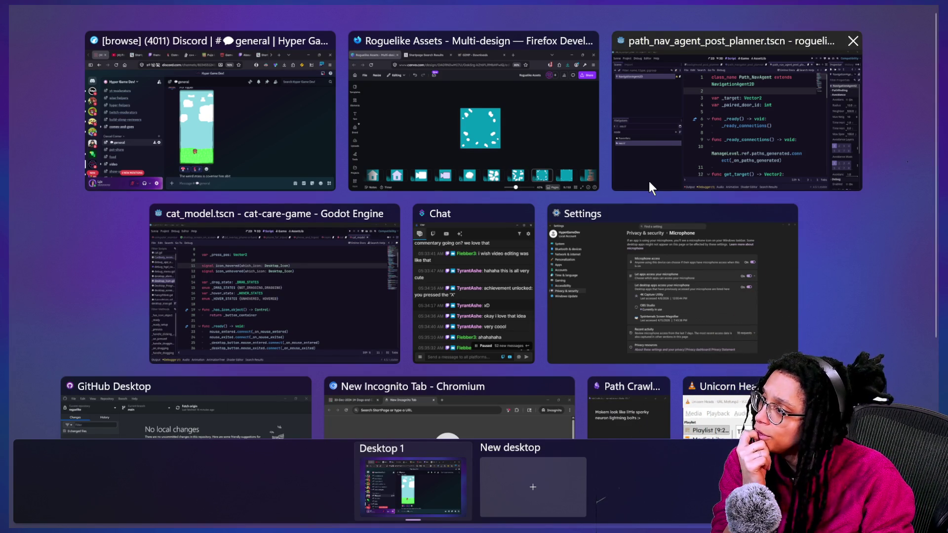
# - Return to Godot's path_nav_agent project and delete the stray 'e' on script line 2
pyautogui.press('Escape')
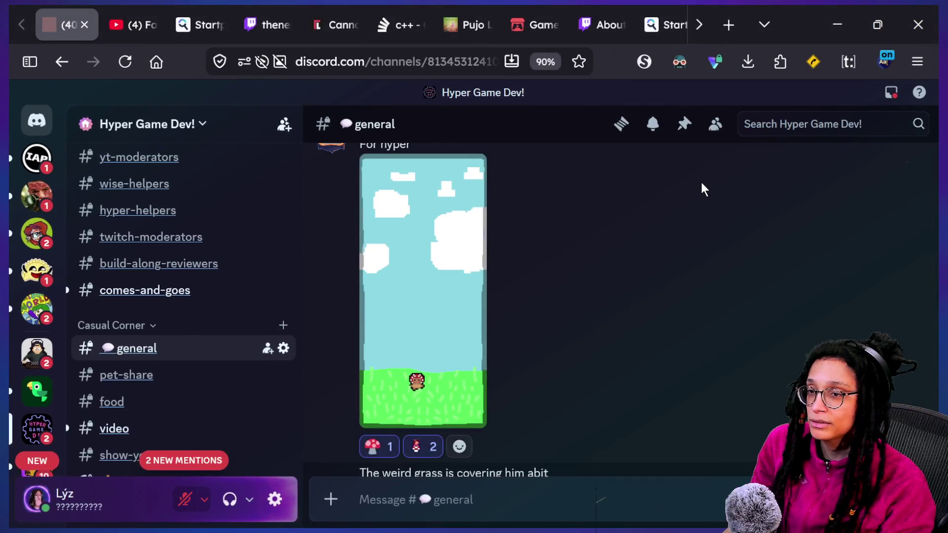
pyautogui.press('super+Tab')
pyautogui.click(726, 134)
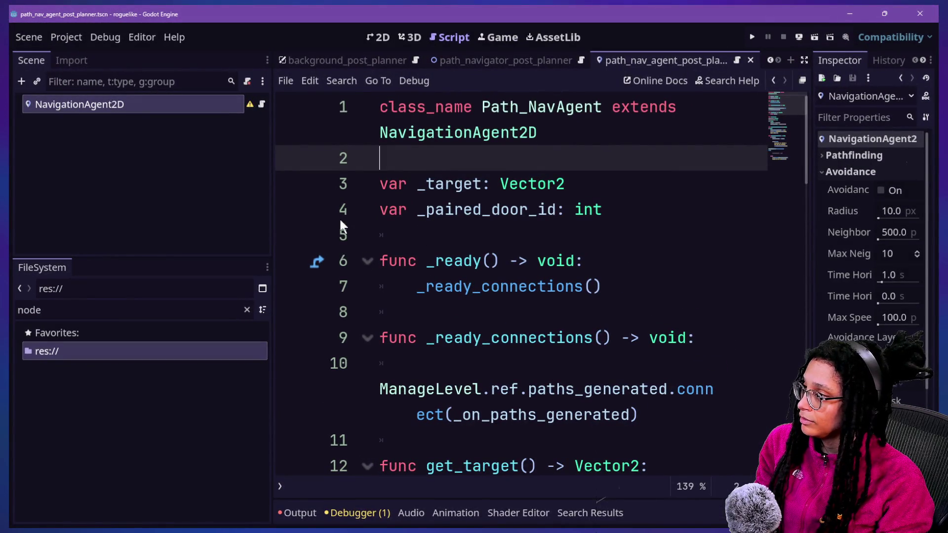
pyautogui.press('super+Tab')
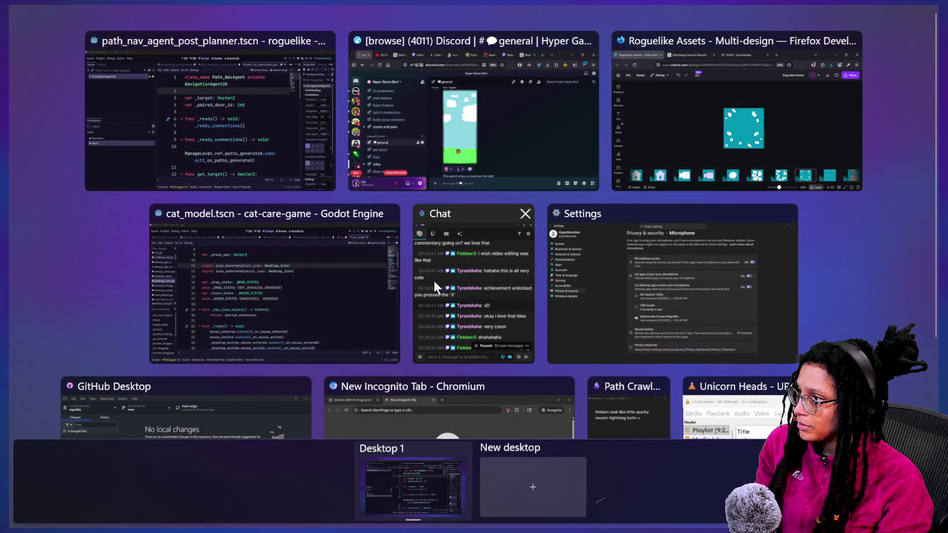
pyautogui.scroll(-3, 534, 349)
pyautogui.scroll(3, 534, 350)
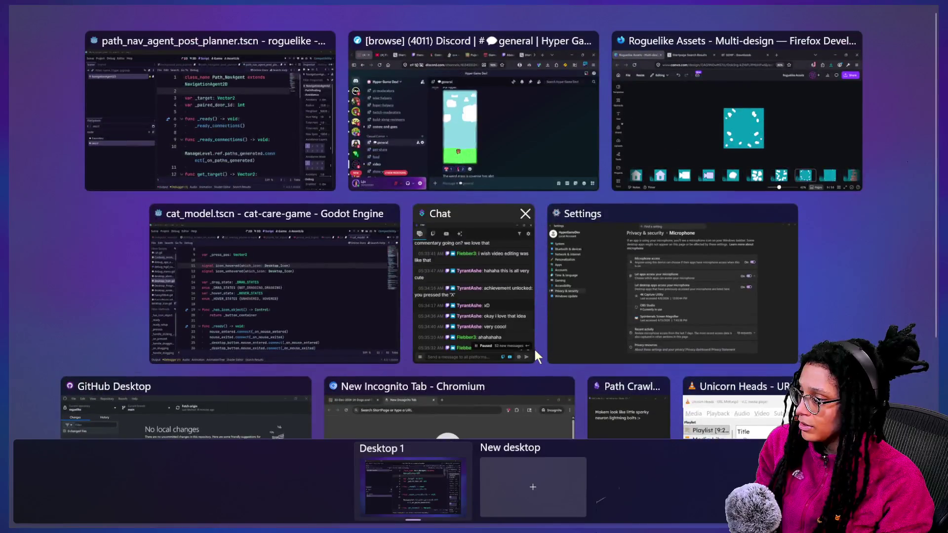
pyautogui.press('Escape')
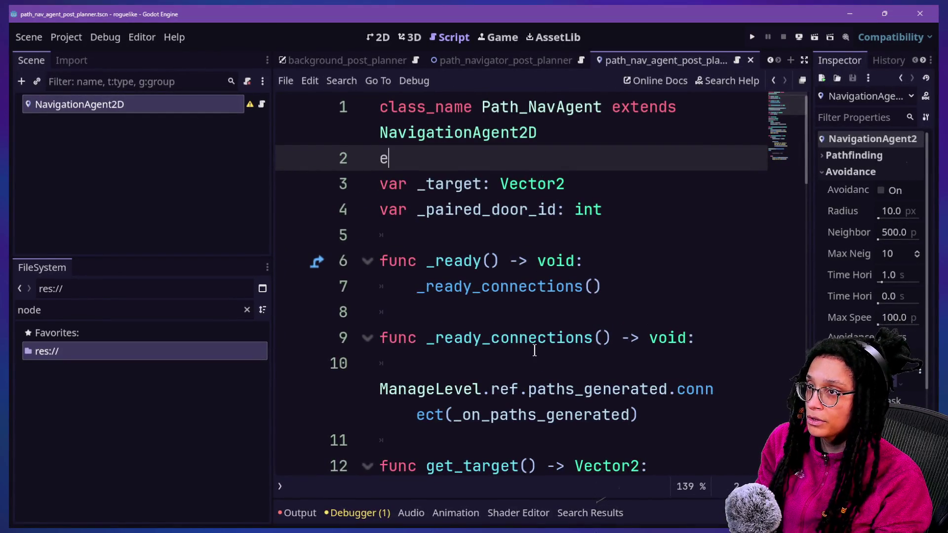
pyautogui.press('BackSpace')
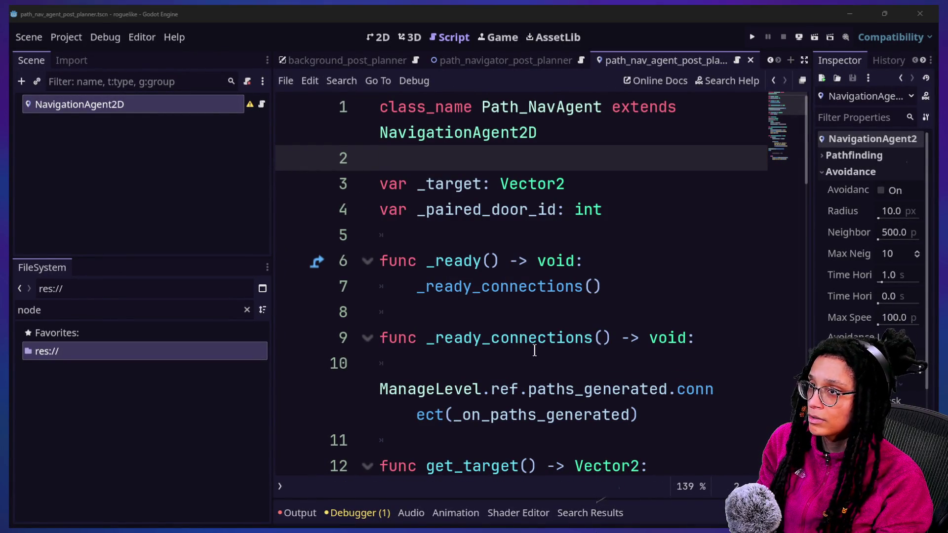
pyautogui.press('super+e')
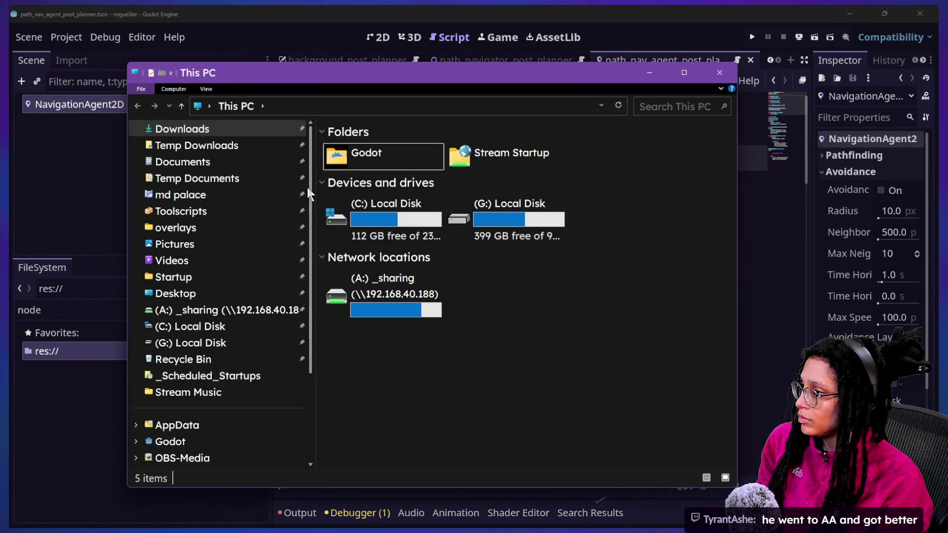
# - Check the Temp Downloads, Temp Documents, Downloads and Documents folders, ending on empty Temp Downloads
pyautogui.click(207, 145)
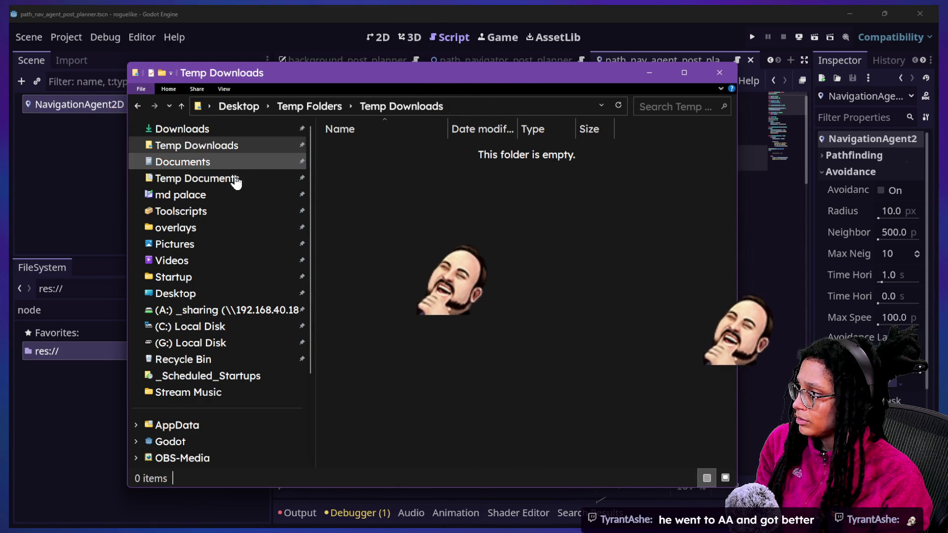
pyautogui.click(230, 178)
pyautogui.click(230, 130)
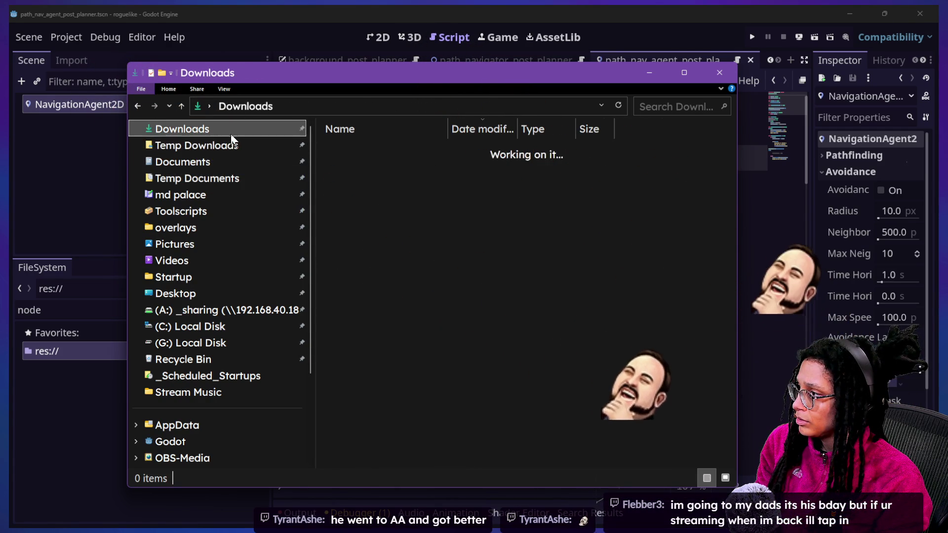
pyautogui.click(241, 160)
pyautogui.click(179, 147)
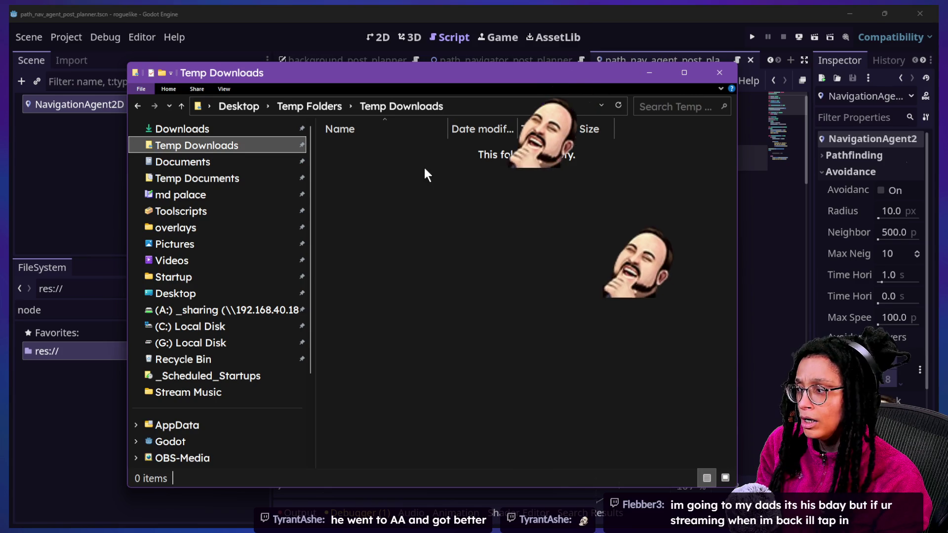
pyautogui.moveTo(298, 87)
pyautogui.mouseDown()
pyautogui.moveTo(415, 140)
pyautogui.moveTo(414, 204)
pyautogui.moveTo(322, 117)
pyautogui.mouseUp()
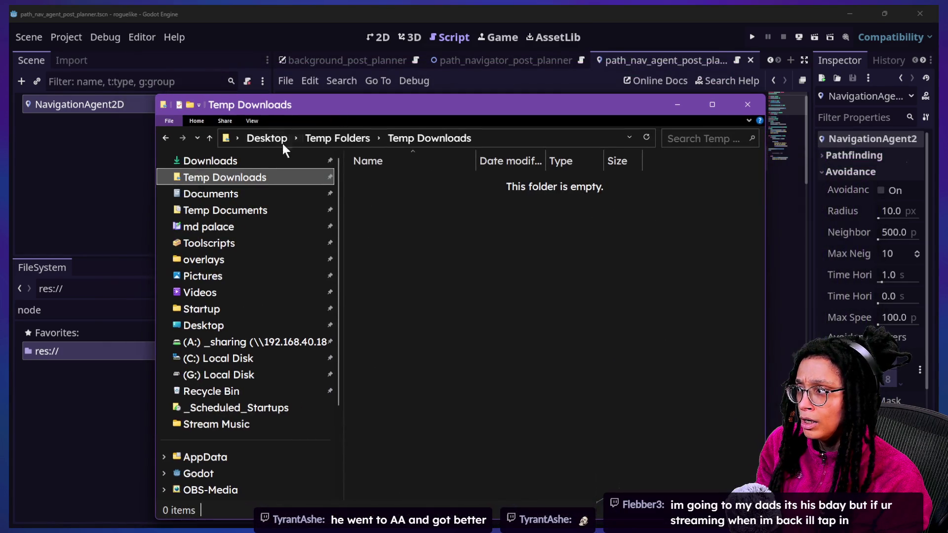
pyautogui.click(256, 159)
pyautogui.click(255, 179)
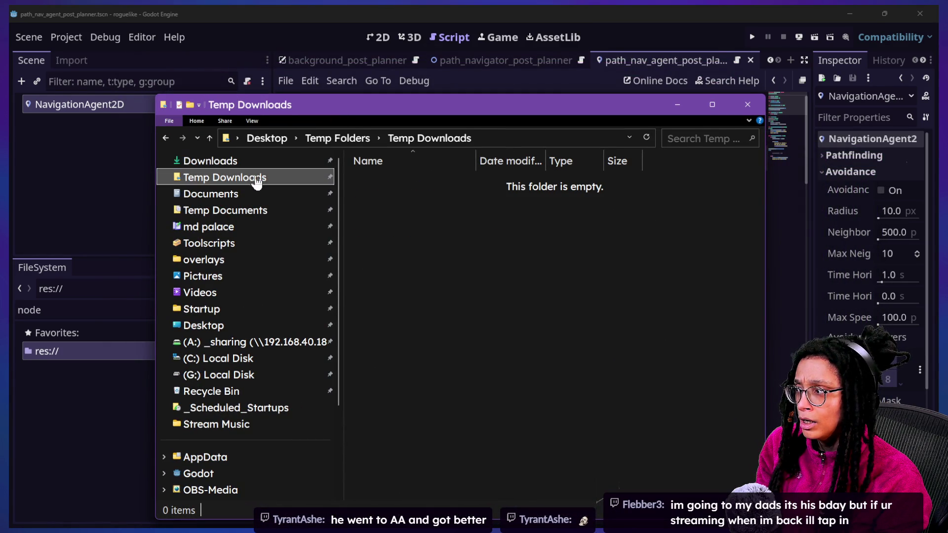
pyautogui.press('super+Tab')
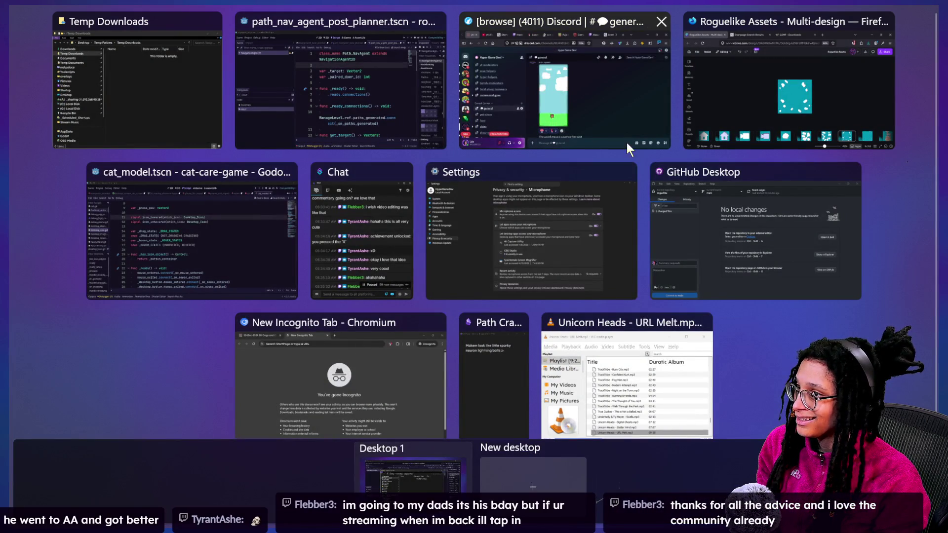
# - Reveal poof4.svg from Firefox downloads in its folder and select poof1–poof4
pyautogui.click(755, 101)
pyautogui.click(822, 61)
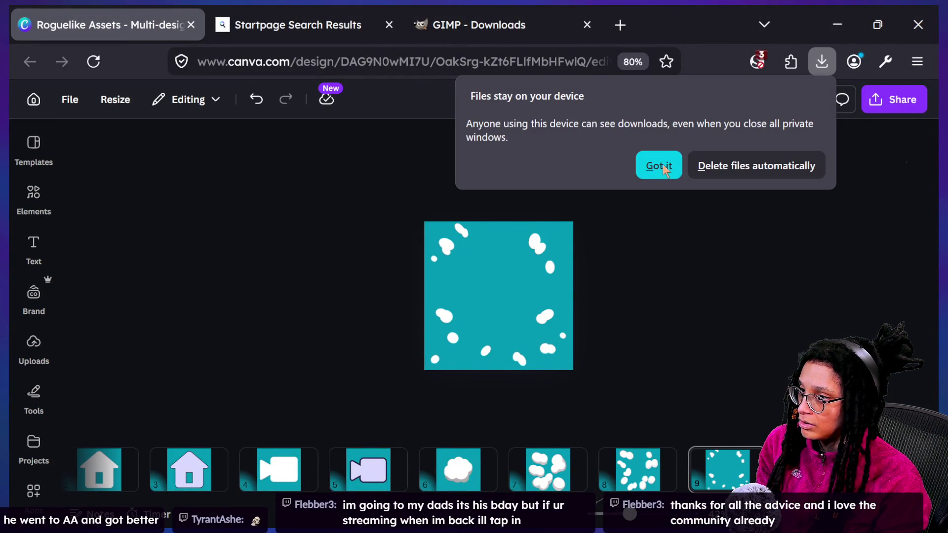
pyautogui.click(665, 170)
pyautogui.rightClick(647, 113)
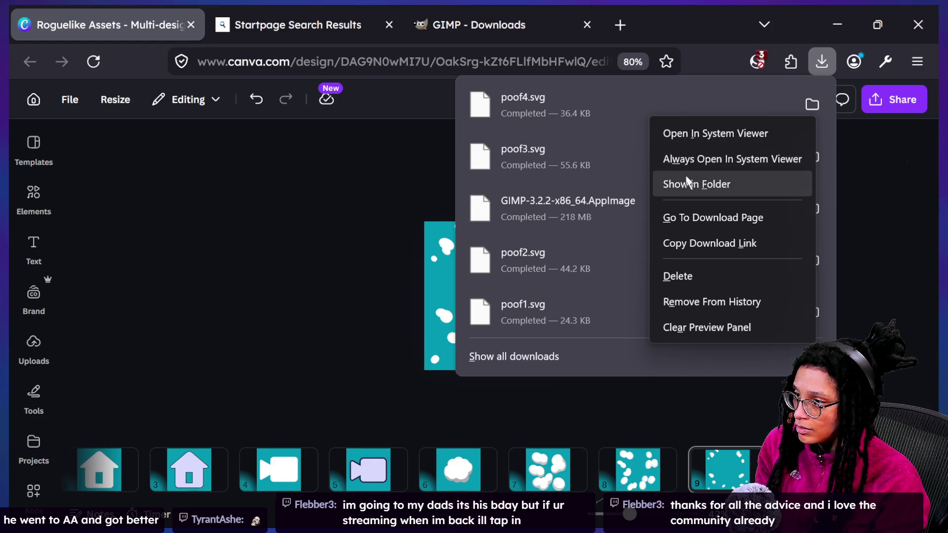
pyautogui.click(694, 183)
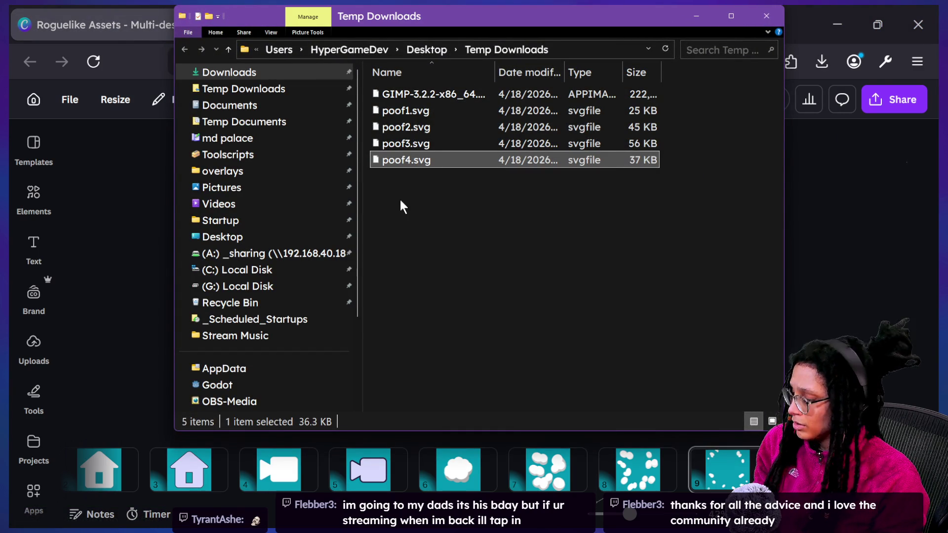
pyautogui.moveTo(424, 206)
pyautogui.mouseDown()
pyautogui.moveTo(405, 99)
pyautogui.moveTo(405, 112)
pyautogui.mouseUp()
# - Try opening the GIMP AppImage, cancel the app prompt, and return to the GIMP downloads tab
pyautogui.doubleClick(421, 97)
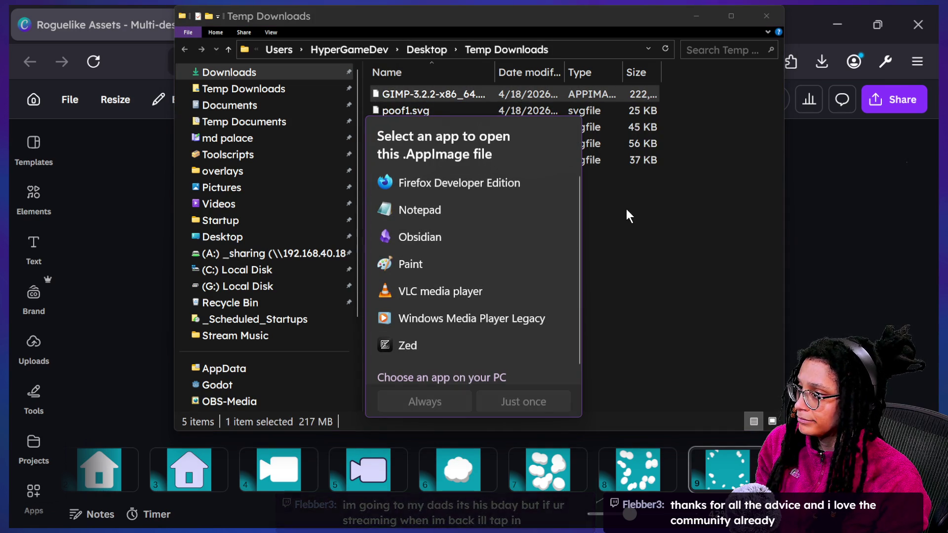
pyautogui.scroll(-1, 542, 316)
pyautogui.scroll(1, 543, 320)
pyautogui.scroll(-1, 542, 316)
pyautogui.scroll(1, 543, 318)
pyautogui.click(448, 421)
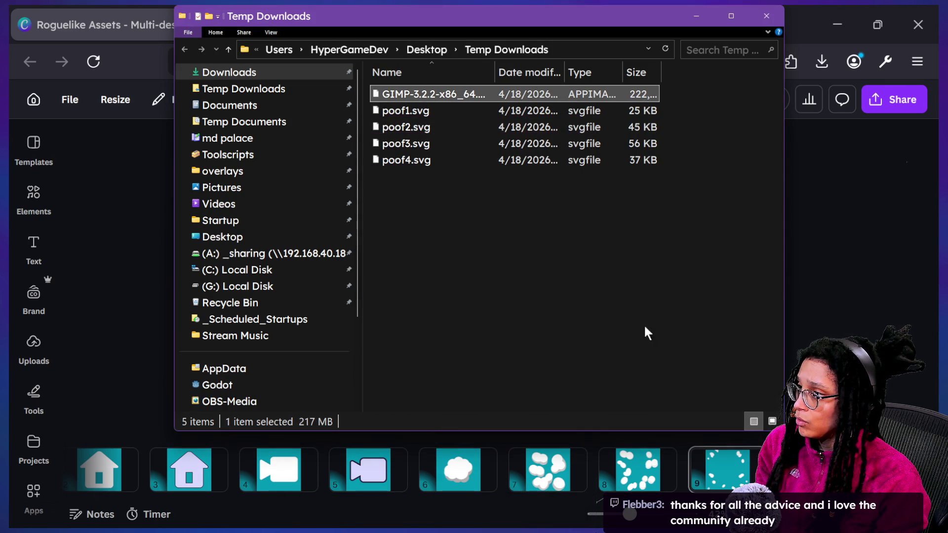
pyautogui.click(792, 245)
pyautogui.click(464, 25)
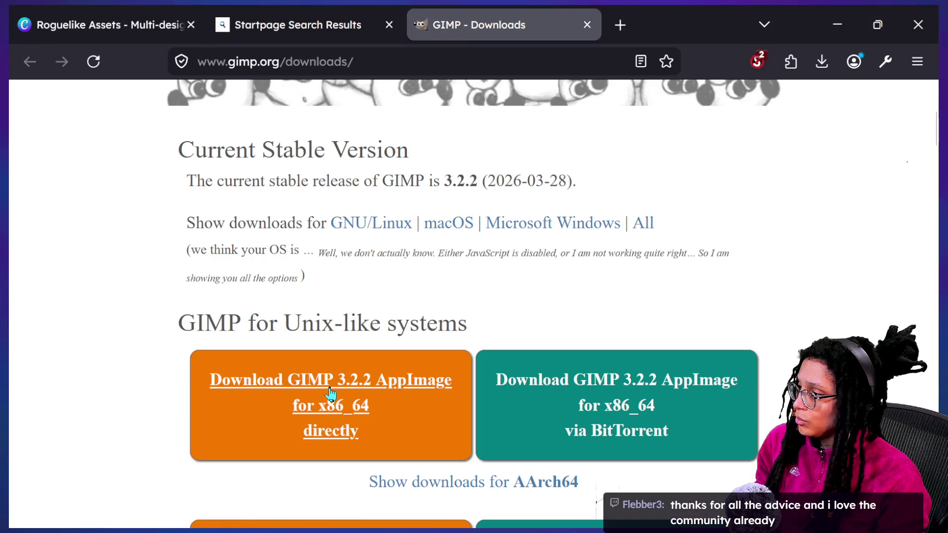
# - Allow scripts on gimp.org in NoScript so the Windows downloads show
pyautogui.scroll(-6, 333, 394)
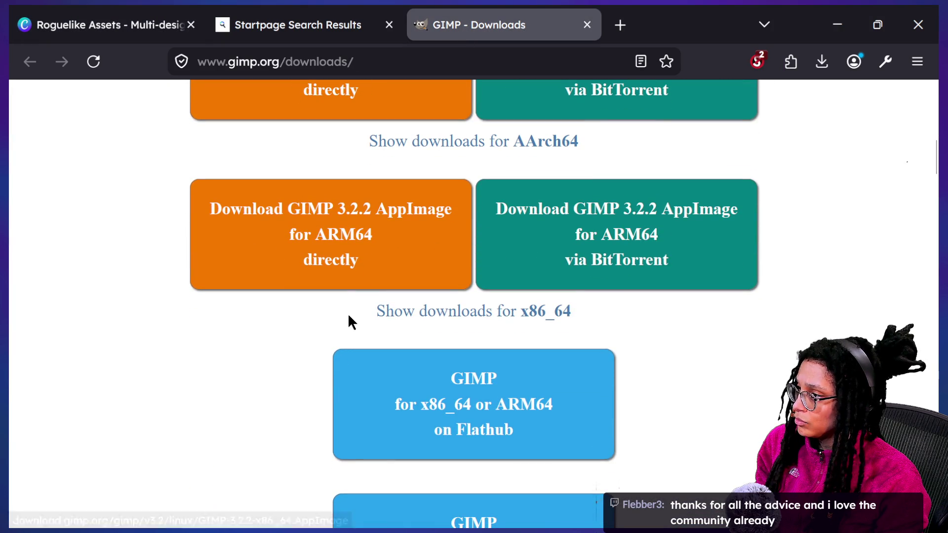
pyautogui.scroll(-2, 349, 302)
pyautogui.scroll(-3, 351, 305)
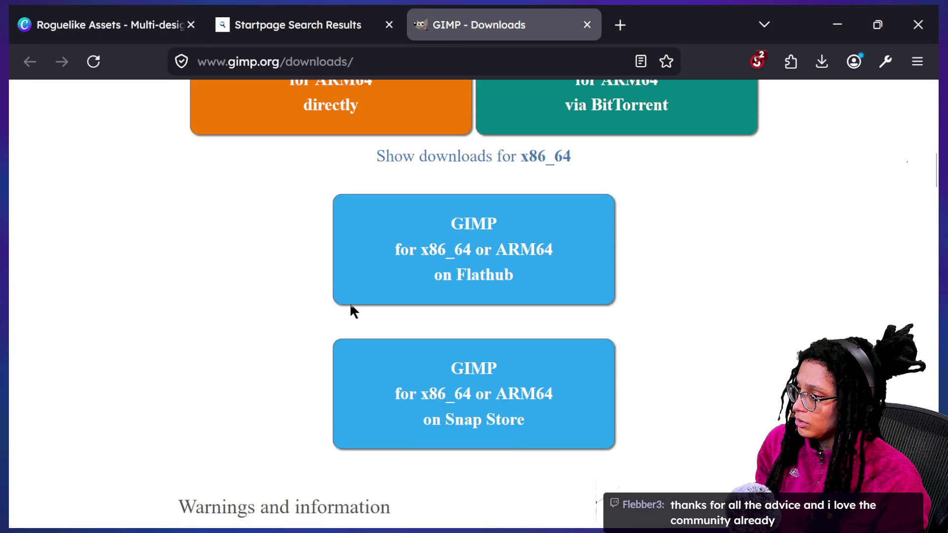
pyautogui.scroll(-3, 351, 305)
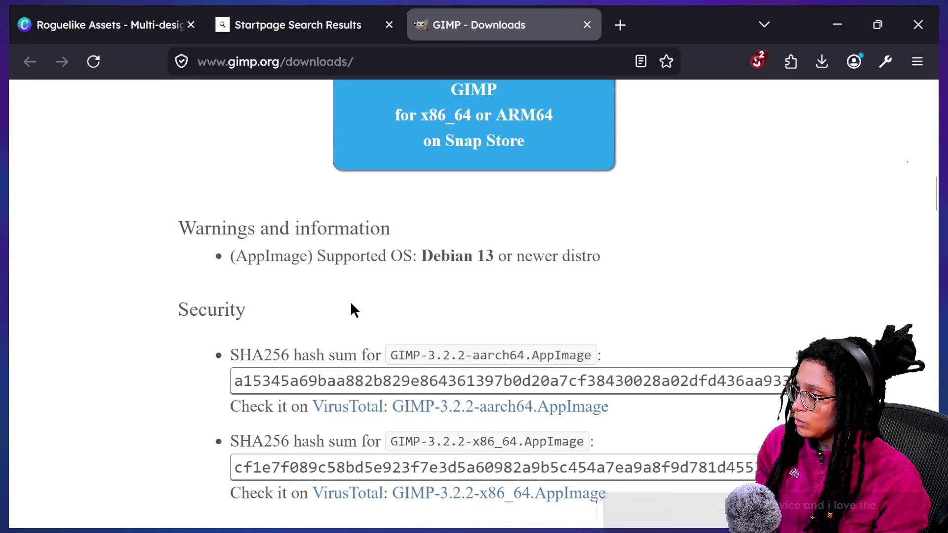
pyautogui.scroll(10, 352, 304)
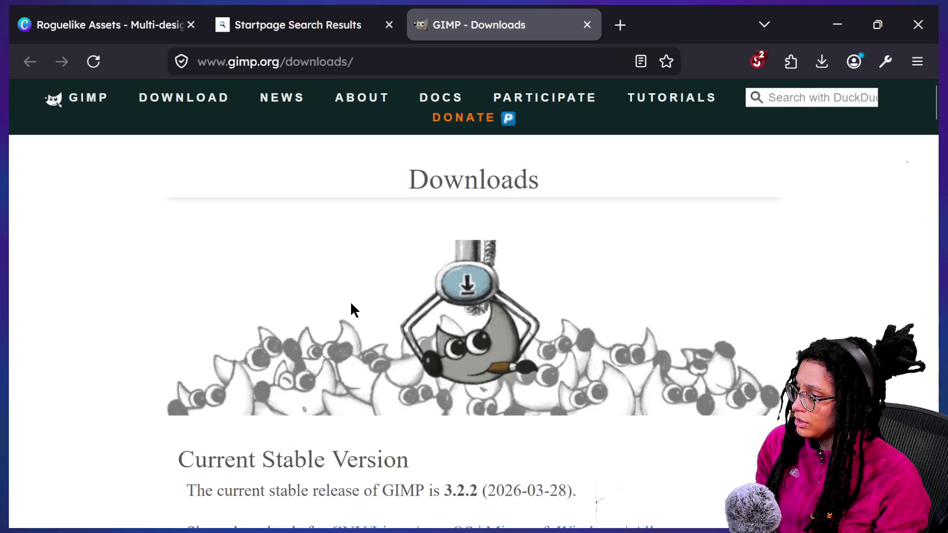
pyautogui.scroll(-6, 351, 304)
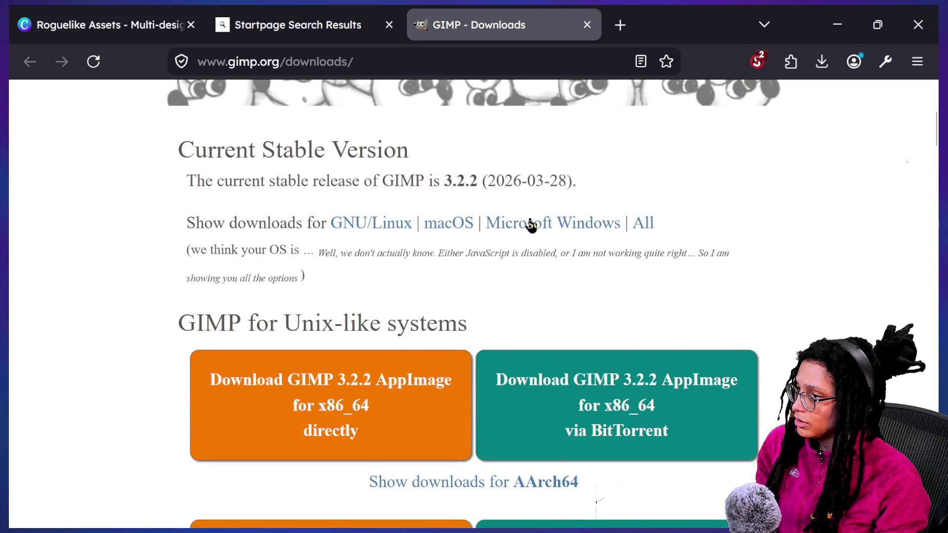
pyautogui.doubleClick(528, 239)
pyautogui.tripleClick(528, 239)
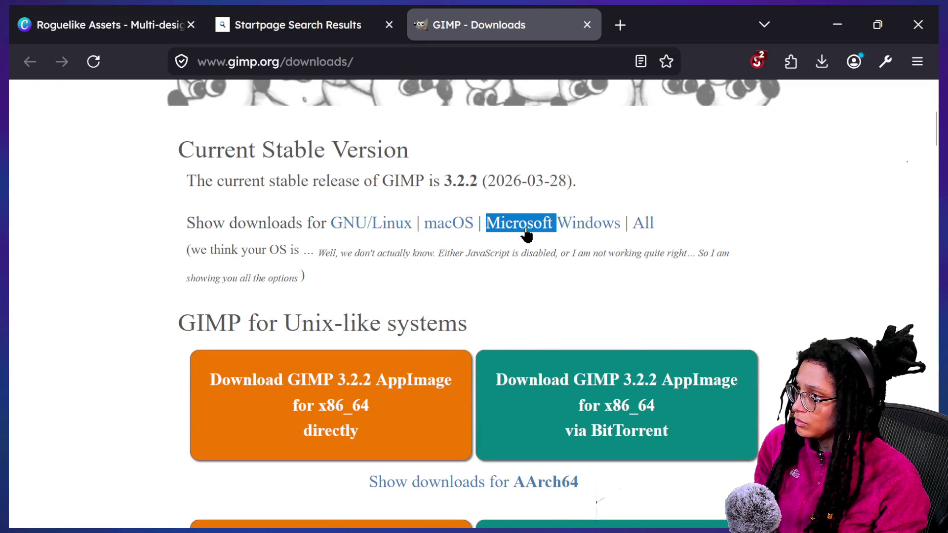
pyautogui.doubleClick(528, 239)
pyautogui.click(759, 61)
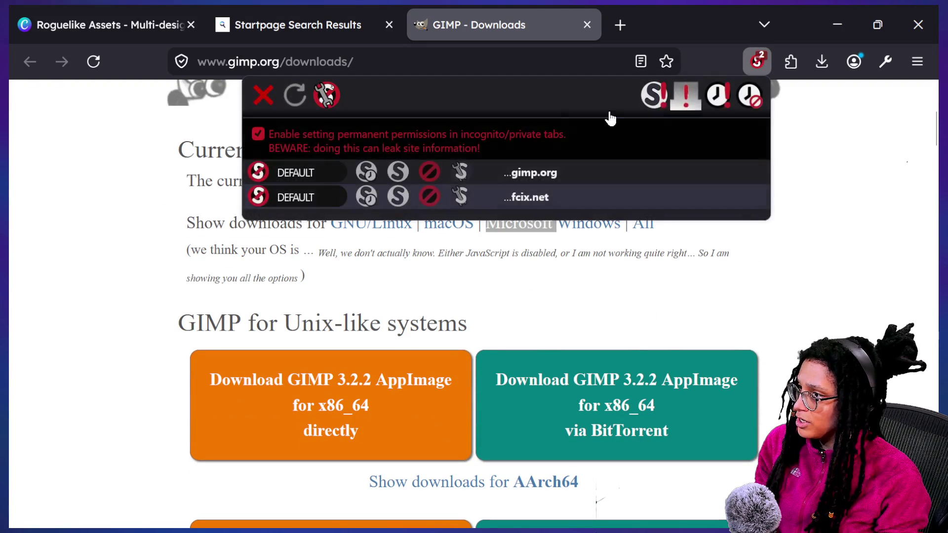
pyautogui.click(399, 172)
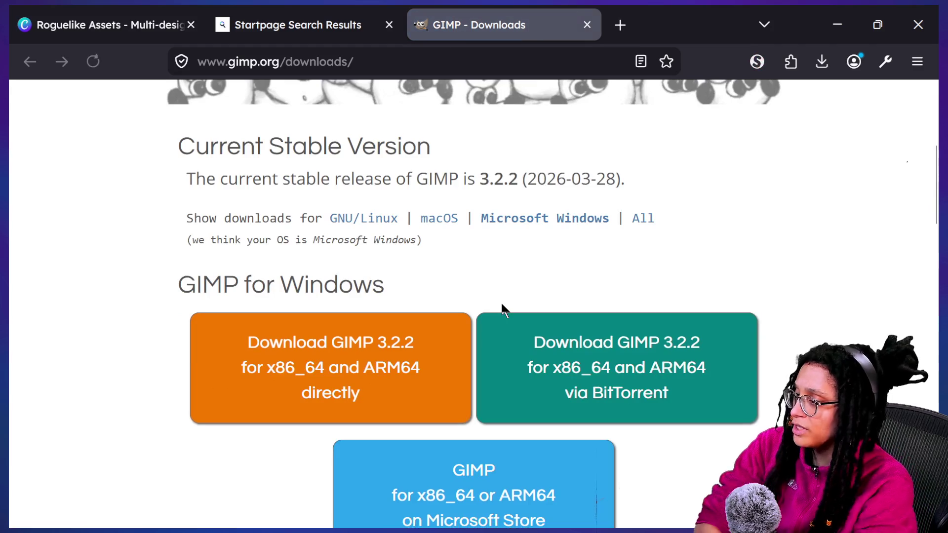
# - Save the GIMP 3.2.2 Windows installer and run gimp-3.2.2-setup.exe from downloads
pyautogui.doubleClick(527, 221)
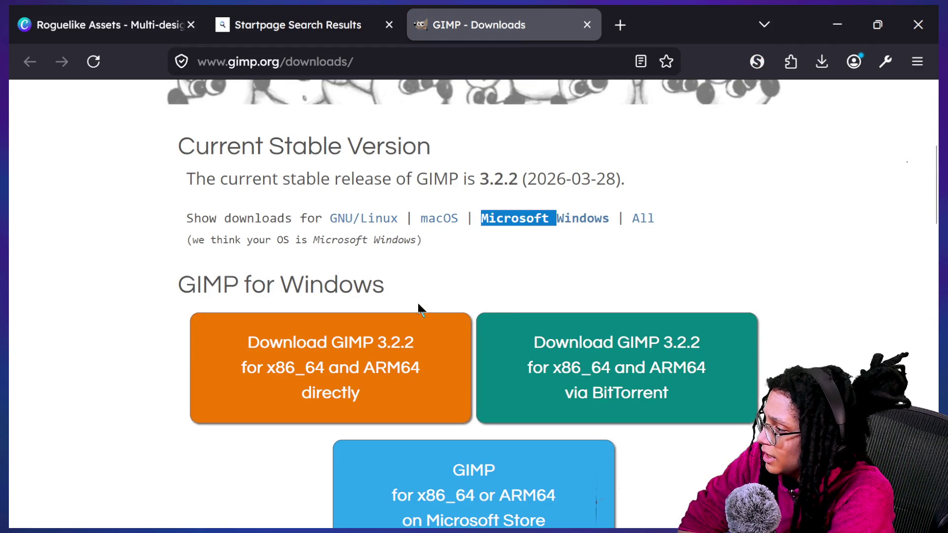
pyautogui.click(374, 353)
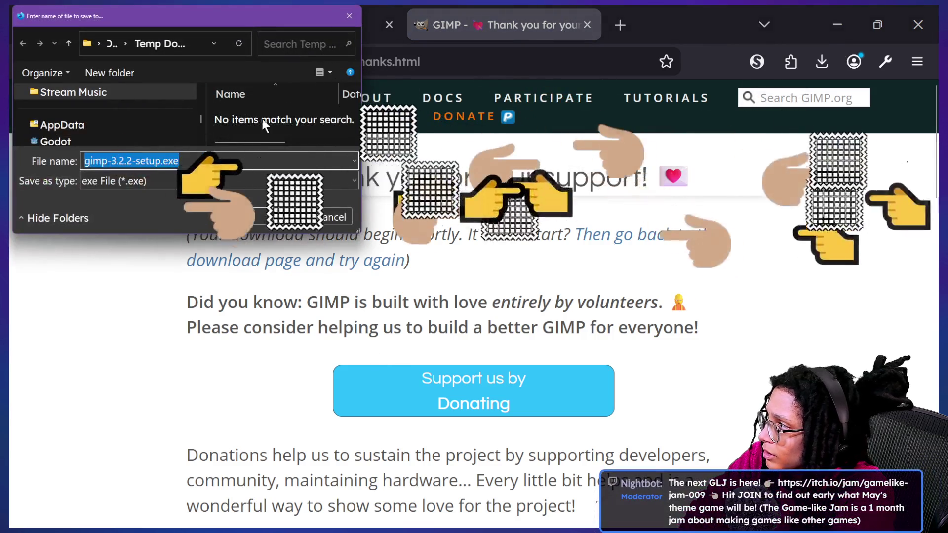
pyautogui.click(273, 218)
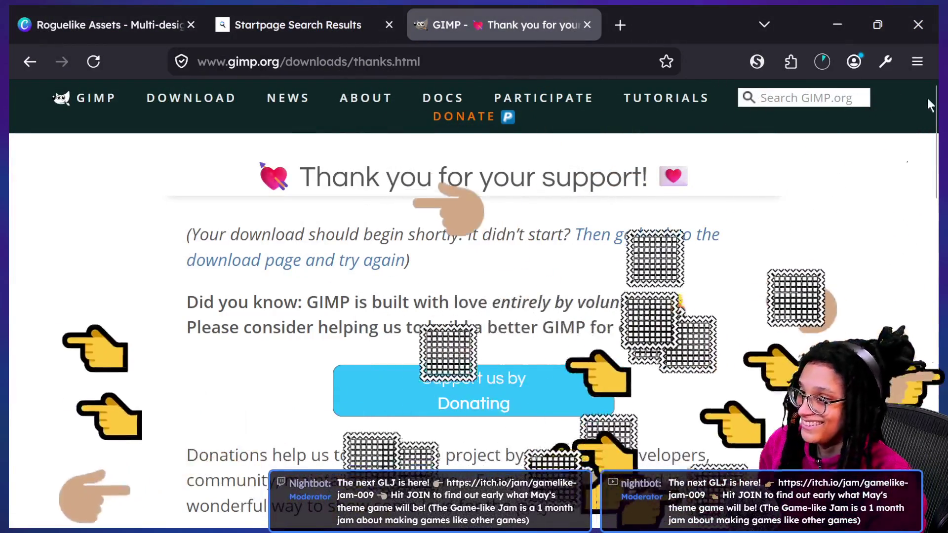
pyautogui.click(824, 63)
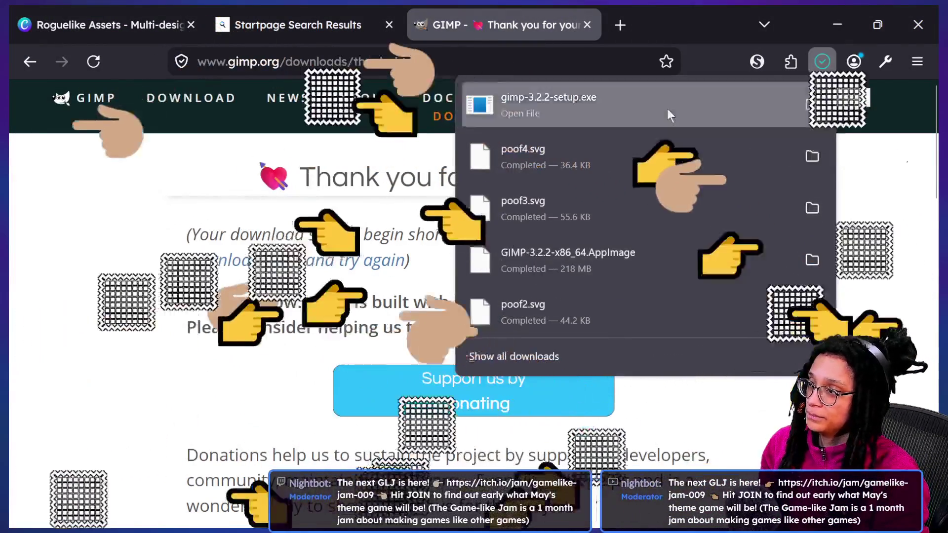
pyautogui.click(667, 109)
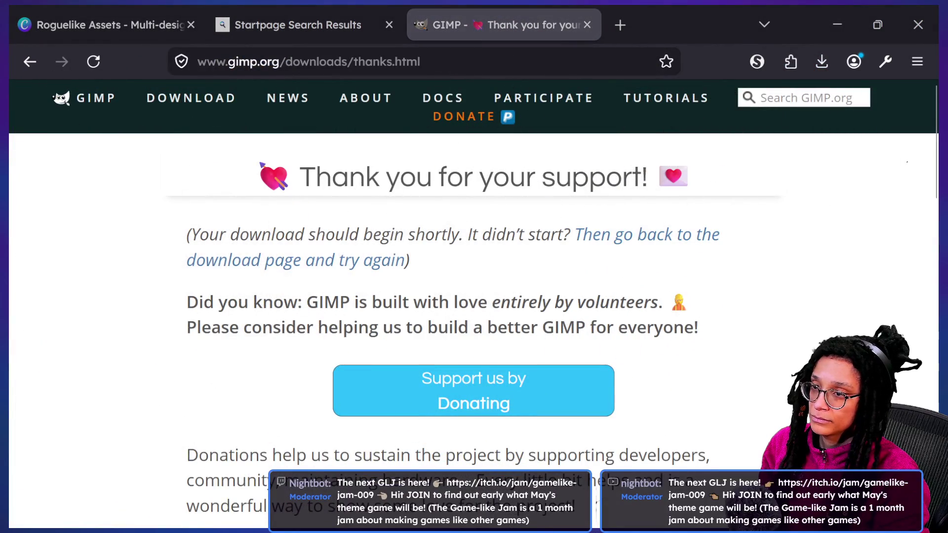
# - Install GIMP 3.2.2 and finish setup with Launch GIMP ticked
pyautogui.moveTo(598, 229)
pyautogui.mouseDown()
pyautogui.moveTo(302, 227)
pyautogui.moveTo(391, 154)
pyautogui.mouseUp()
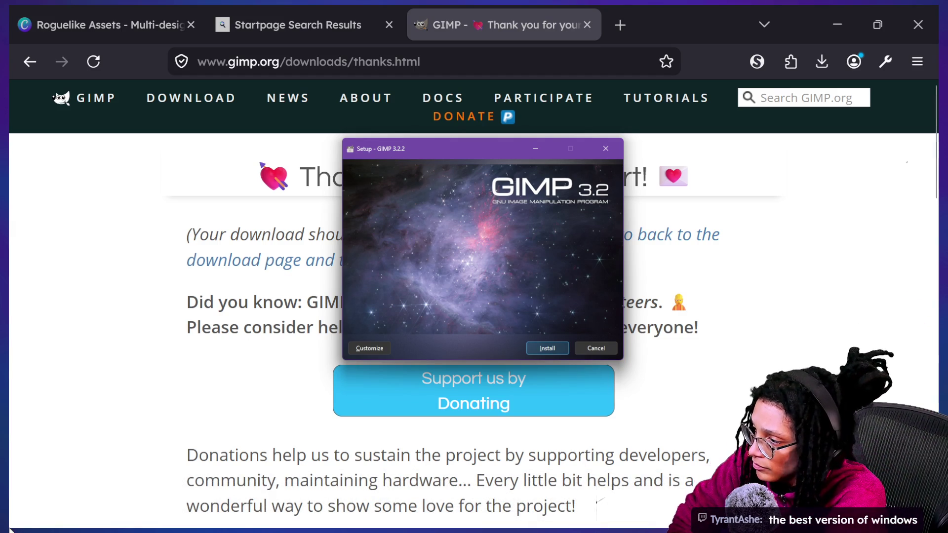
pyautogui.click(558, 346)
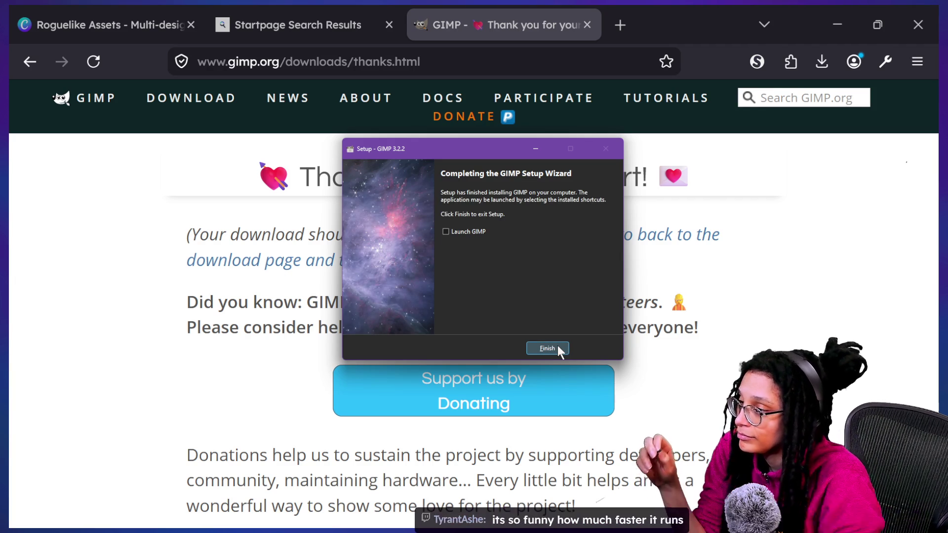
pyautogui.click(462, 232)
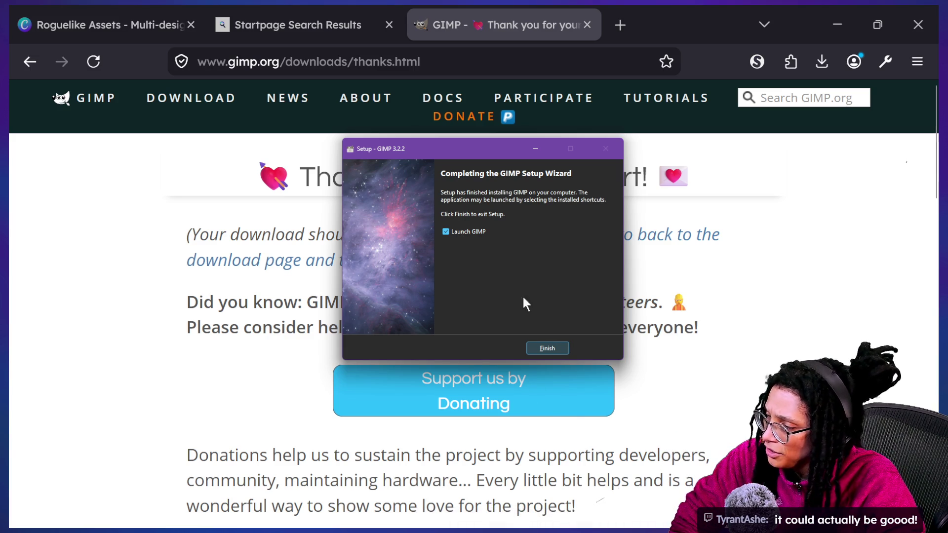
pyautogui.click(548, 349)
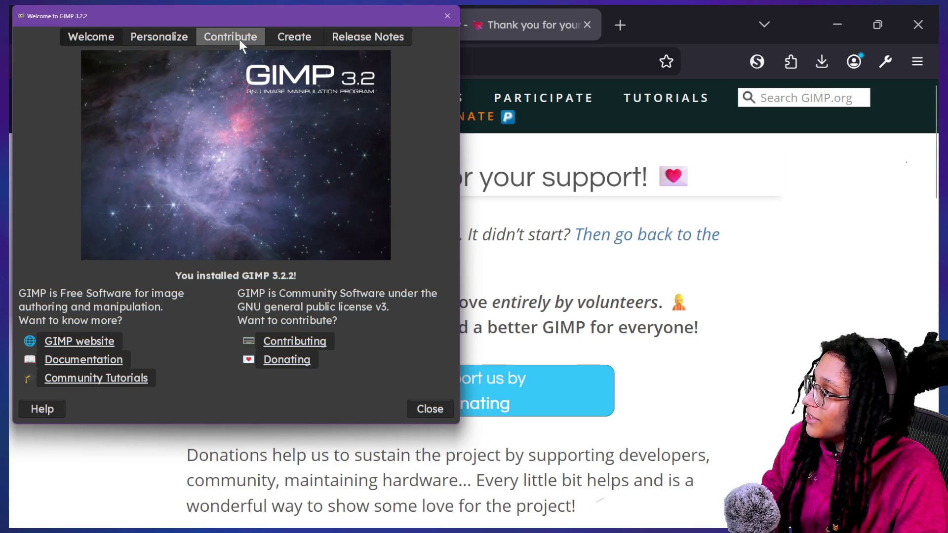
# - Move the GIMP welcome window aside and return to Discord's #general channel in Firefox
pyautogui.moveTo(260, 16)
pyautogui.mouseDown()
pyautogui.moveTo(491, 58)
pyautogui.moveTo(539, 57)
pyautogui.moveTo(525, 65)
pyautogui.mouseUp()
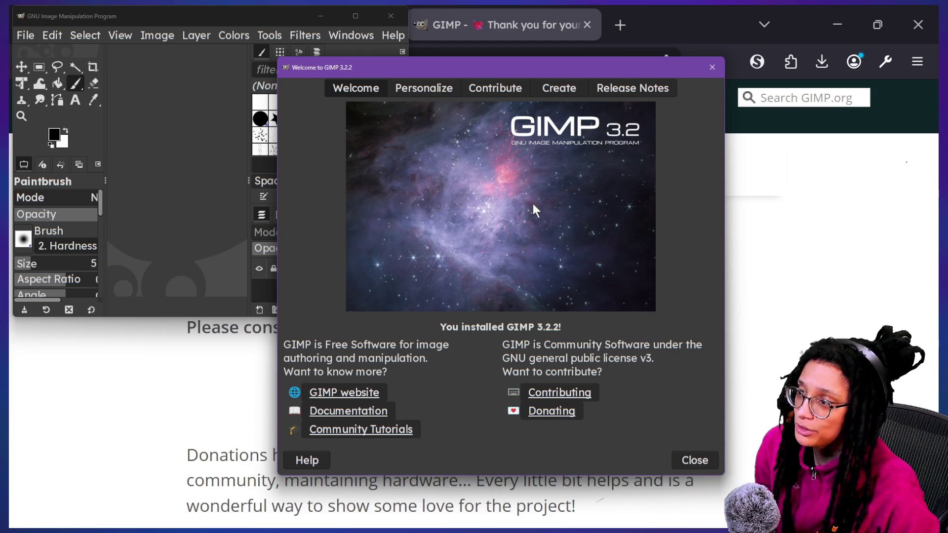
pyautogui.click(755, 172)
pyautogui.click(764, 74)
pyautogui.click(813, 303)
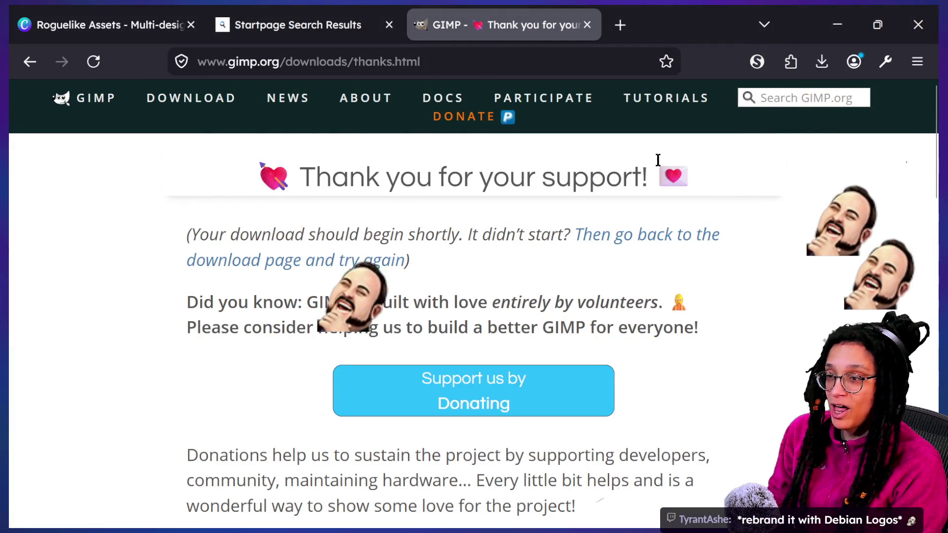
pyautogui.press('super')
pyautogui.press('super')
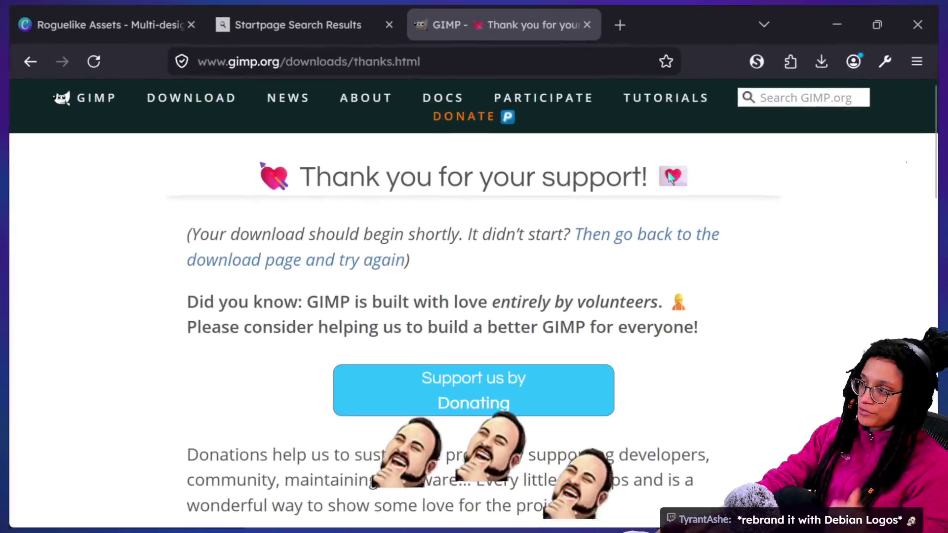
pyautogui.hotkey('alt', 'Tab')
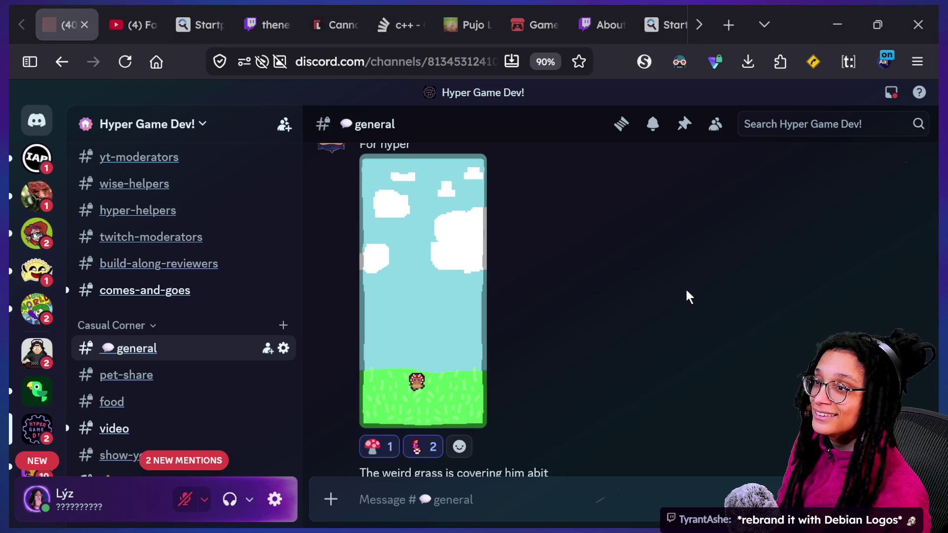
# - Switch to GIMP, close its welcome window and centre the GIMP window
pyautogui.hotkey('alt', 'Tab')
pyautogui.press('super+Tab')
pyautogui.click(388, 239)
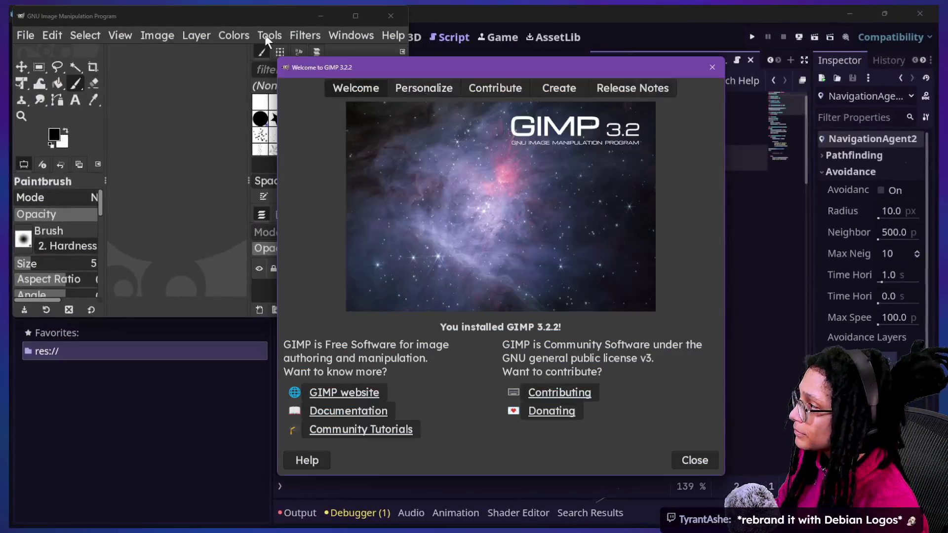
pyautogui.click(695, 460)
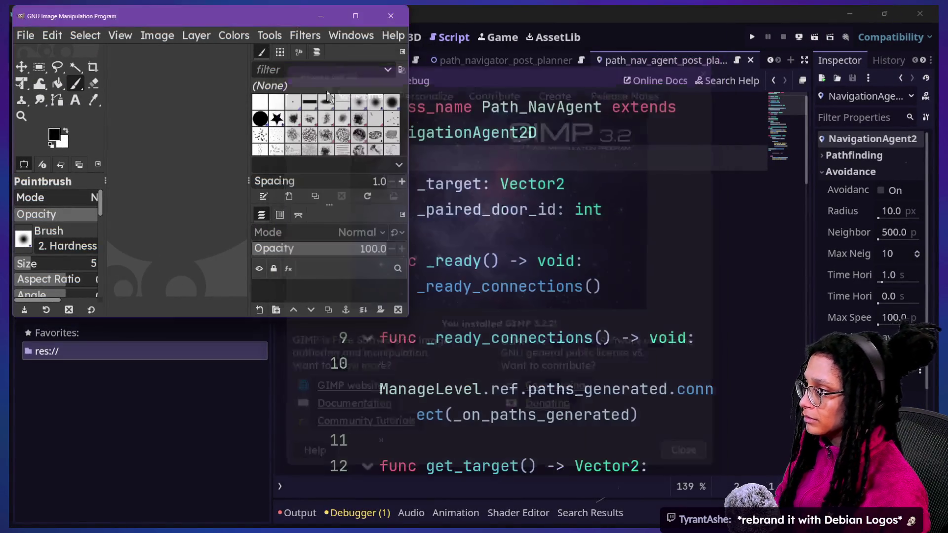
pyautogui.moveTo(191, 16); pyautogui.dragTo(471, 160)
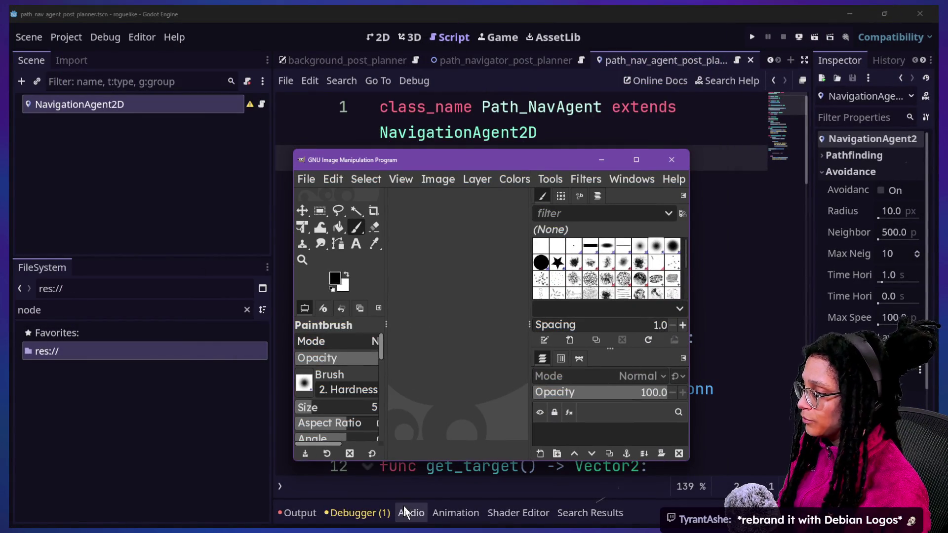
# - Drag poof1.svg from the Temp Downloads folder into GIMP to import it
pyautogui.press('super+Tab')
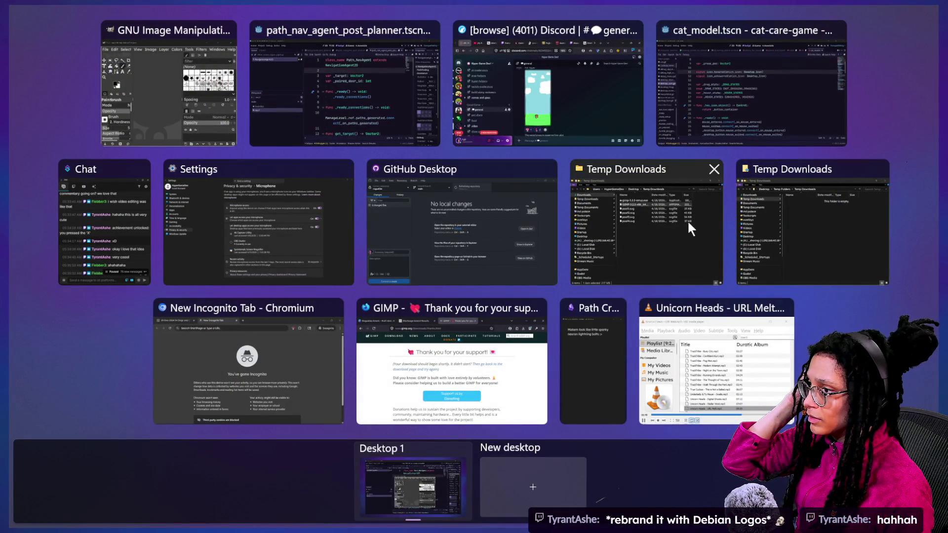
pyautogui.click(678, 212)
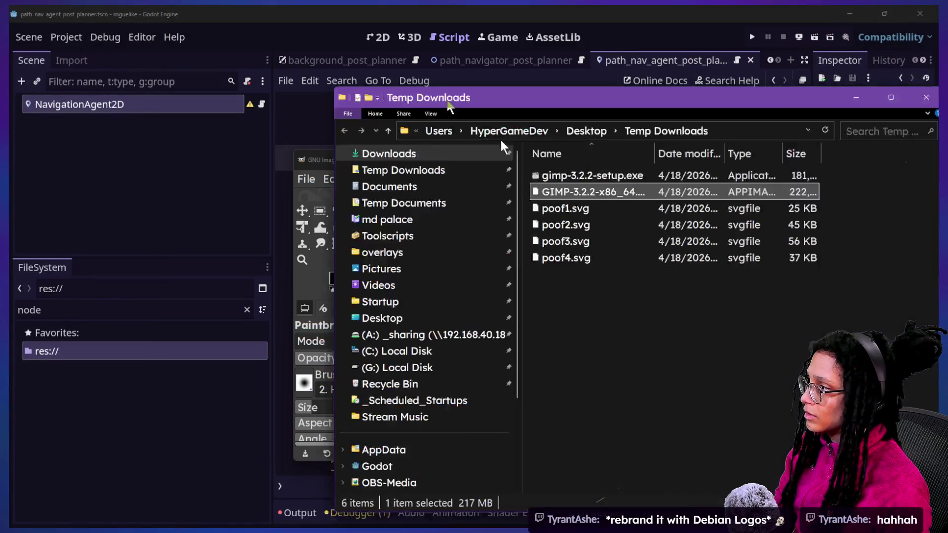
pyautogui.moveTo(449, 103); pyautogui.dragTo(559, 169)
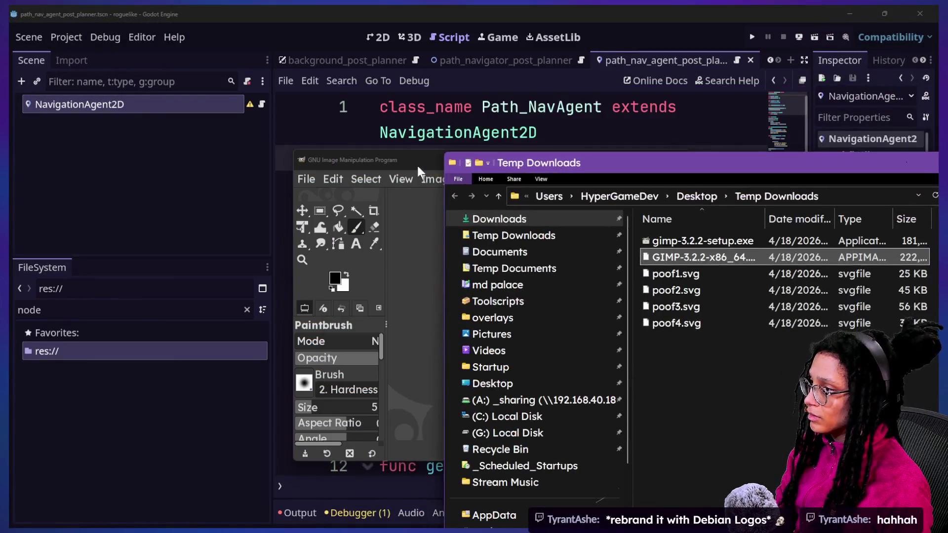
pyautogui.moveTo(416, 165); pyautogui.dragTo(176, 42)
pyautogui.moveTo(676, 274); pyautogui.dragTo(209, 167)
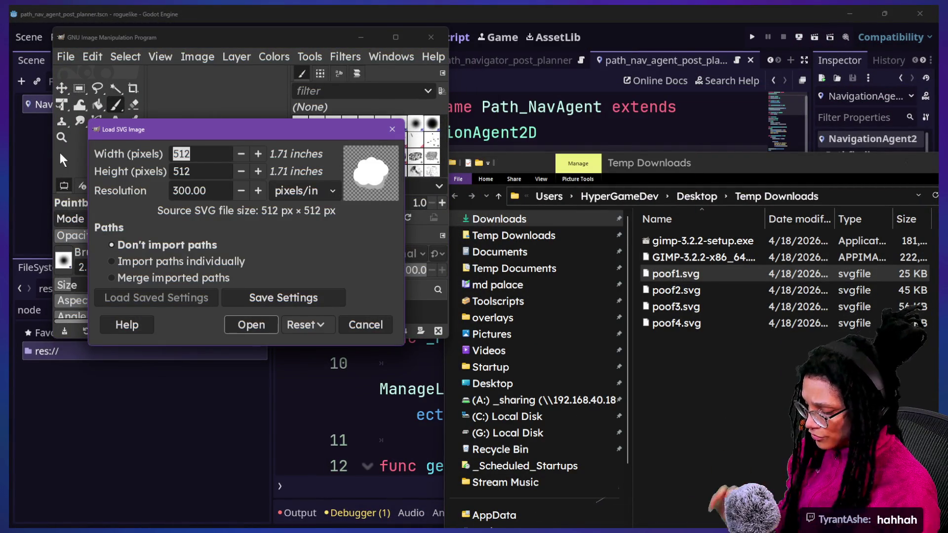
# - Load poof1.svg at 60 × 60 pixels, then start exporting it via File > Export As
pyautogui.write('60')
pyautogui.press('Tab')
pyautogui.write('60')
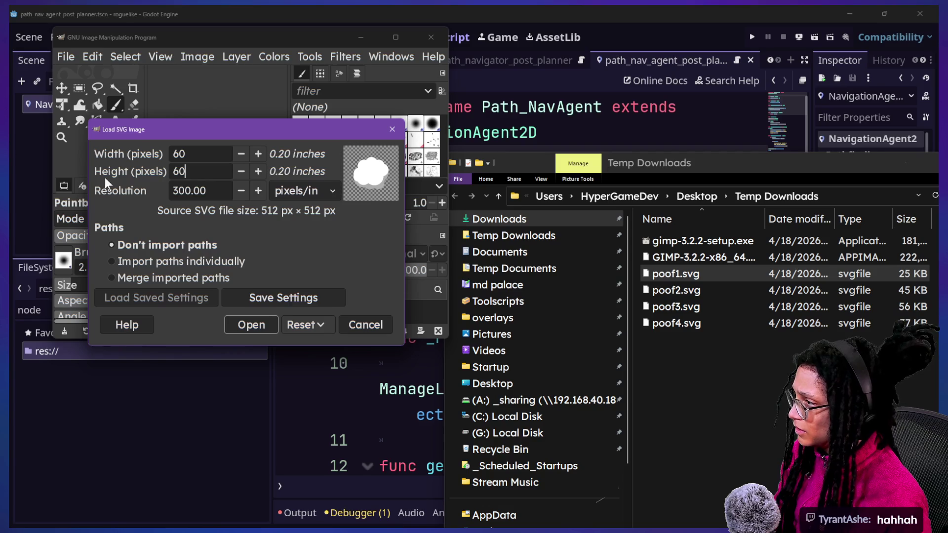
pyautogui.click(248, 325)
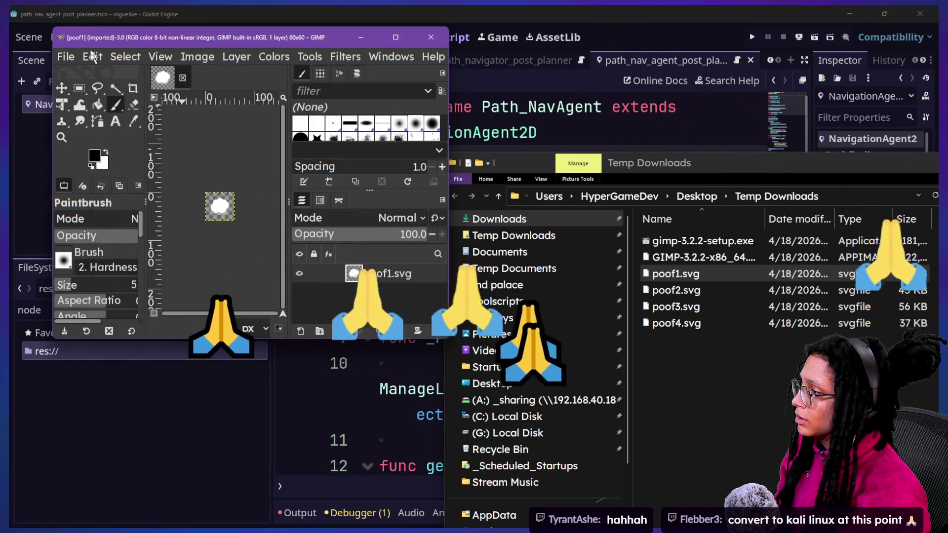
pyautogui.click(69, 56)
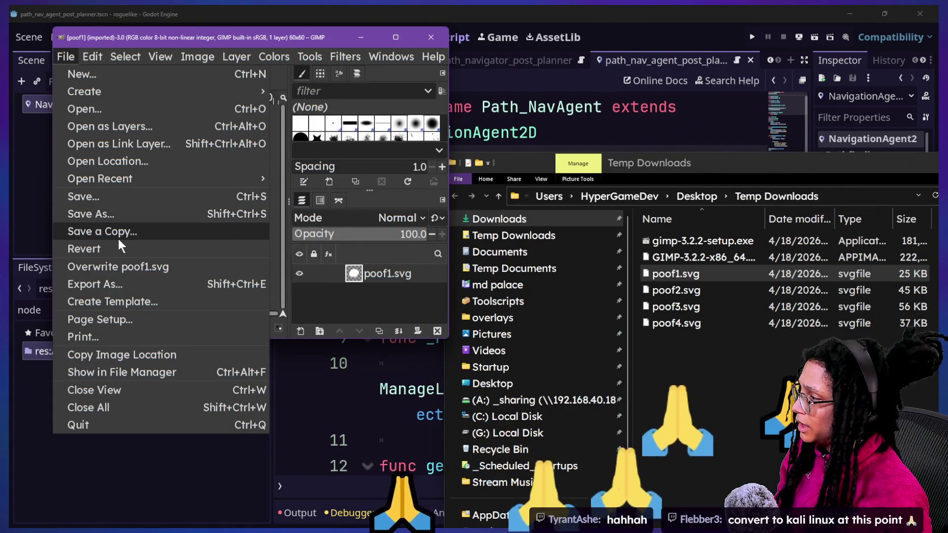
pyautogui.click(129, 284)
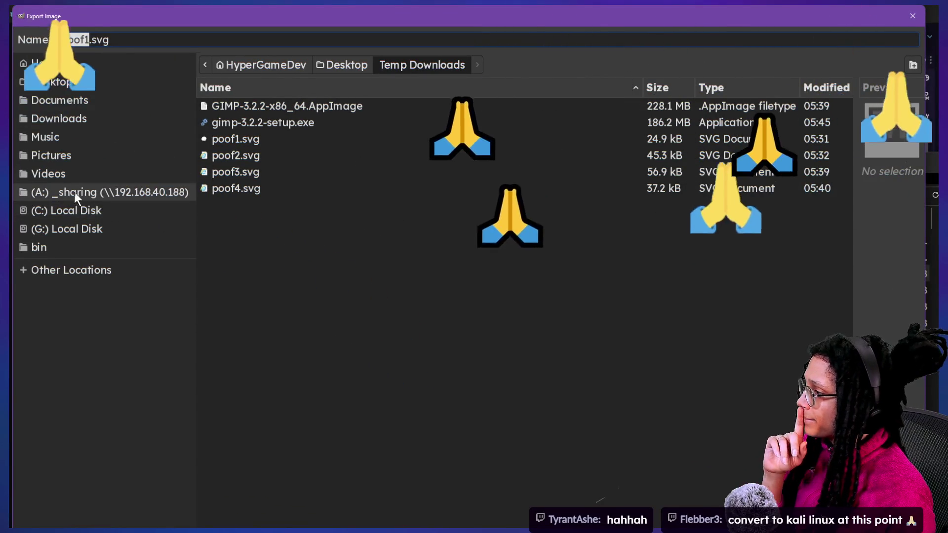
# - Browse the export location to G:\Godot\Godot Projects\roguelike\embed_post_planner\Spritesheets
pyautogui.click(78, 229)
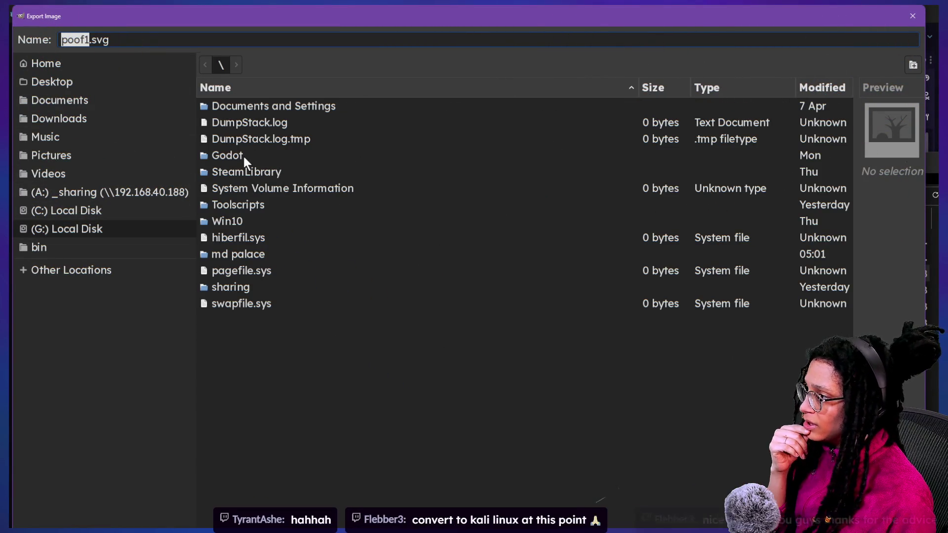
pyautogui.doubleClick(243, 156)
pyautogui.click(275, 122)
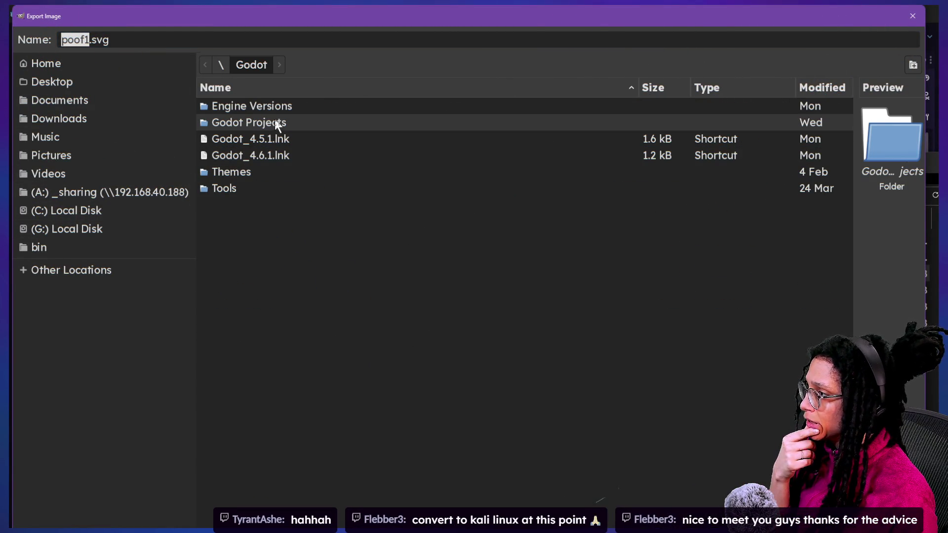
pyautogui.doubleClick(242, 124)
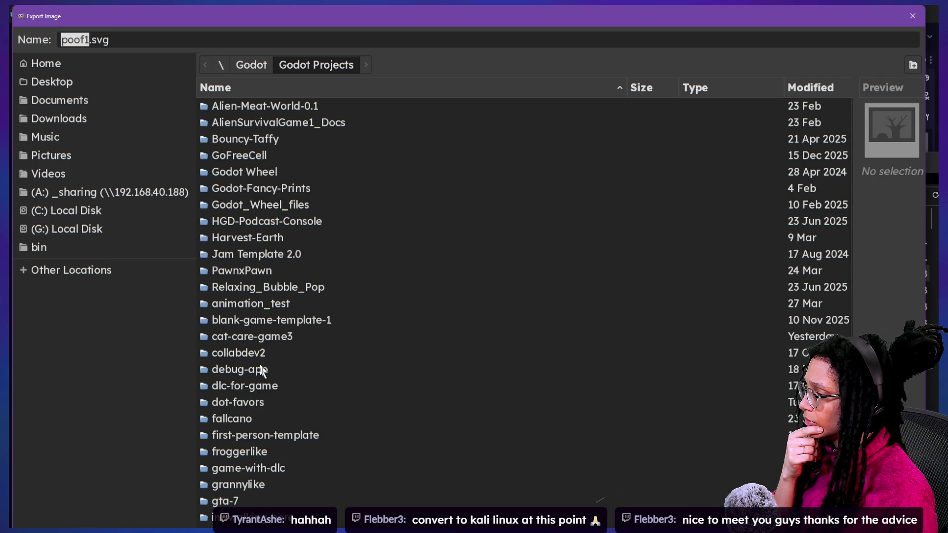
pyautogui.scroll(-4, 260, 364)
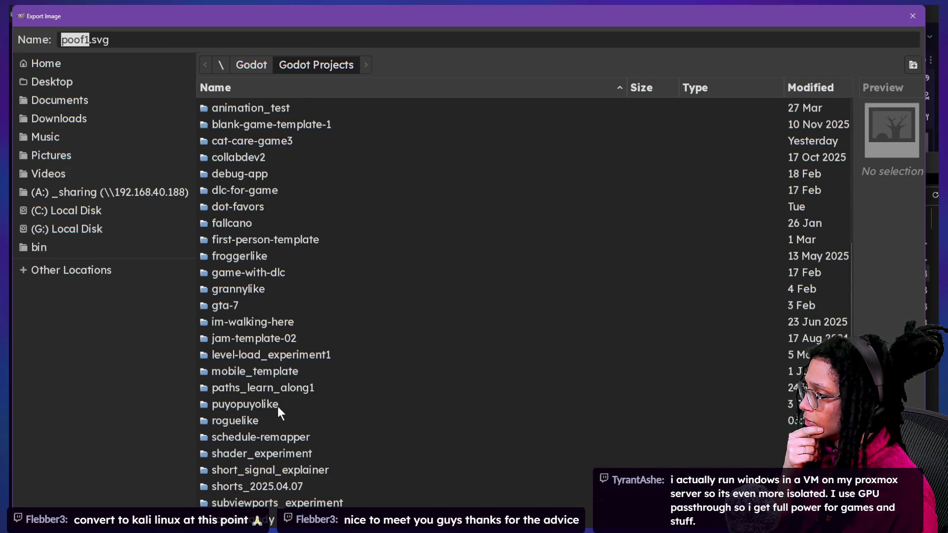
pyautogui.scroll(3, 278, 407)
pyautogui.scroll(1, 277, 407)
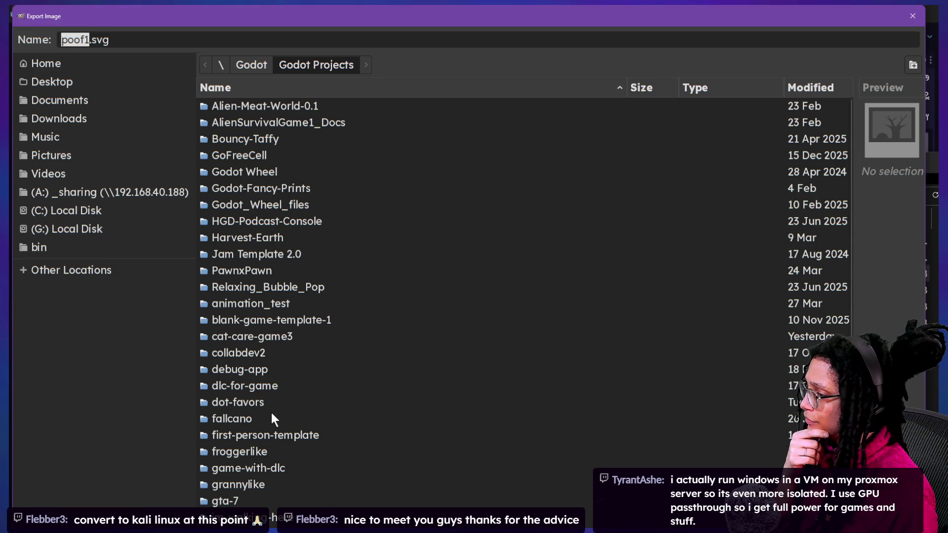
pyautogui.scroll(-4, 271, 411)
pyautogui.doubleClick(286, 424)
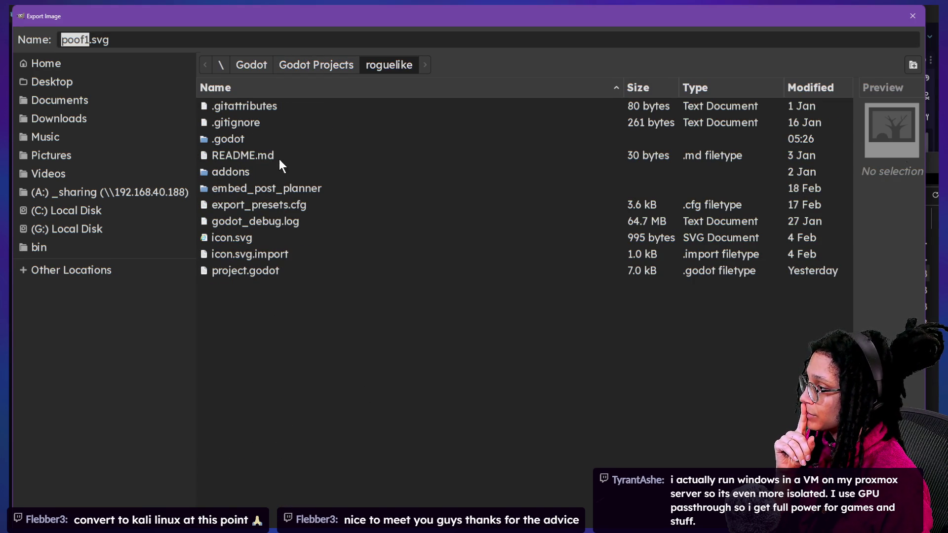
pyautogui.doubleClick(262, 190)
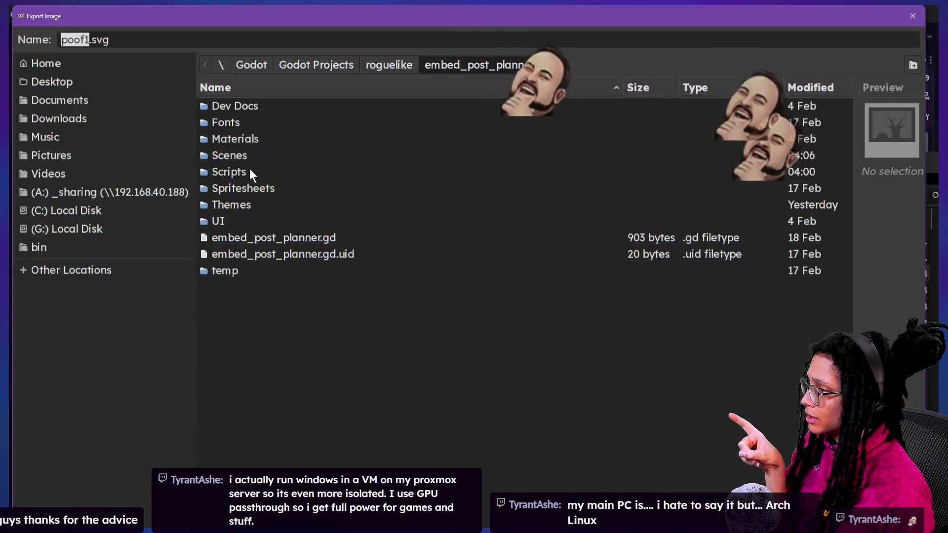
pyautogui.doubleClick(241, 188)
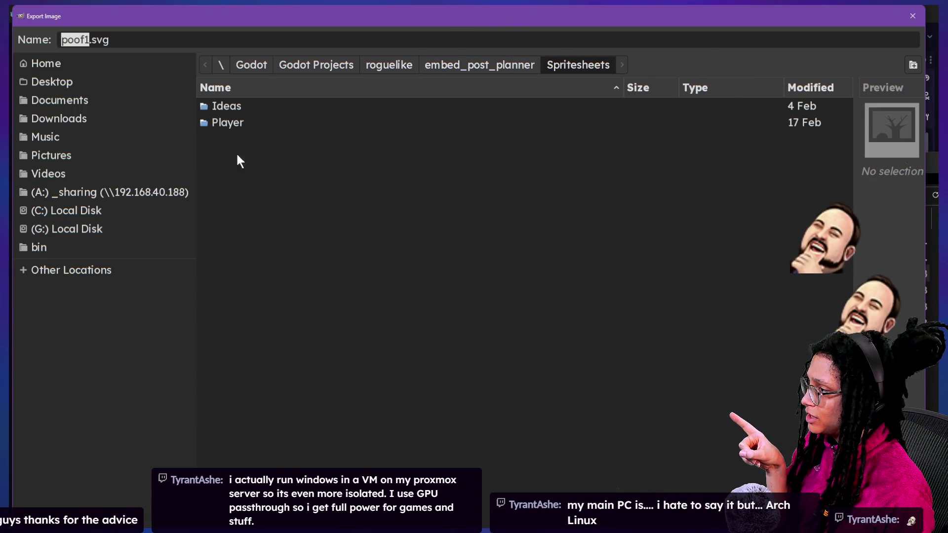
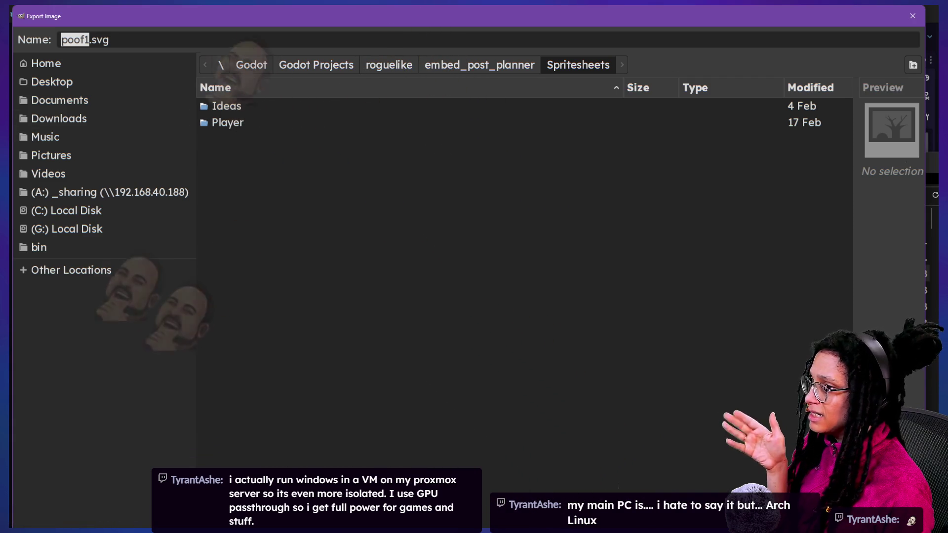
# - Create an FX folder, name the export poof1.png, and set PNG compression level to 4
pyautogui.click(911, 66)
pyautogui.write('FX')
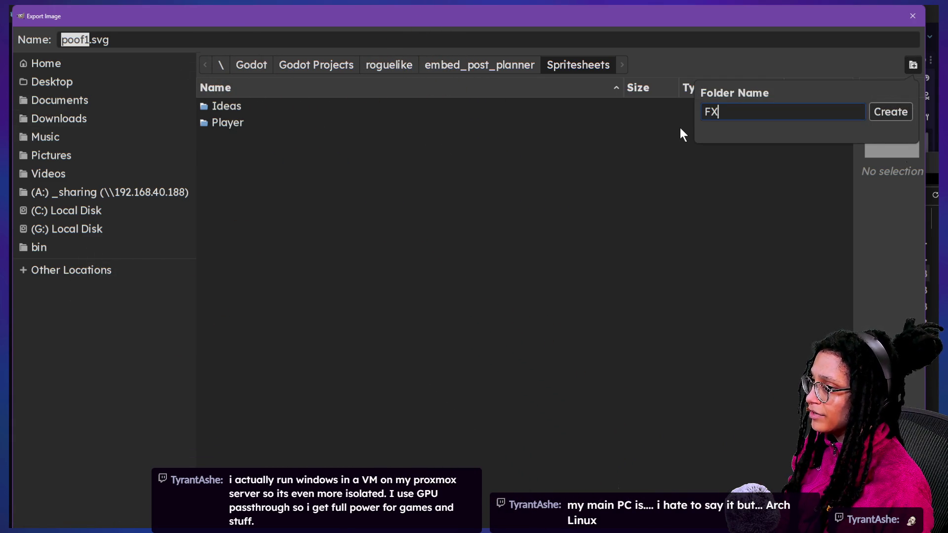
pyautogui.press('Return')
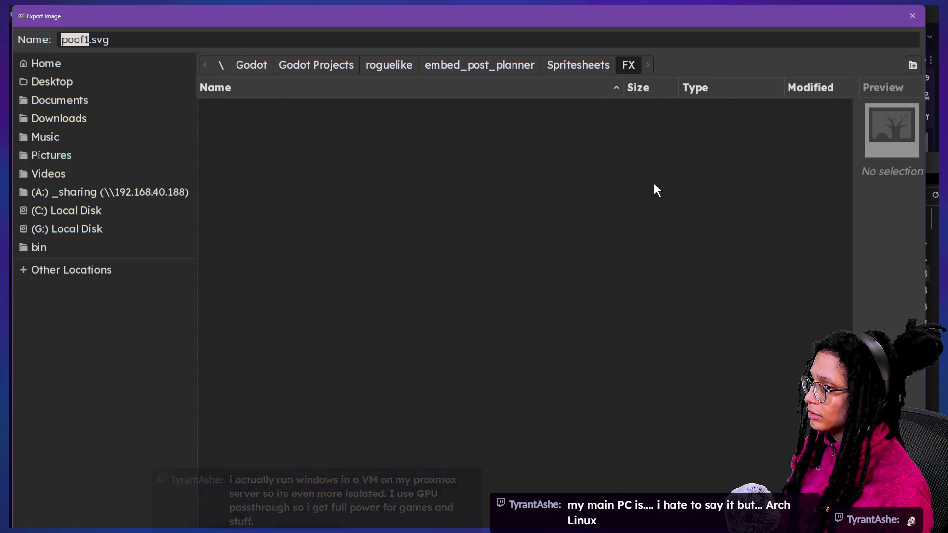
pyautogui.click(201, 40)
pyautogui.press('BackSpace')
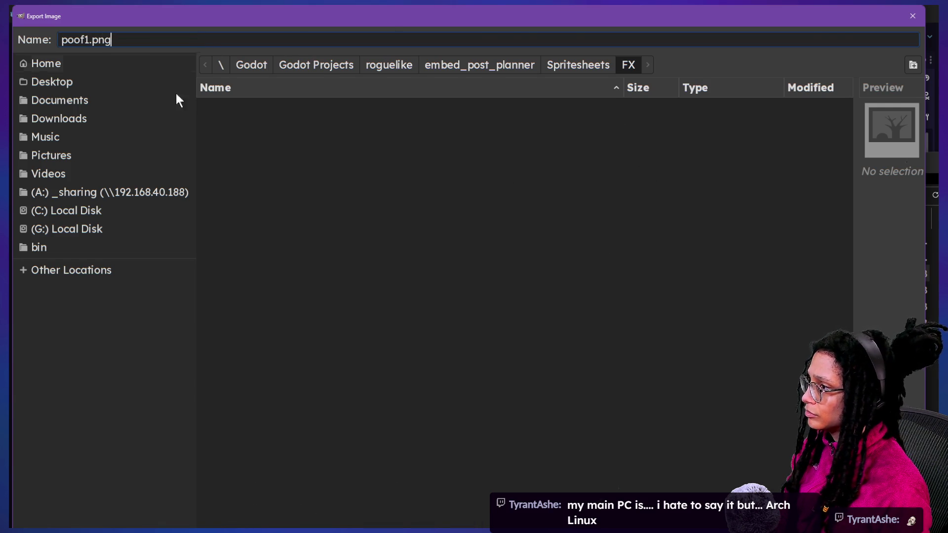
pyautogui.press('Return')
pyautogui.moveTo(220, 216)
pyautogui.mouseDown()
pyautogui.moveTo(316, 213)
pyautogui.moveTo(273, 213)
pyautogui.mouseUp()
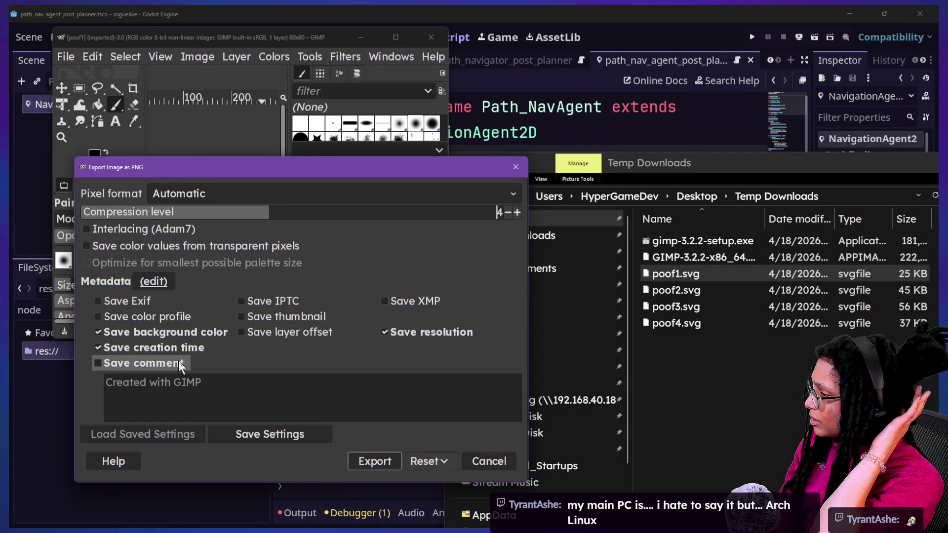
# - Export poof1.png, then open poof2.svg as a new 60×60 image
pyautogui.click(374, 465)
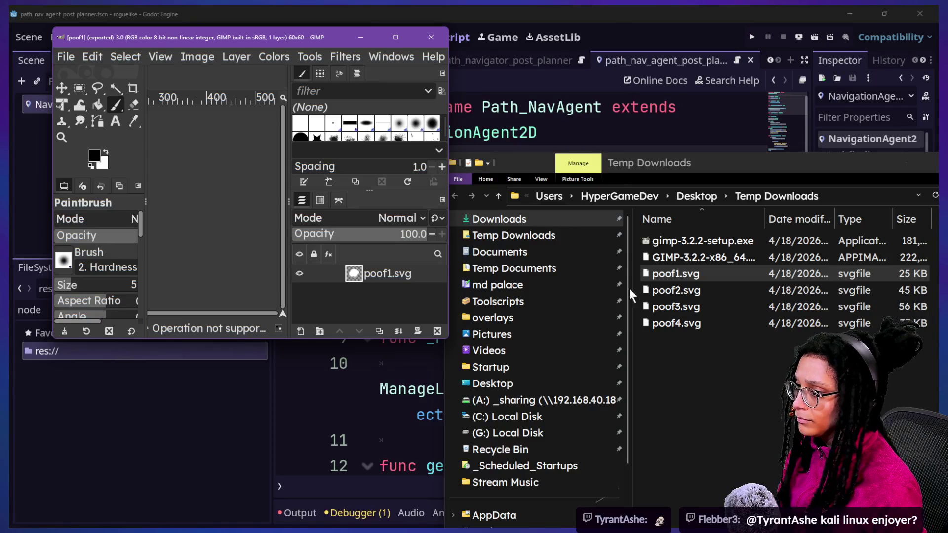
pyautogui.click(679, 291)
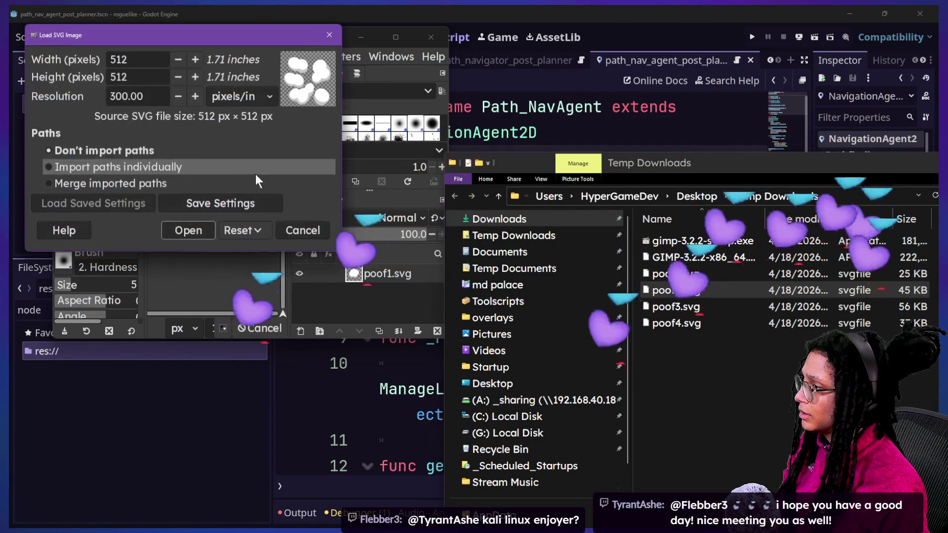
pyautogui.click(149, 63)
pyautogui.hotkey('ctrl', 'a')
pyautogui.write('60')
pyautogui.press('Tab')
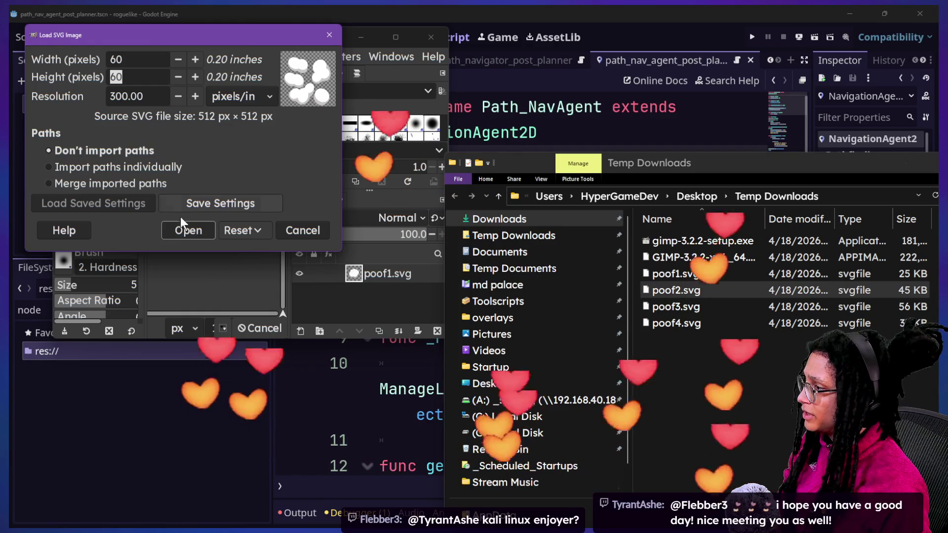
pyautogui.click(184, 230)
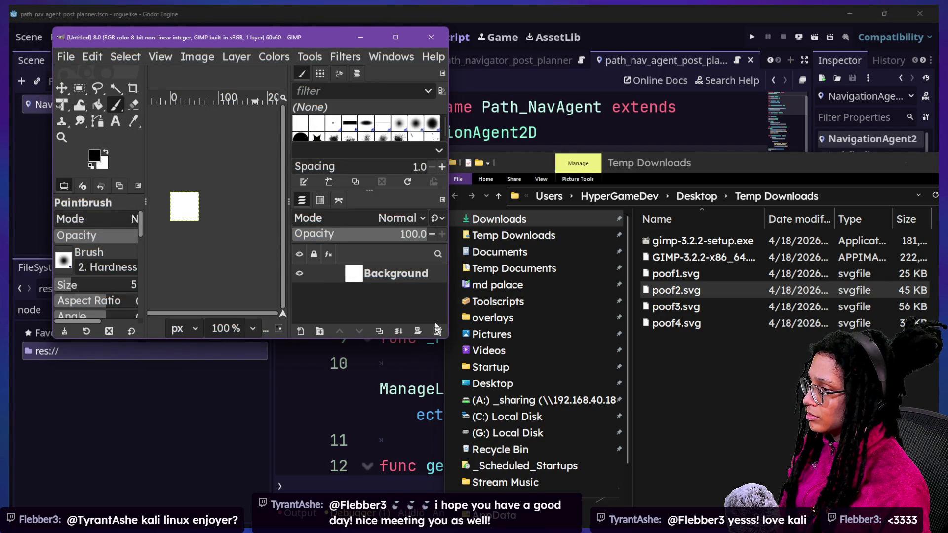
# - Delete the Background layer and import poof2.svg as a 60×60 layer in its place
pyautogui.click(437, 331)
pyautogui.moveTo(664, 290); pyautogui.dragTo(150, 239)
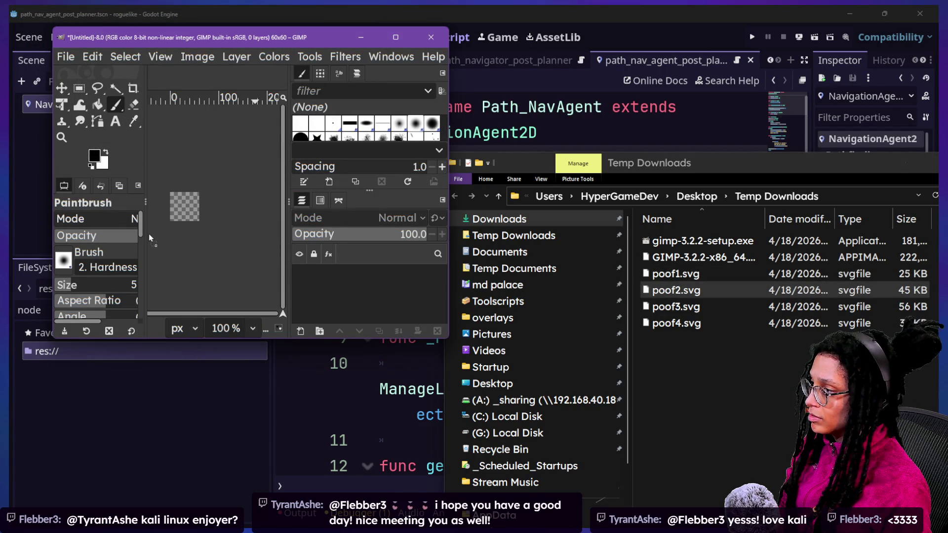
pyautogui.moveTo(216, 199); pyautogui.dragTo(220, 200)
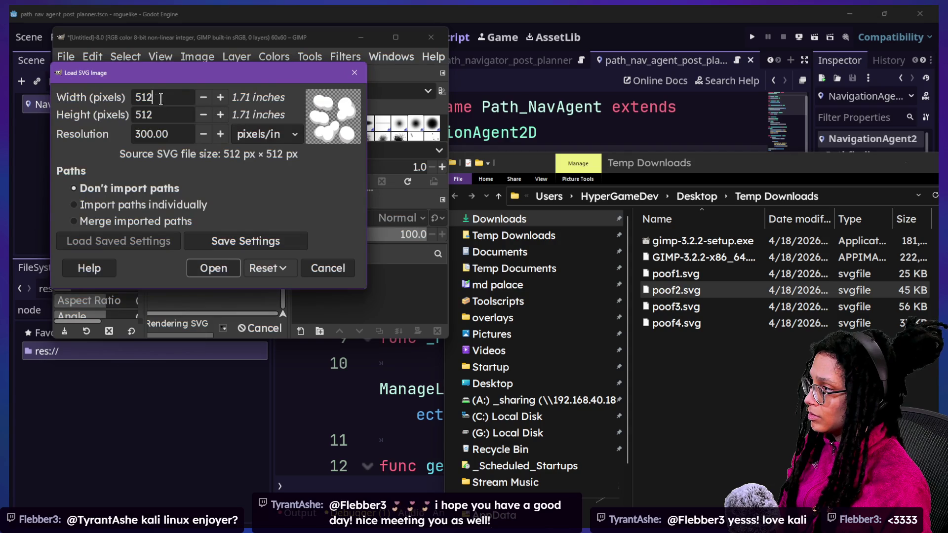
pyautogui.write('0')
pyautogui.press('Tab')
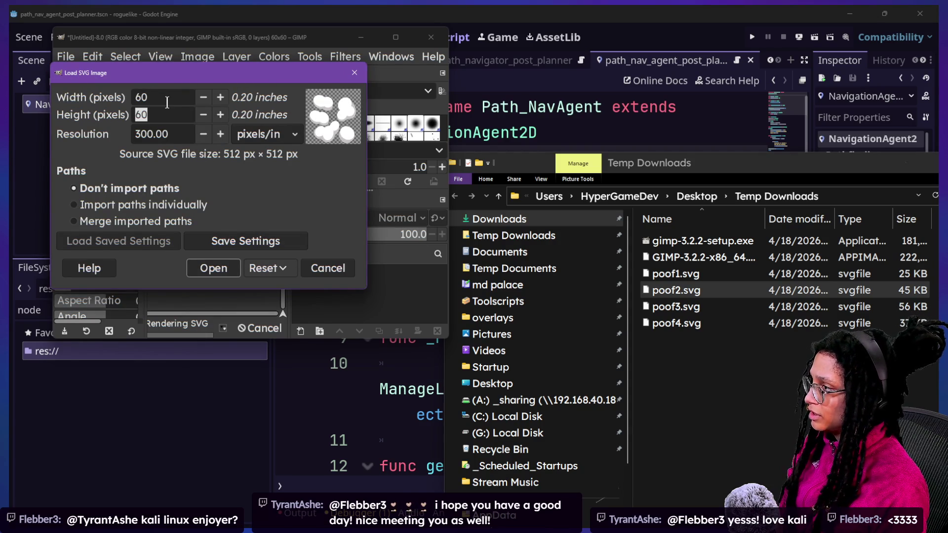
pyautogui.click(221, 268)
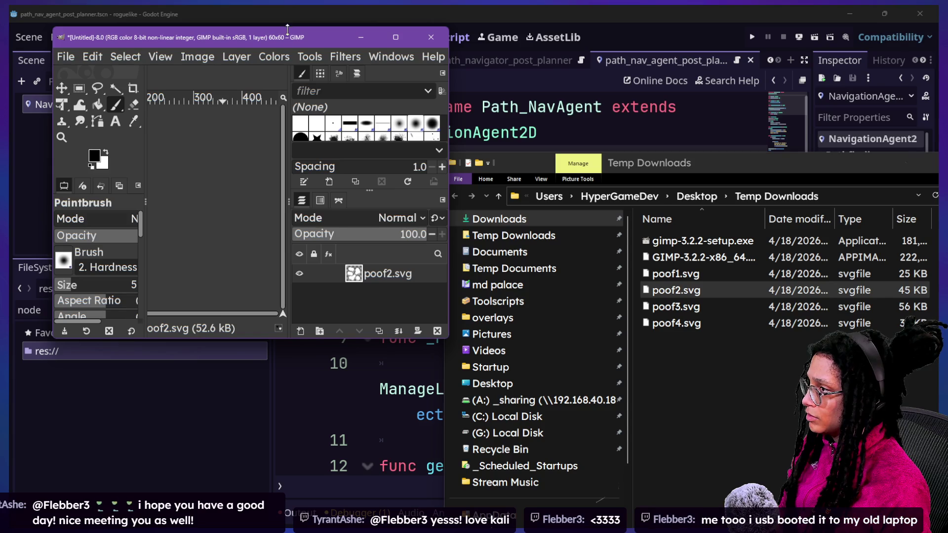
# - Export the image as poof2.png into the FX folder and dismiss the warning
pyautogui.moveTo(448, 339)
pyautogui.mouseDown()
pyautogui.moveTo(701, 526)
pyautogui.moveTo(611, 453)
pyautogui.mouseUp()
pyautogui.click(65, 57)
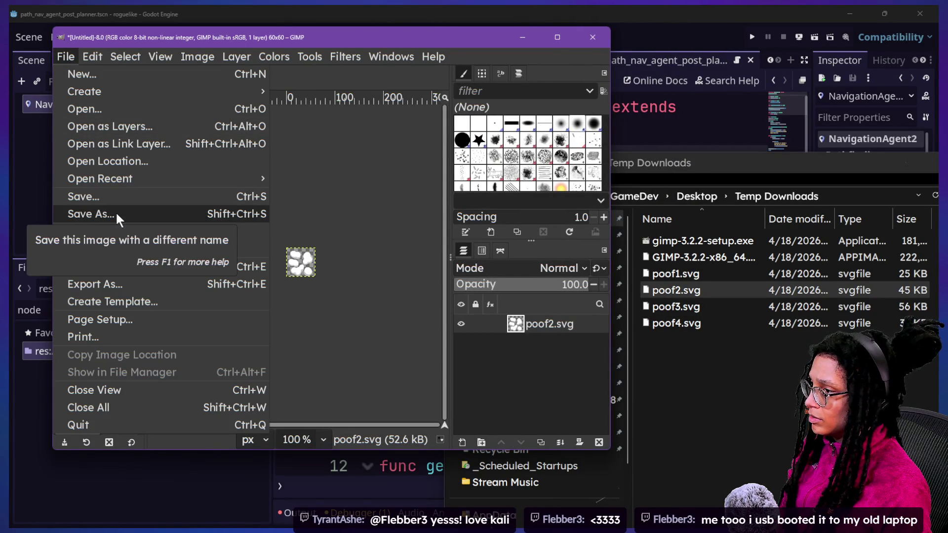
pyautogui.click(115, 265)
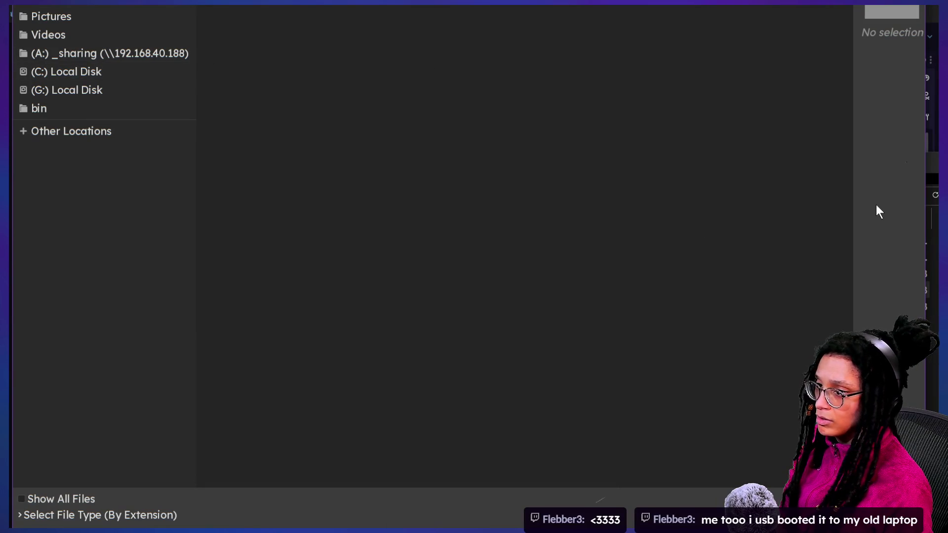
pyautogui.moveTo(925, 162); pyautogui.dragTo(941, 163)
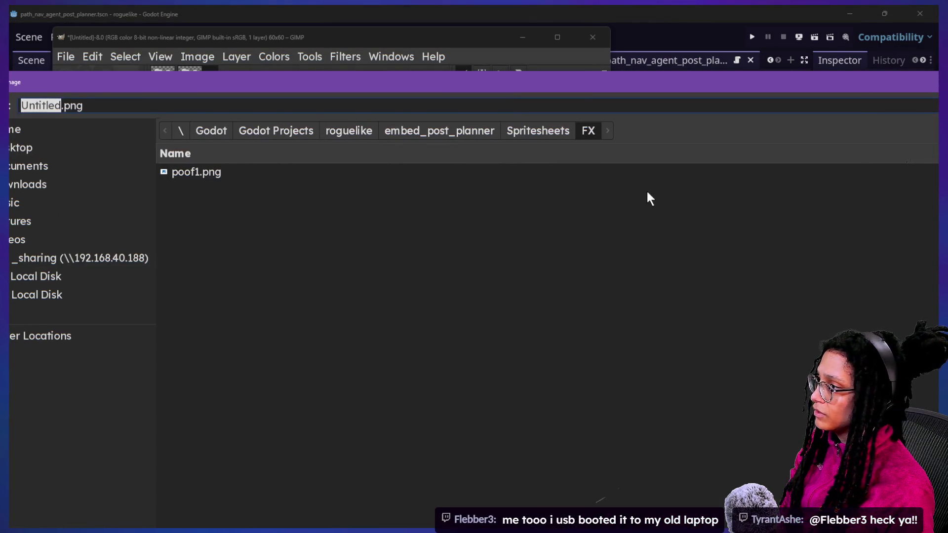
pyautogui.click(190, 178)
pyautogui.click(51, 106)
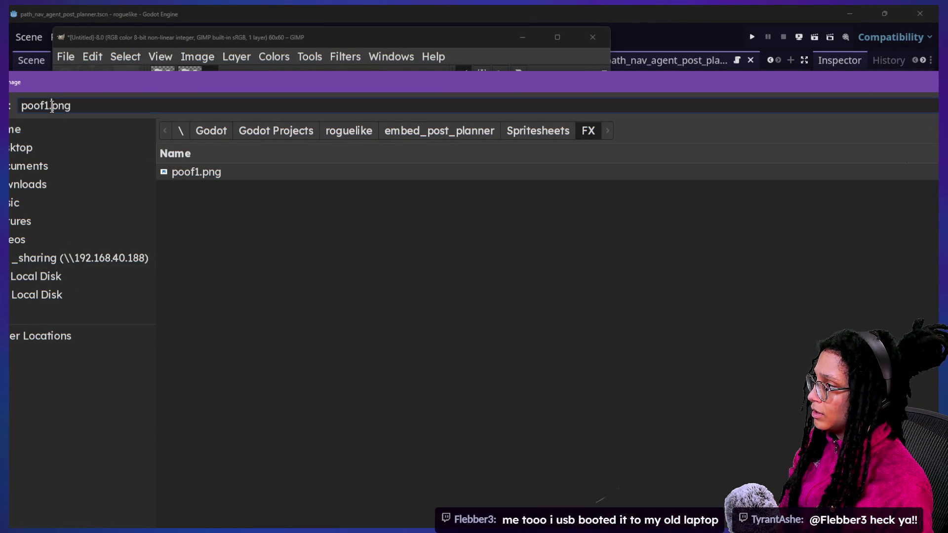
pyautogui.press('Return')
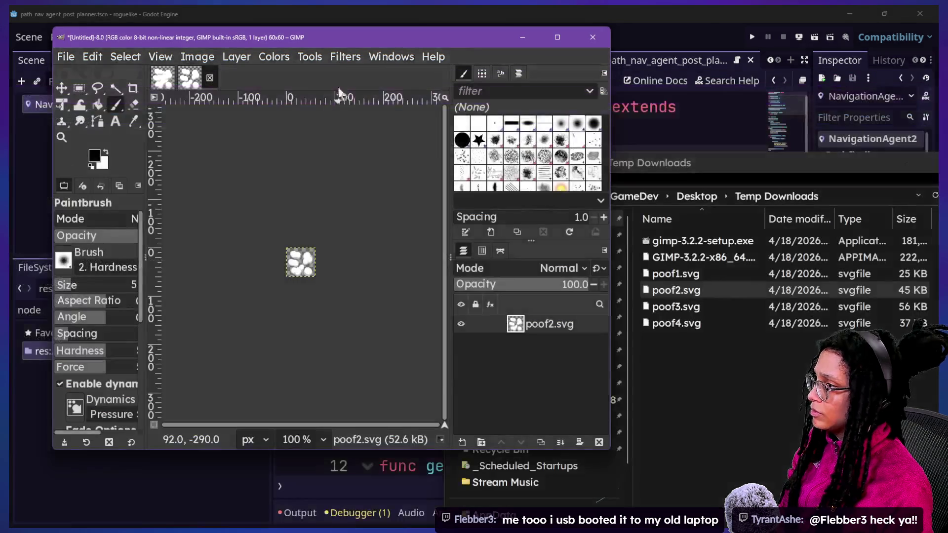
pyautogui.click(391, 404)
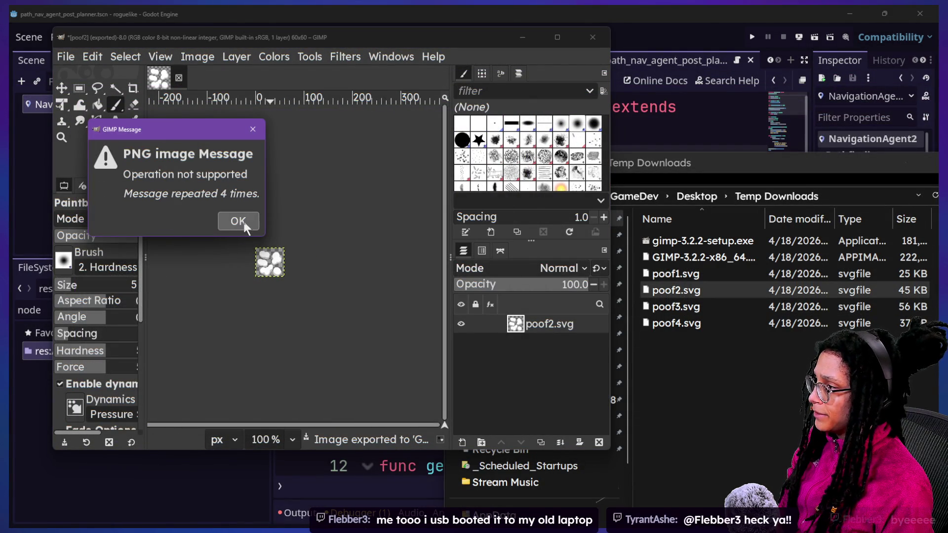
pyautogui.click(242, 219)
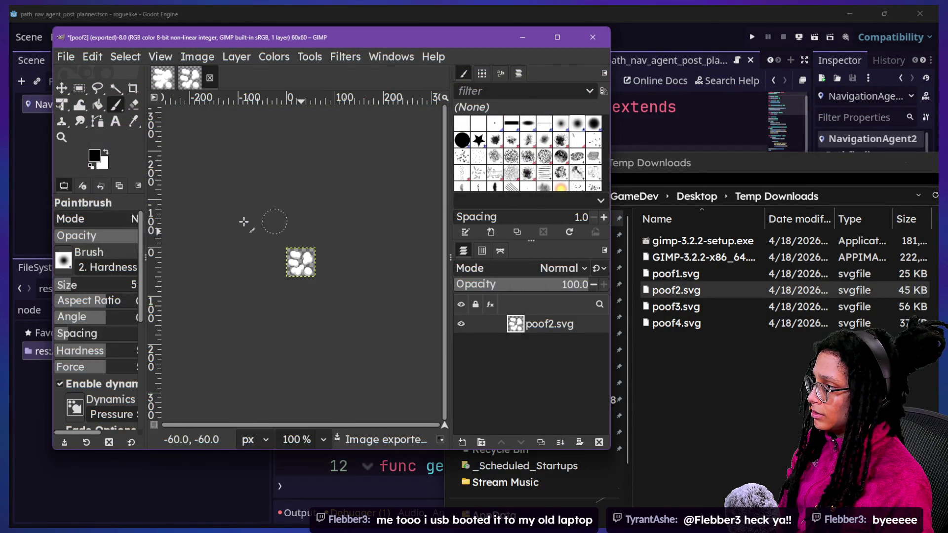
# - Close poof1 without saving, re-export poof2 to the same PNG, and bring up Temp Downloads
pyautogui.click(166, 86)
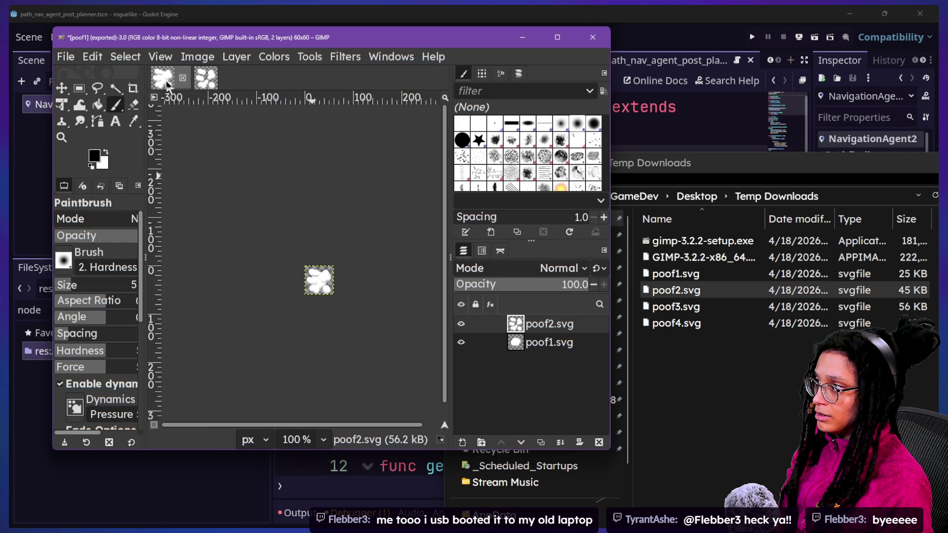
pyautogui.click(183, 78)
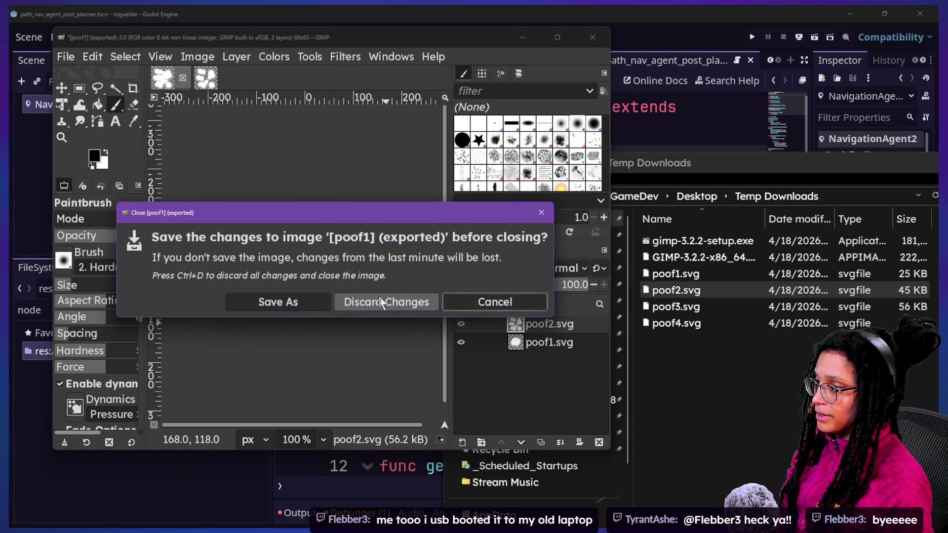
pyautogui.click(385, 300)
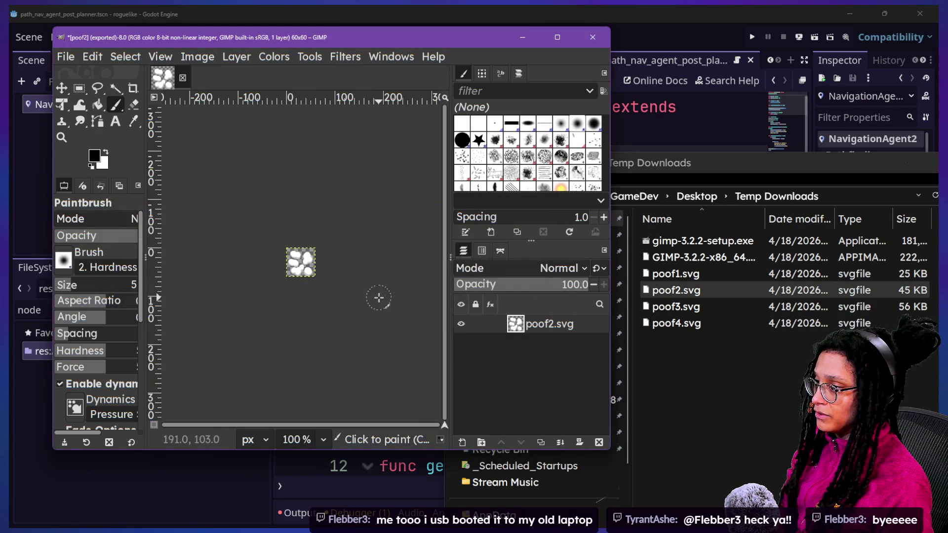
pyautogui.click(72, 55)
pyautogui.click(169, 268)
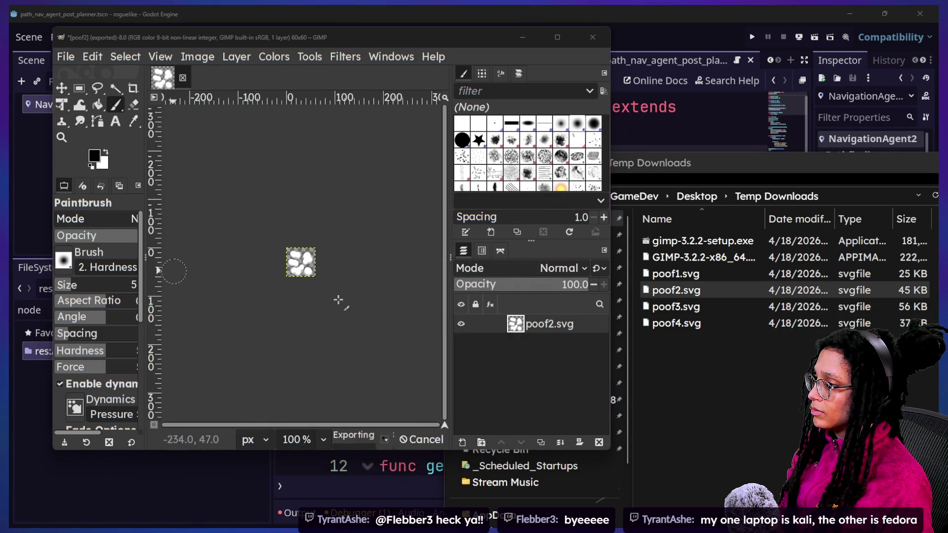
pyautogui.click(264, 259)
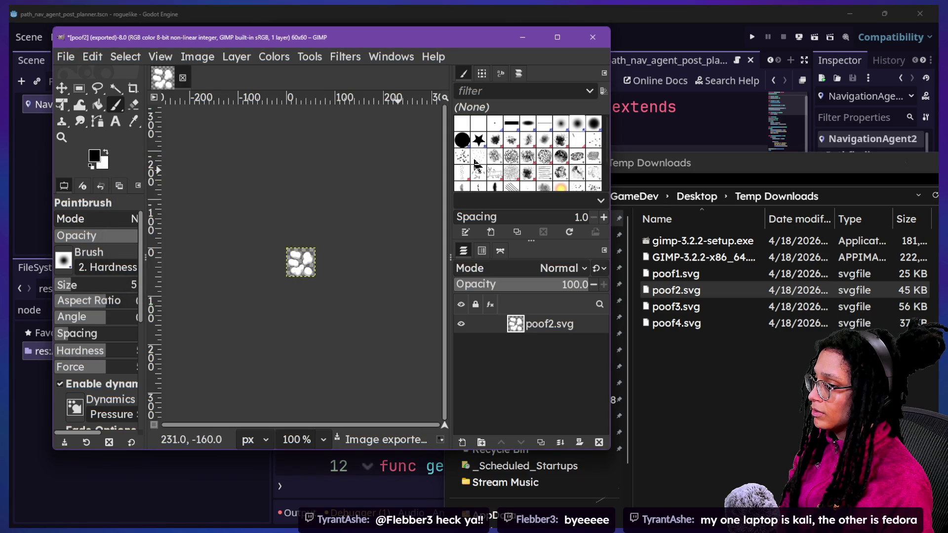
pyautogui.click(642, 163)
pyautogui.moveTo(576, 163); pyautogui.dragTo(353, 125)
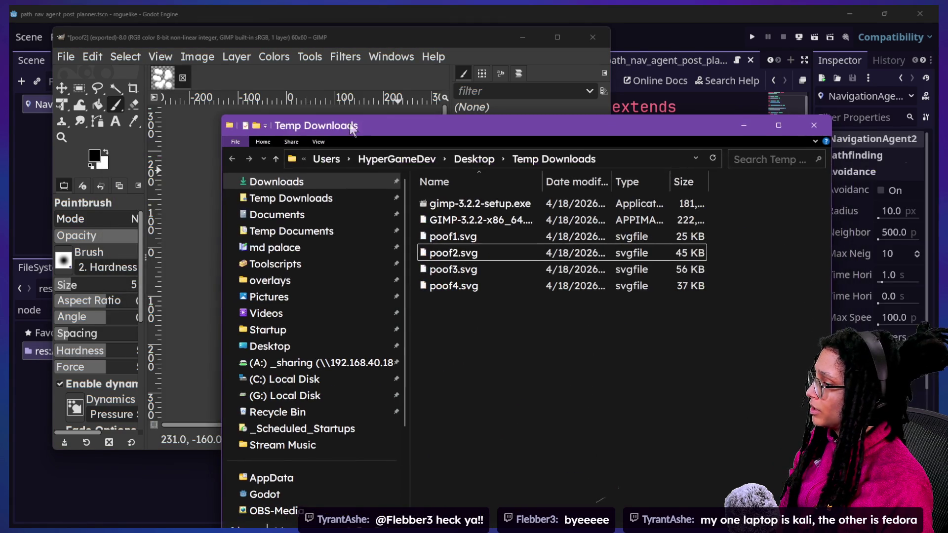
# - Open G: > Godot > Godot Projects > roguelike > embed_post_planner > Spritesheets > FX in a new window
pyautogui.scroll(-1, 321, 347)
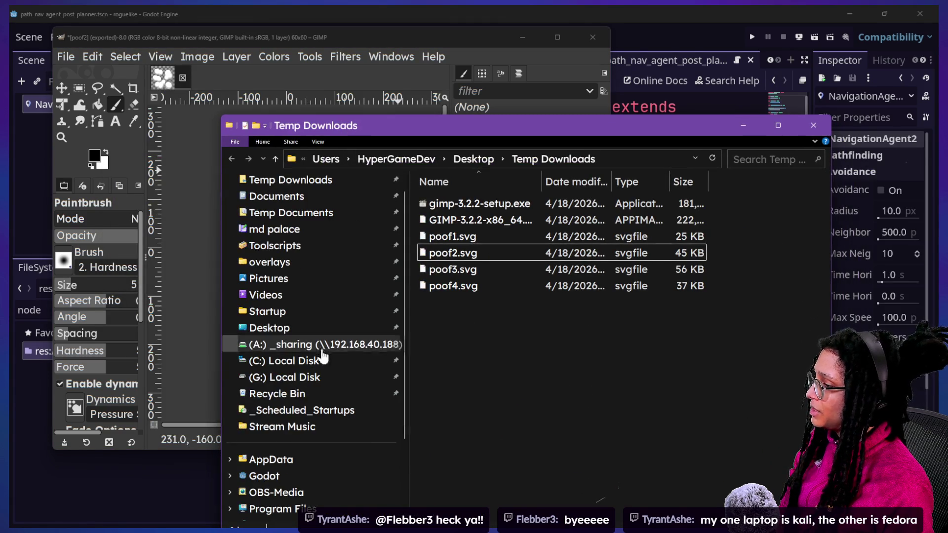
pyautogui.rightClick(320, 382)
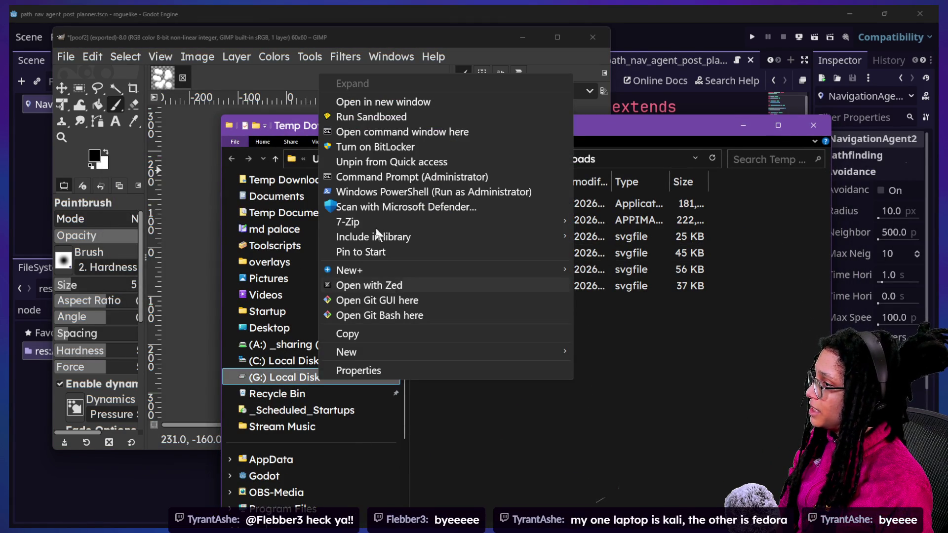
pyautogui.click(355, 99)
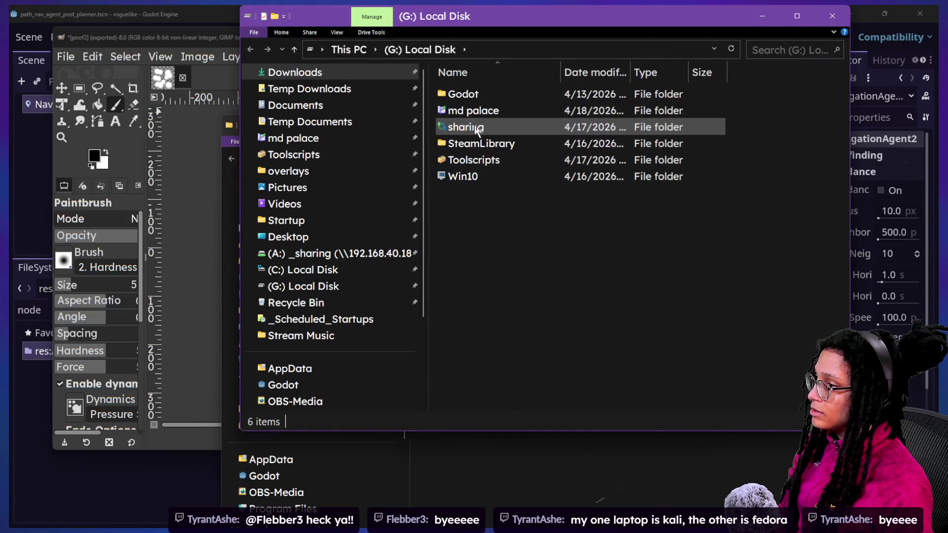
pyautogui.doubleClick(491, 94)
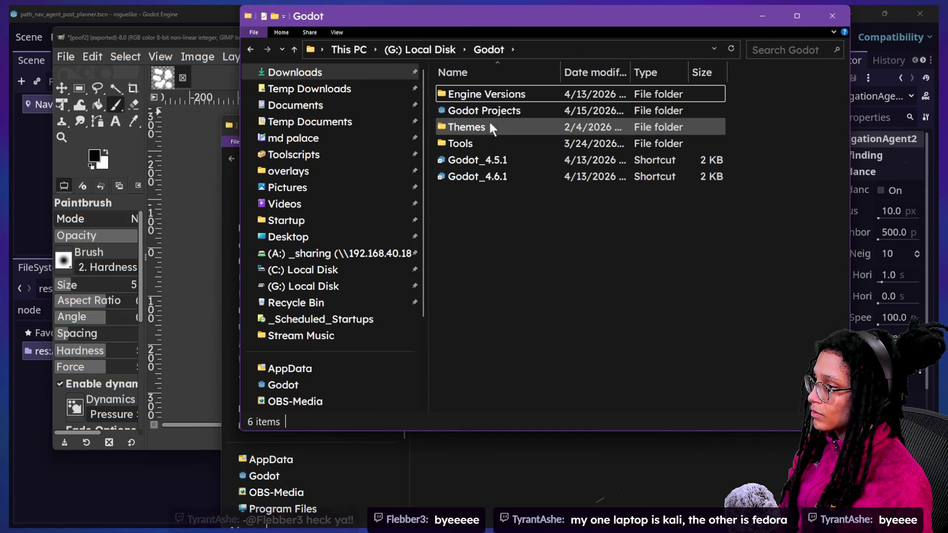
pyautogui.doubleClick(481, 111)
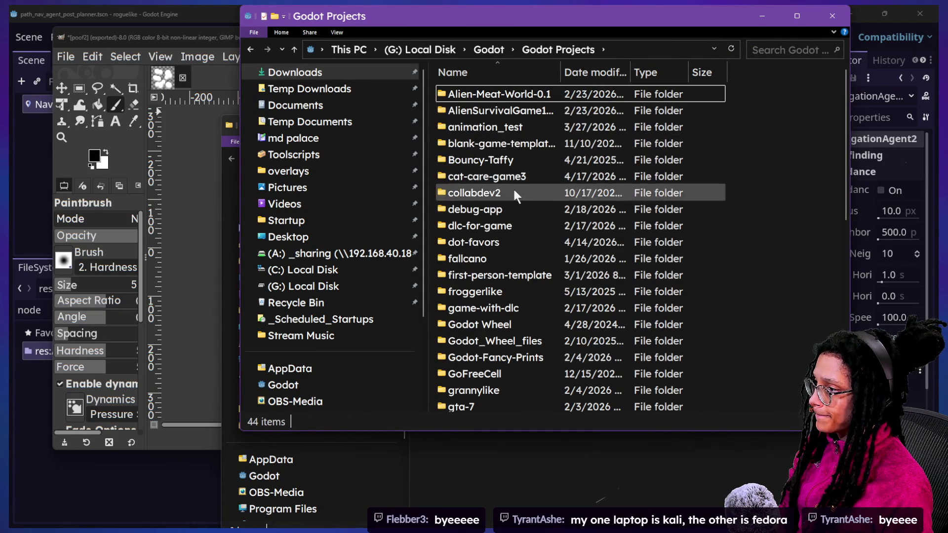
pyautogui.click(514, 201)
pyautogui.scroll(-8, 514, 201)
pyautogui.doubleClick(514, 201)
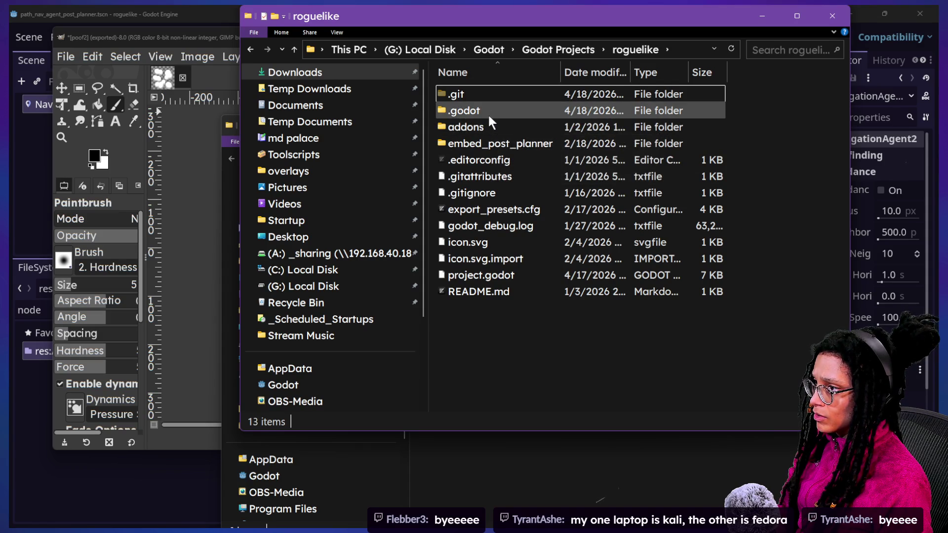
pyautogui.doubleClick(487, 143)
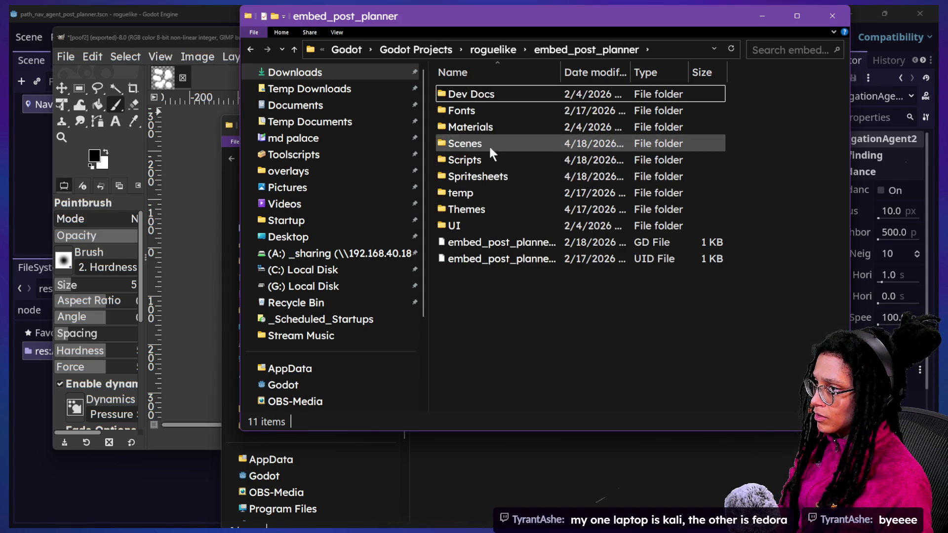
pyautogui.doubleClick(484, 172)
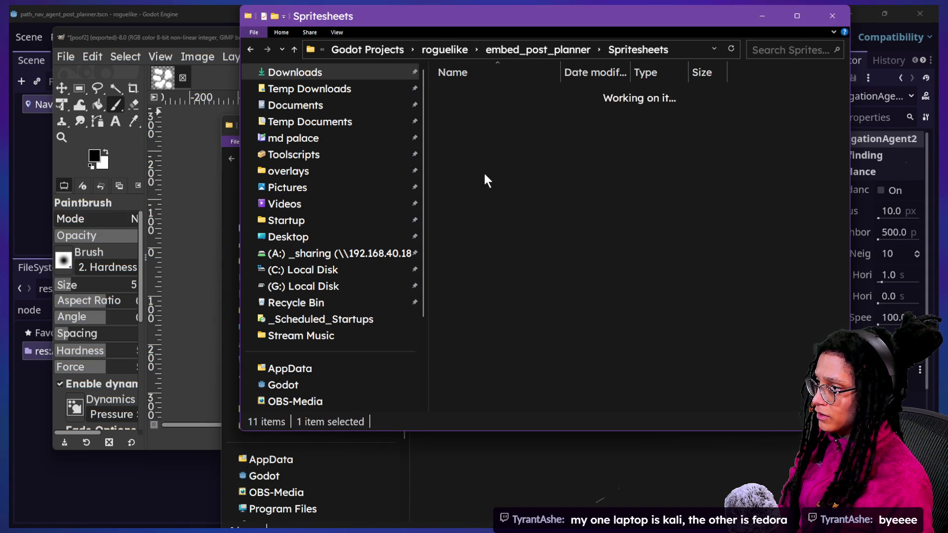
pyautogui.doubleClick(468, 92)
# - Preview poof2.png in Paint, close it, and return to the Temp Downloads window
pyautogui.click(483, 112)
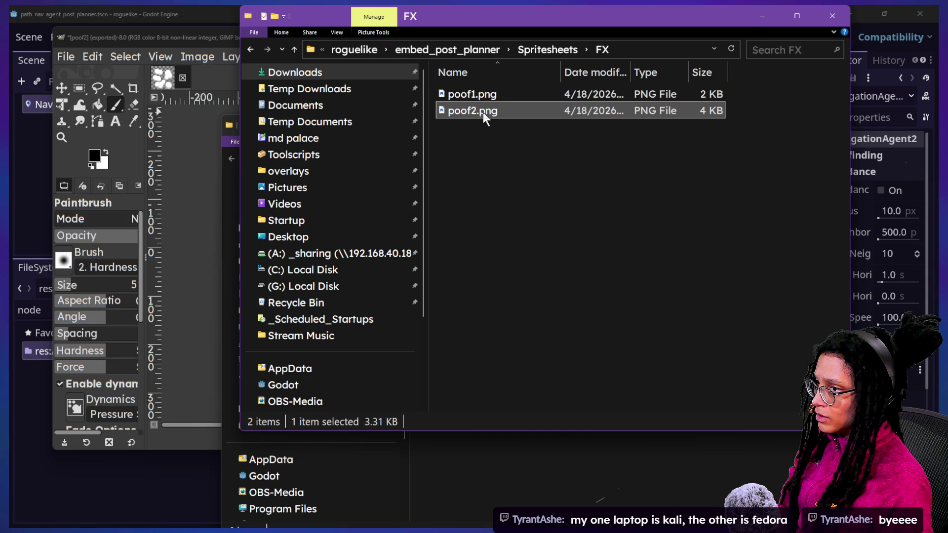
pyautogui.moveTo(589, 24); pyautogui.dragTo(507, 55)
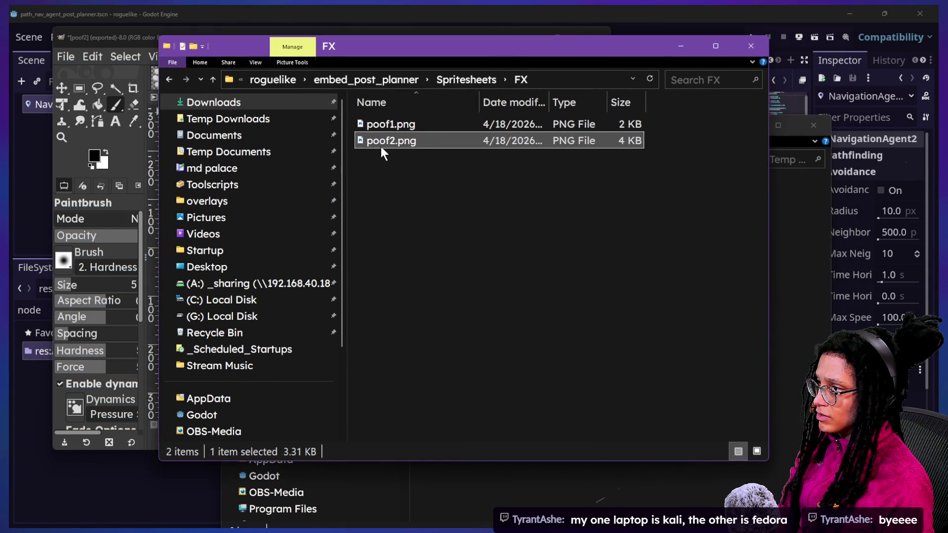
pyautogui.doubleClick(380, 146)
pyautogui.press('Escape')
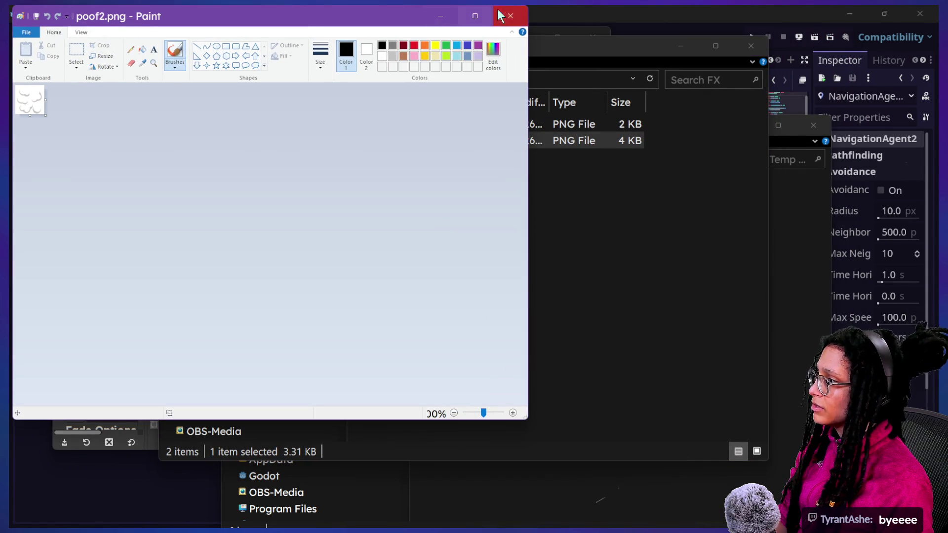
pyautogui.click(511, 15)
pyautogui.click(775, 279)
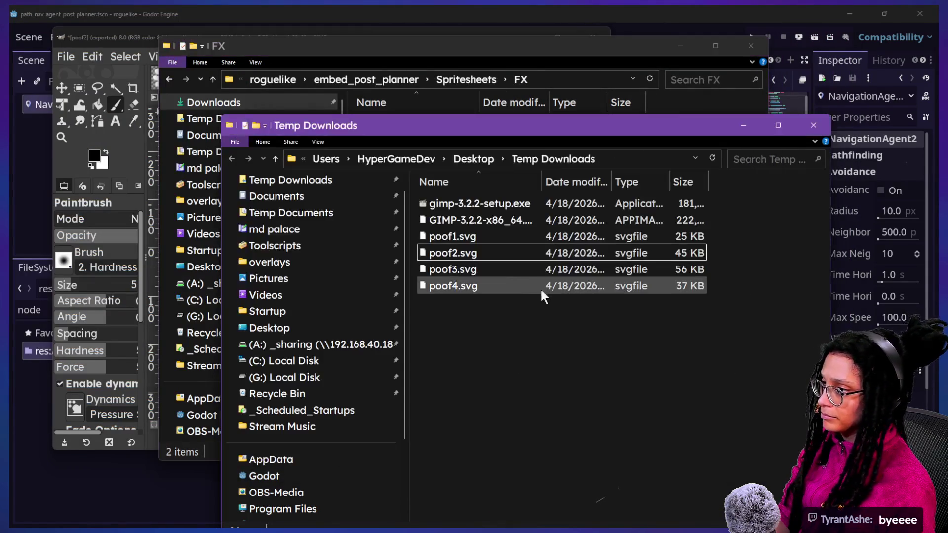
# - Close the poof2 image in GIMP, discarding its changes
pyautogui.click(490, 266)
pyautogui.click(132, 44)
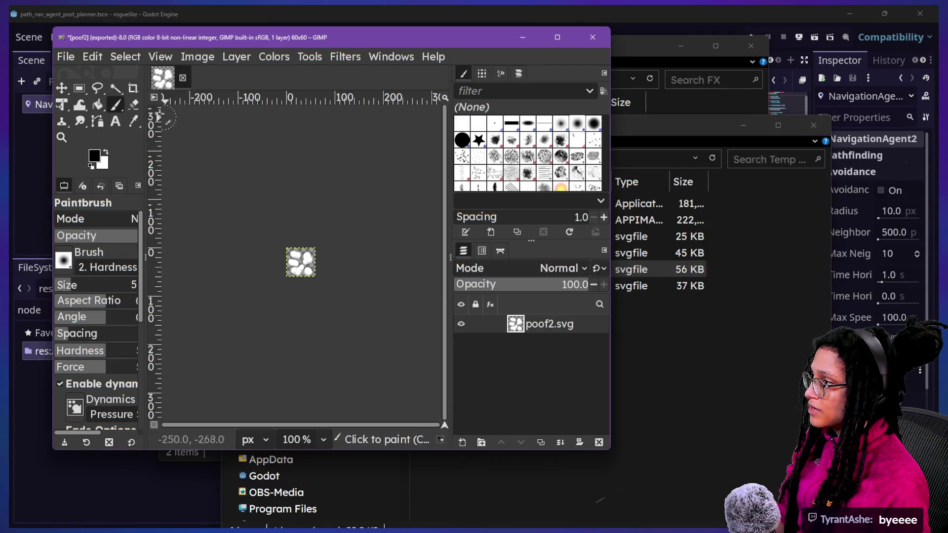
pyautogui.click(182, 79)
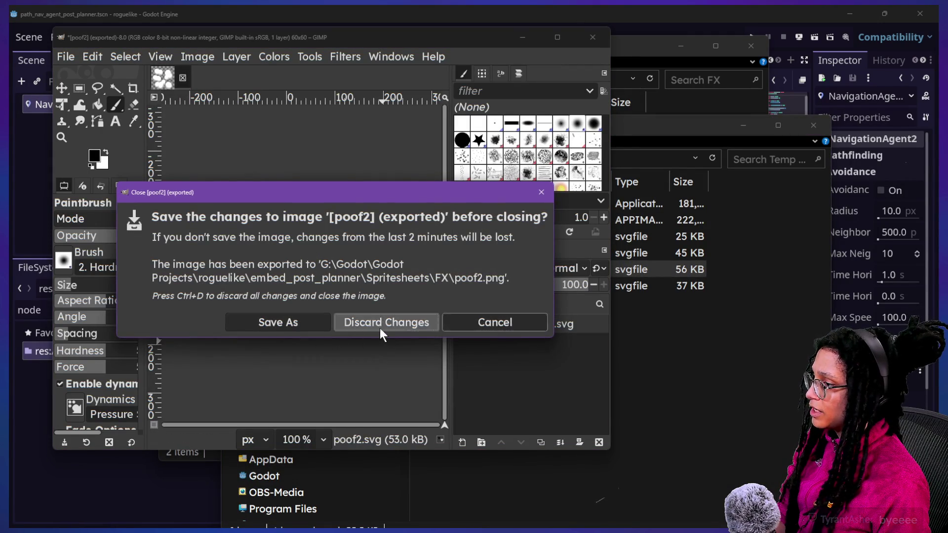
pyautogui.click(381, 329)
# - Open poof3.svg in GIMP as a 60×60 pixel image
pyautogui.click(637, 343)
pyautogui.moveTo(575, 279)
pyautogui.mouseDown()
pyautogui.moveTo(307, 195)
pyautogui.moveTo(286, 159)
pyautogui.moveTo(169, 156)
pyautogui.mouseUp()
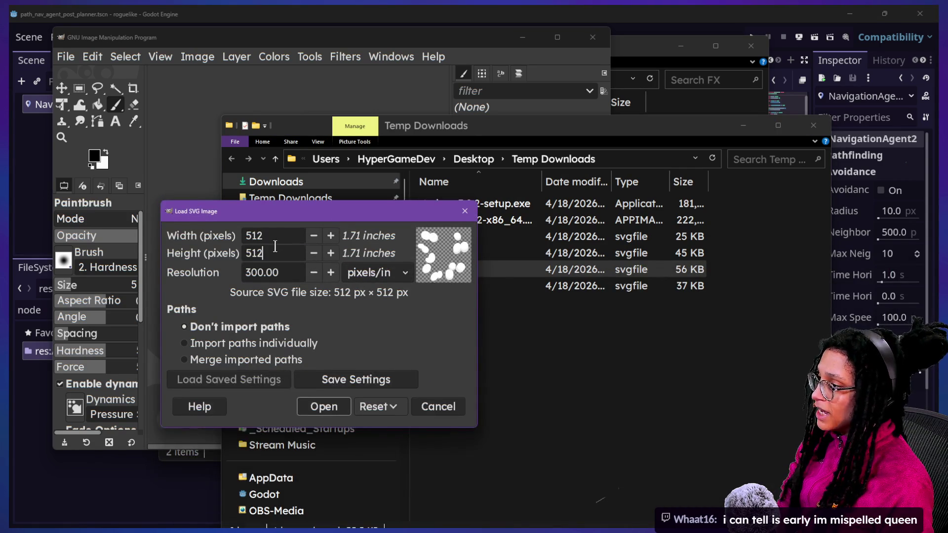
pyautogui.press('Tab')
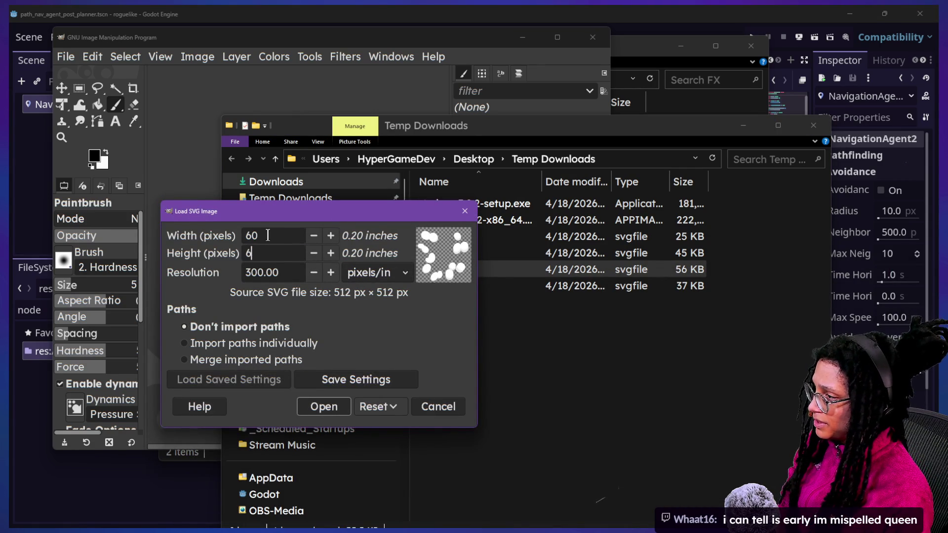
pyautogui.click(347, 415)
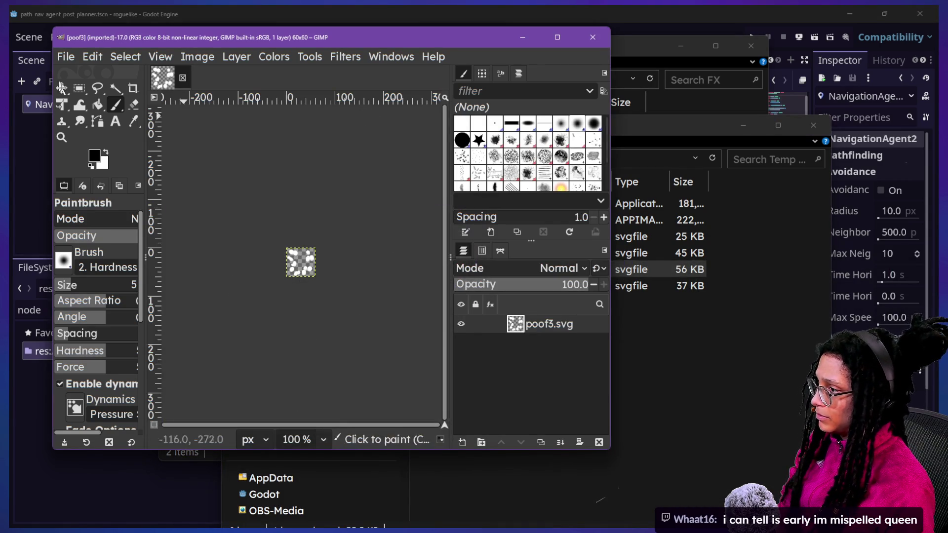
# - Start File > Export As for the poof3 image
pyautogui.click(69, 56)
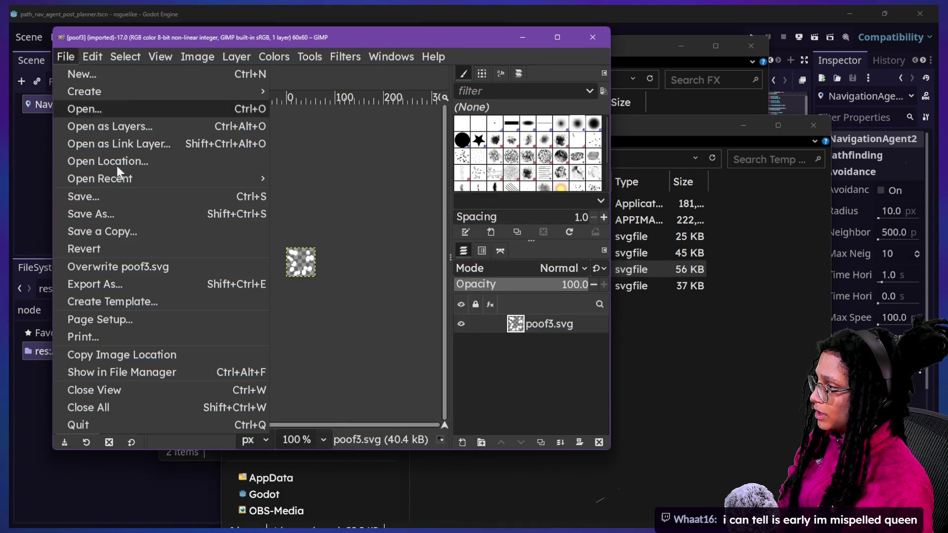
pyautogui.click(137, 291)
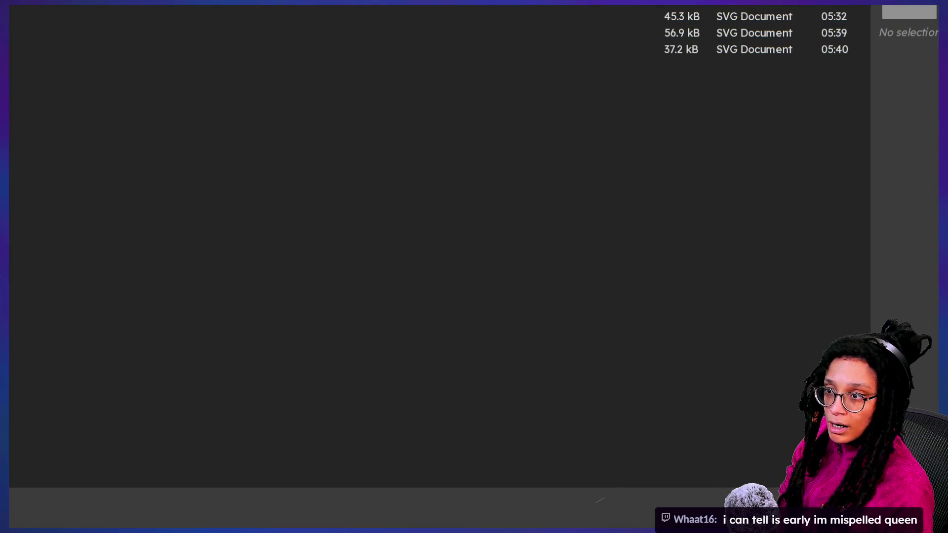
pyautogui.click(866, 170)
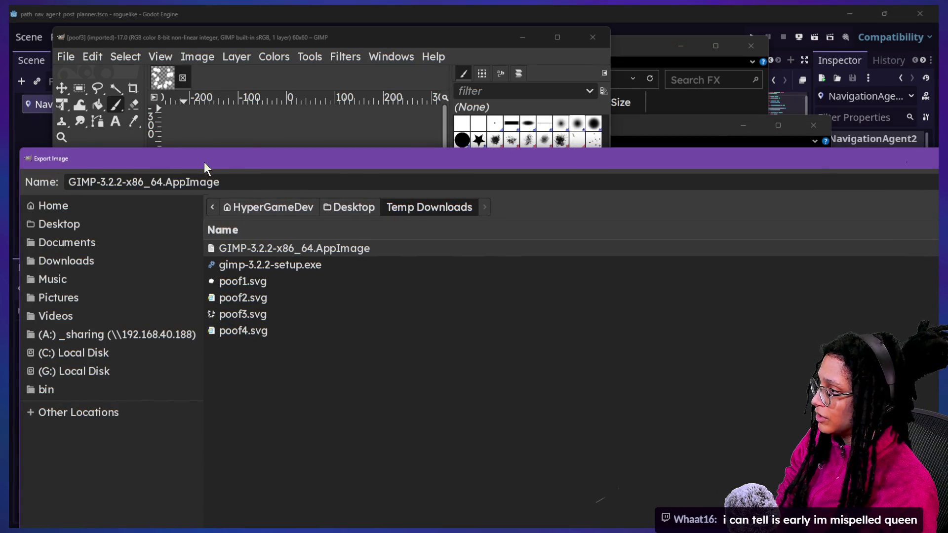
pyautogui.moveTo(205, 166); pyautogui.dragTo(267, 136)
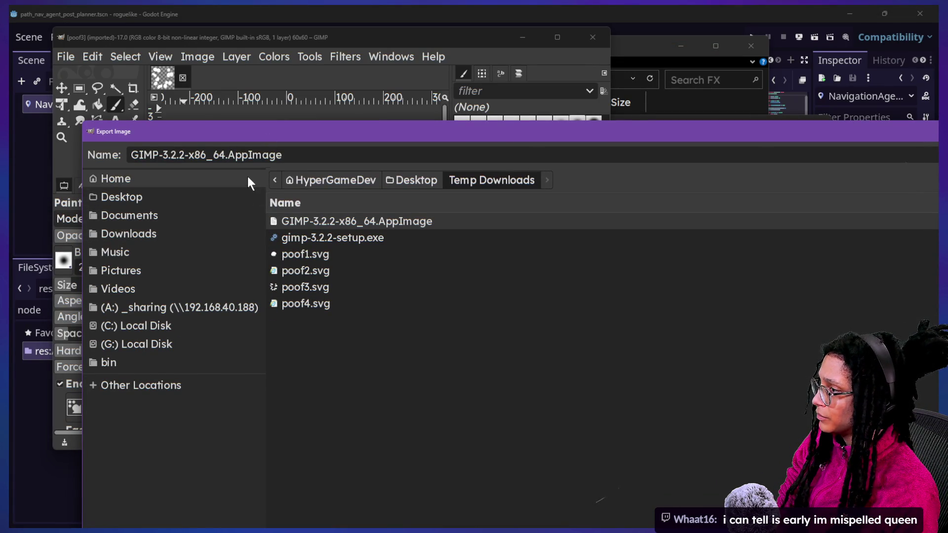
# - Browse the export dialog to G: > Godot > Godot Projects and locate the roguelike folder
pyautogui.click(150, 346)
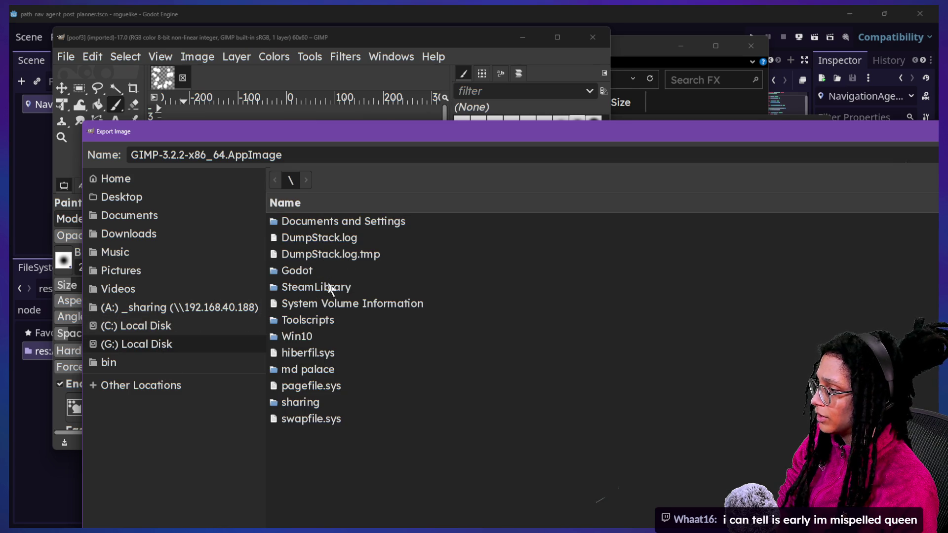
pyautogui.doubleClick(306, 273)
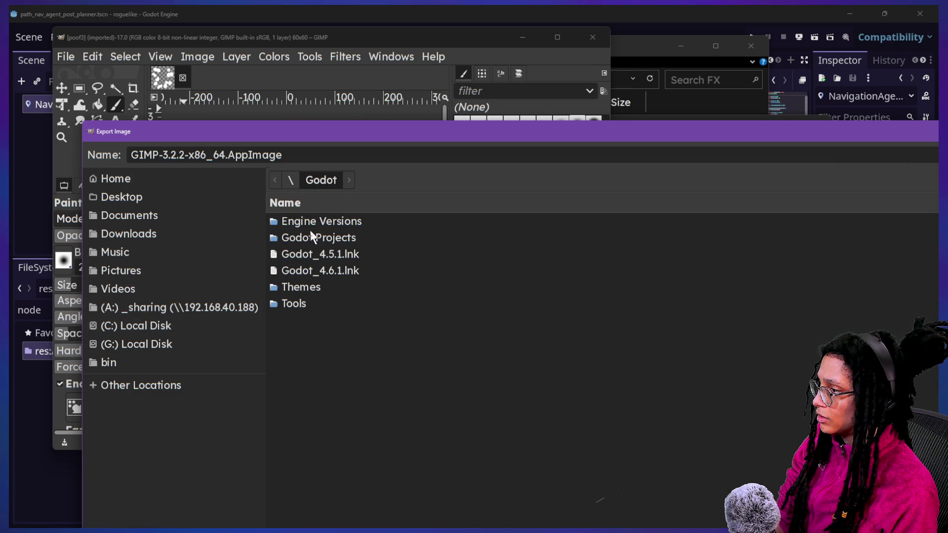
pyautogui.doubleClick(420, 238)
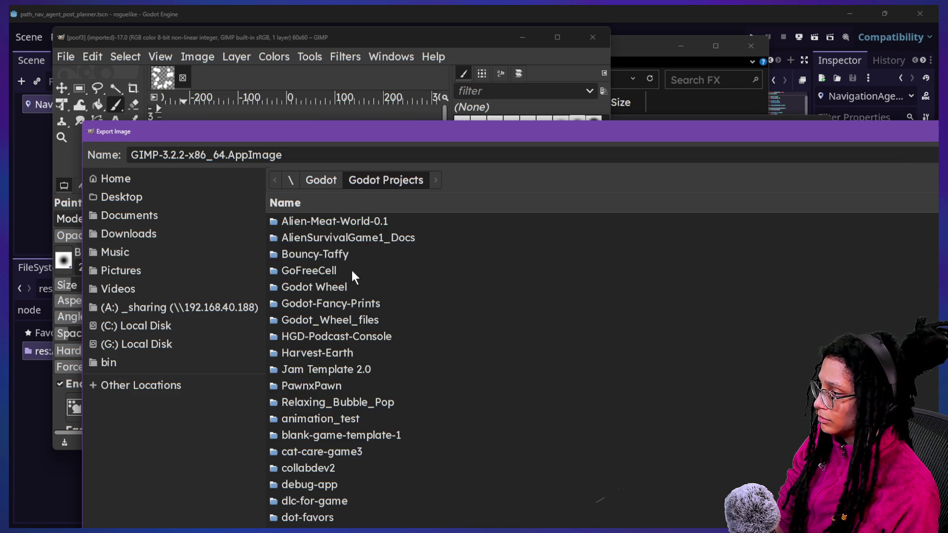
pyautogui.scroll(-5, 351, 291)
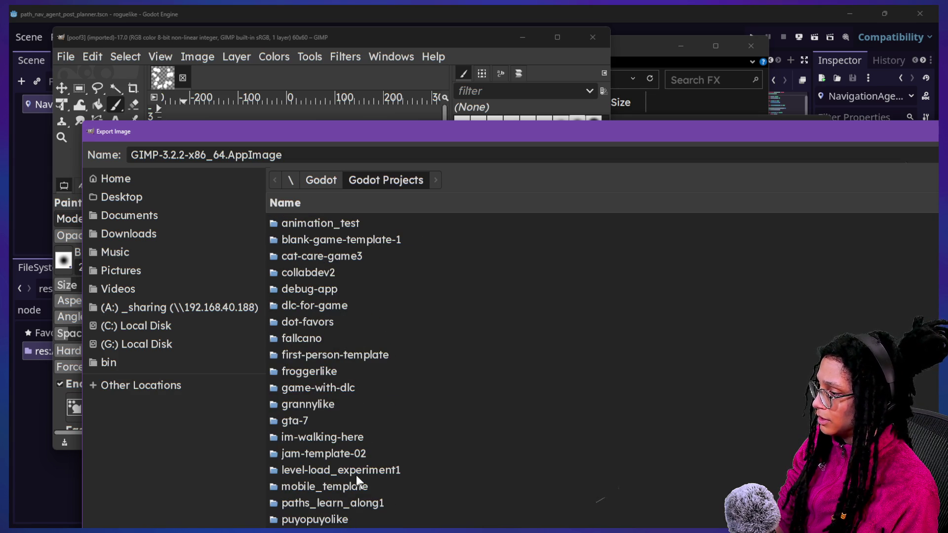
pyautogui.write('RO')
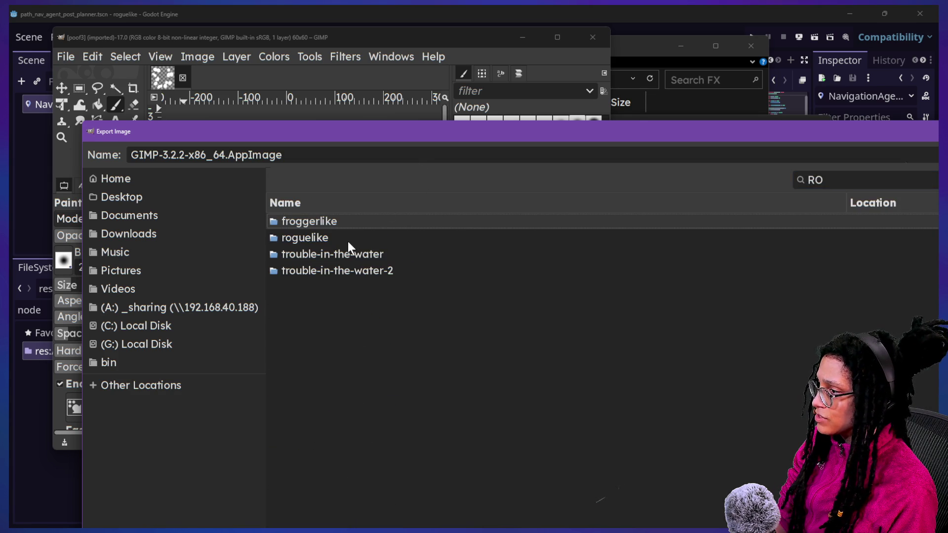
pyautogui.doubleClick(346, 233)
pyautogui.moveTo(383, 137)
pyautogui.mouseDown()
pyautogui.moveTo(349, 58)
pyautogui.moveTo(370, 127)
pyautogui.moveTo(87, 121)
pyautogui.moveTo(10, 302)
pyautogui.moveTo(11, 213)
pyautogui.moveTo(301, 133)
pyautogui.moveTo(405, 10)
pyautogui.moveTo(343, 145)
pyautogui.mouseUp()
pyautogui.click(356, 186)
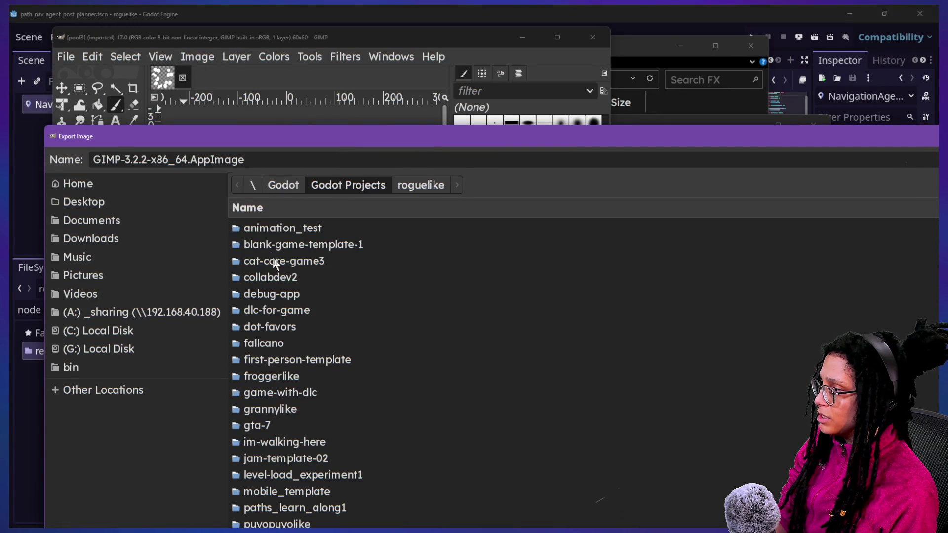
pyautogui.moveTo(309, 143); pyautogui.dragTo(355, 14)
pyautogui.rightClick(309, 422)
# - Bookmark the roguelike folder in the export dialog and jump to it
pyautogui.click(306, 418)
pyautogui.rightClick(304, 416)
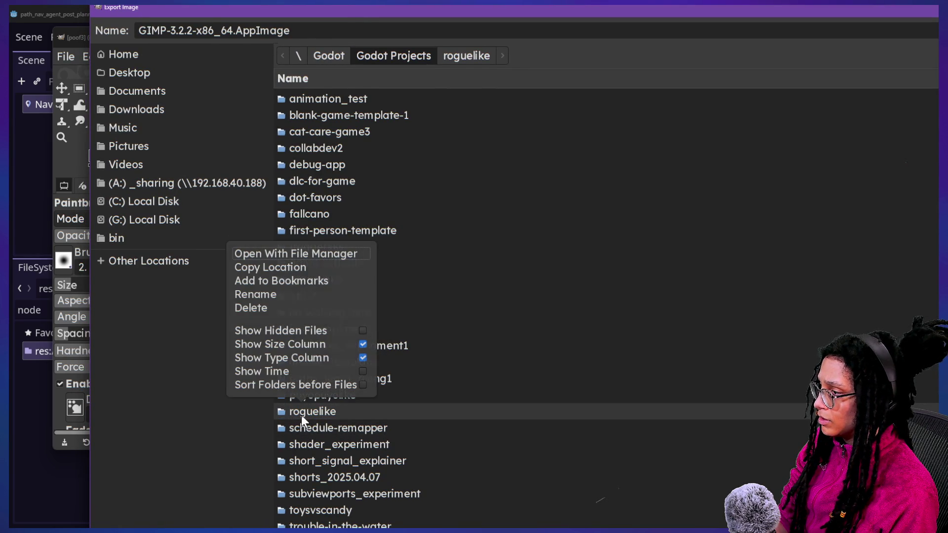
pyautogui.click(316, 281)
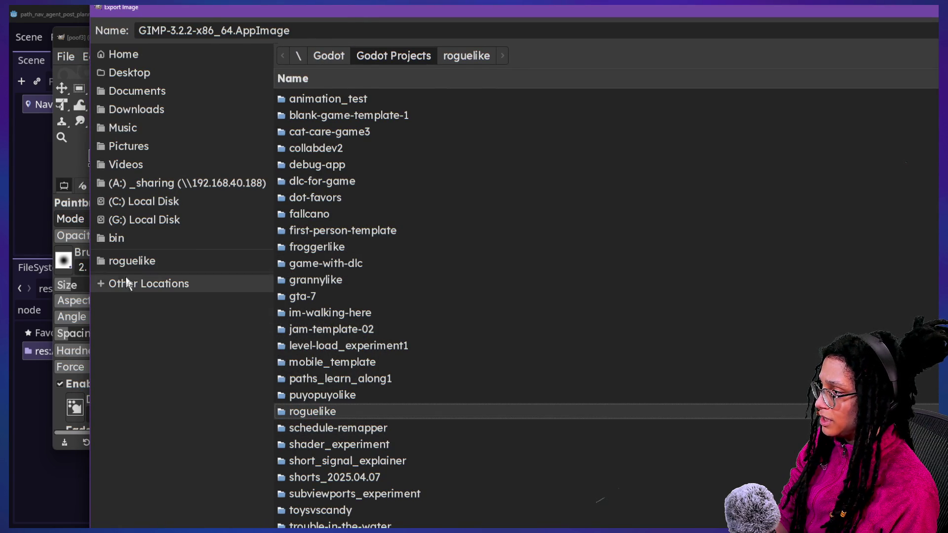
pyautogui.click(134, 256)
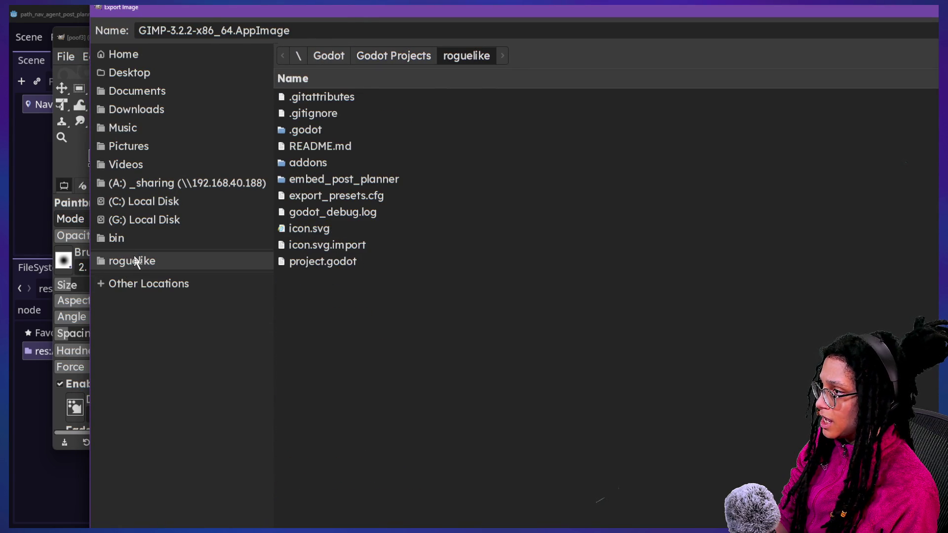
# - Navigate to embed_post_planner > Spritesheets > FX as the export location
pyautogui.doubleClick(321, 130)
pyautogui.click(472, 62)
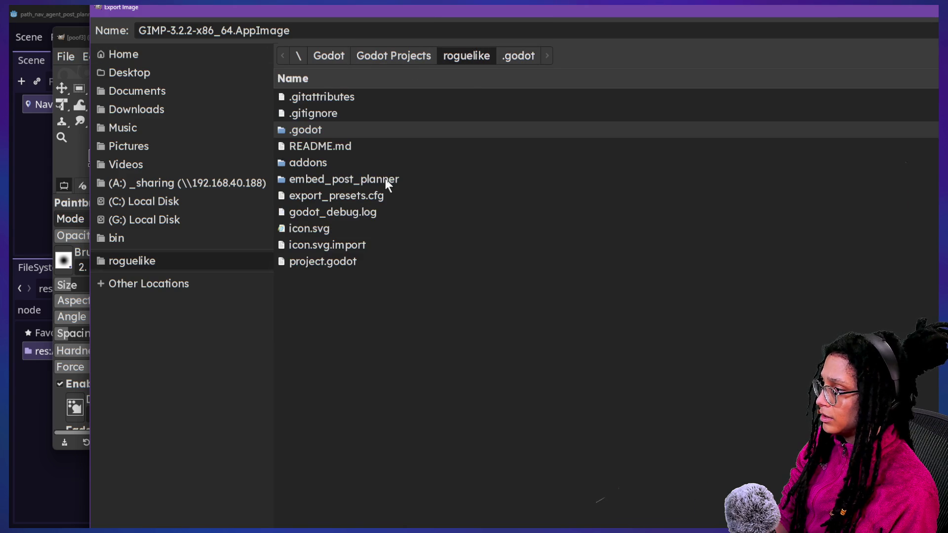
pyautogui.doubleClick(381, 177)
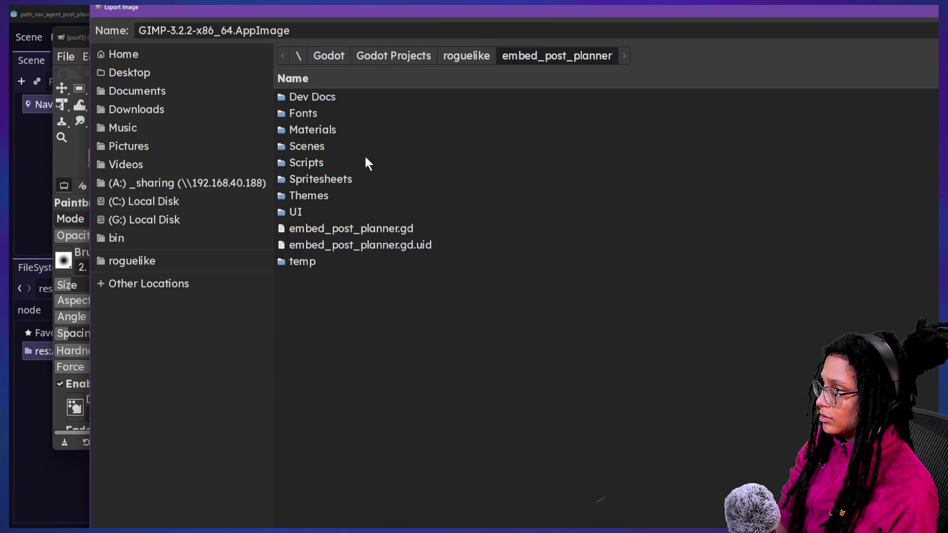
pyautogui.doubleClick(351, 177)
pyautogui.doubleClick(316, 113)
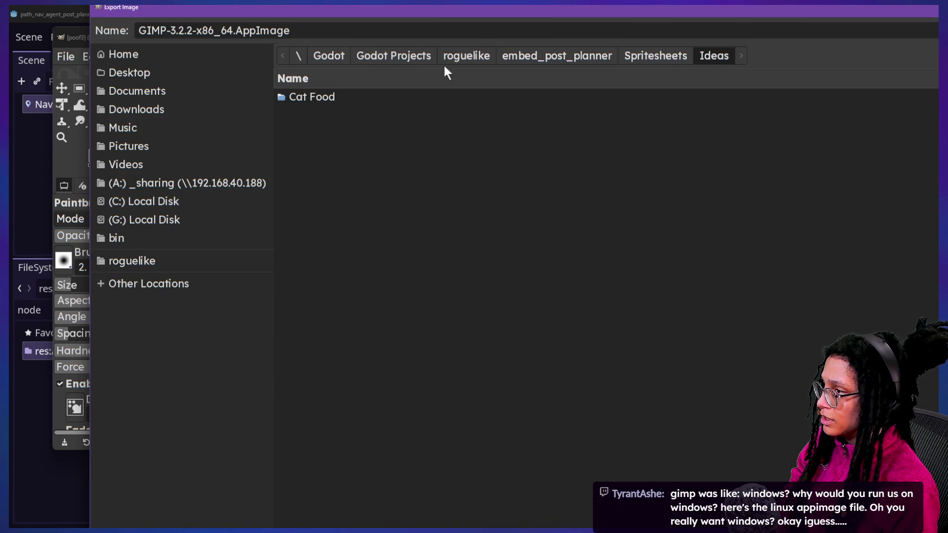
pyautogui.click(667, 57)
pyautogui.doubleClick(351, 102)
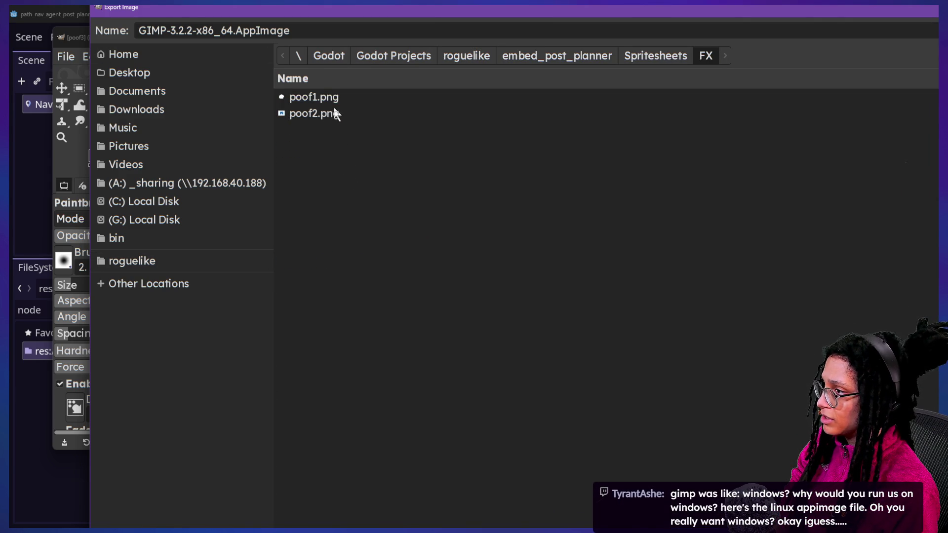
# - Name the export poof3.png by editing poof2.png's name
pyautogui.click(328, 117)
pyautogui.rightClick(293, 129)
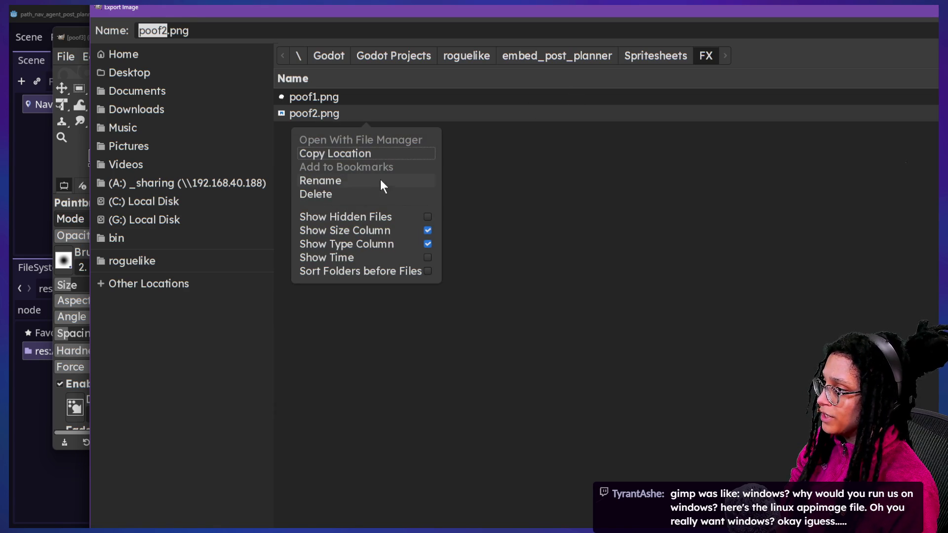
pyautogui.click(550, 138)
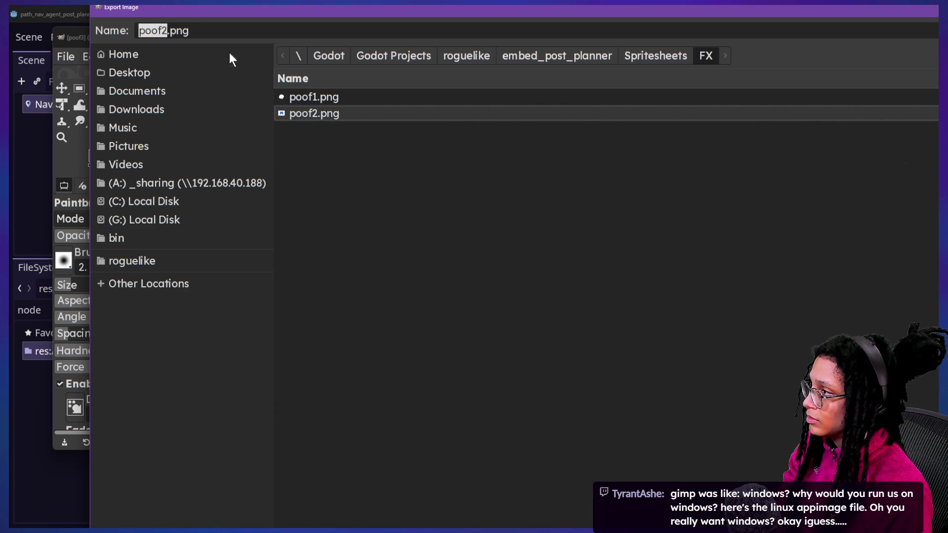
pyautogui.click(206, 37)
pyautogui.press('BackSpace')
pyautogui.write('3')
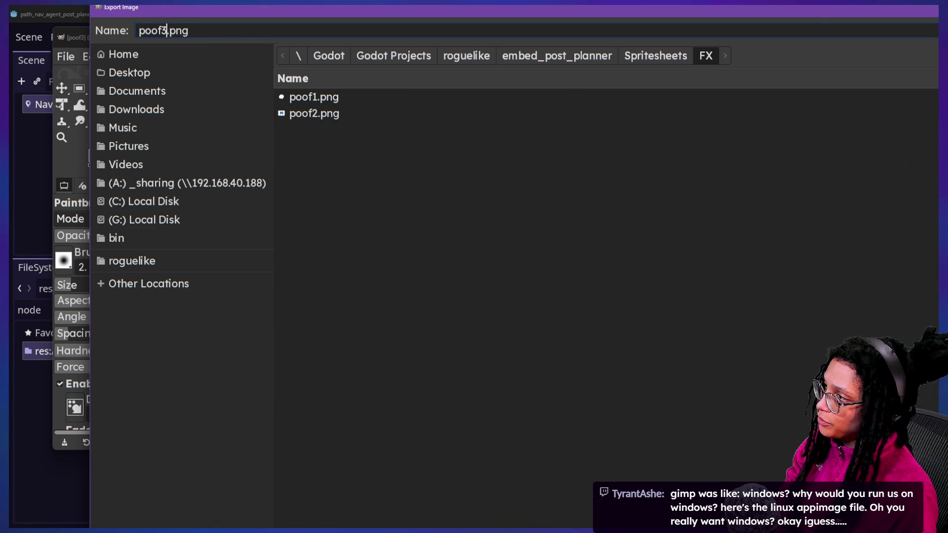
pyautogui.press('Return')
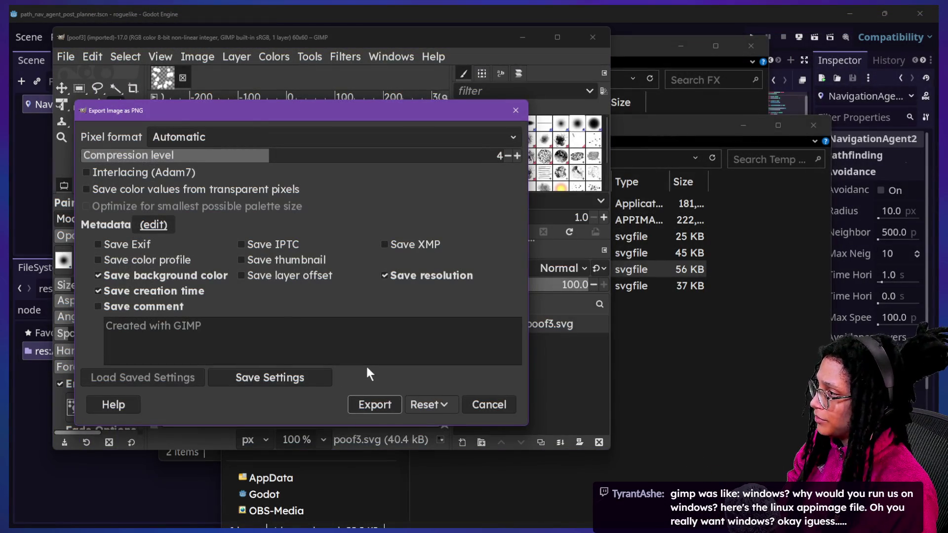
# - Export poof3.png, dismiss the unsupported-operation message, and close the poof3 image
pyautogui.click(375, 407)
pyautogui.click(631, 395)
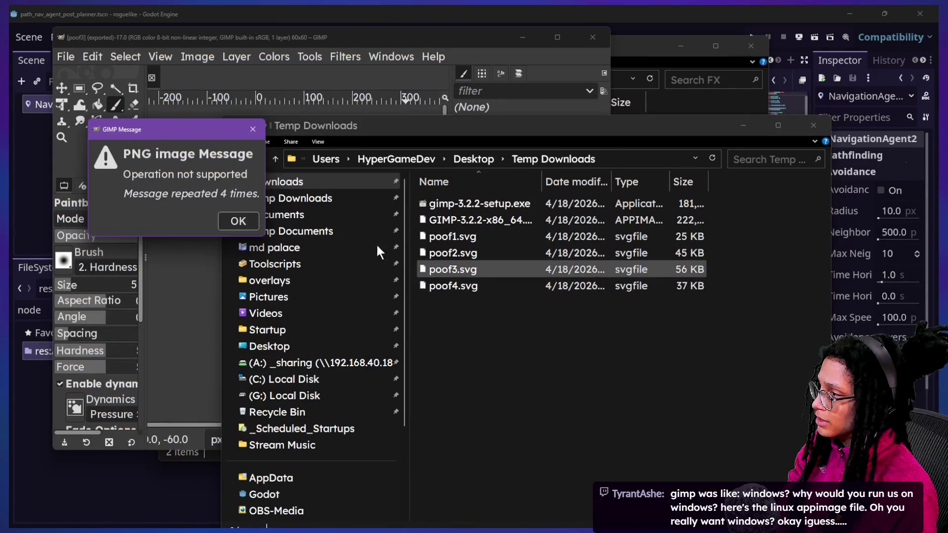
pyautogui.click(286, 216)
pyautogui.click(238, 221)
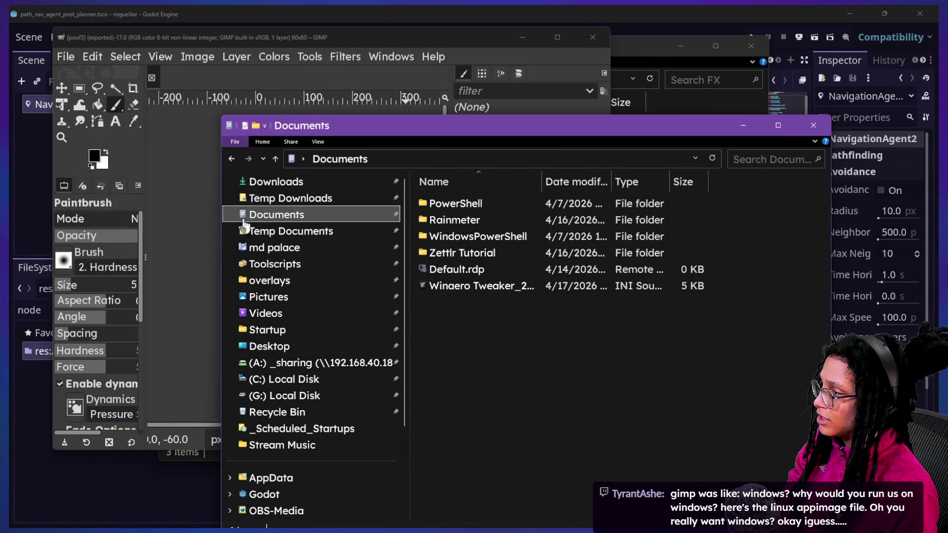
pyautogui.click(148, 74)
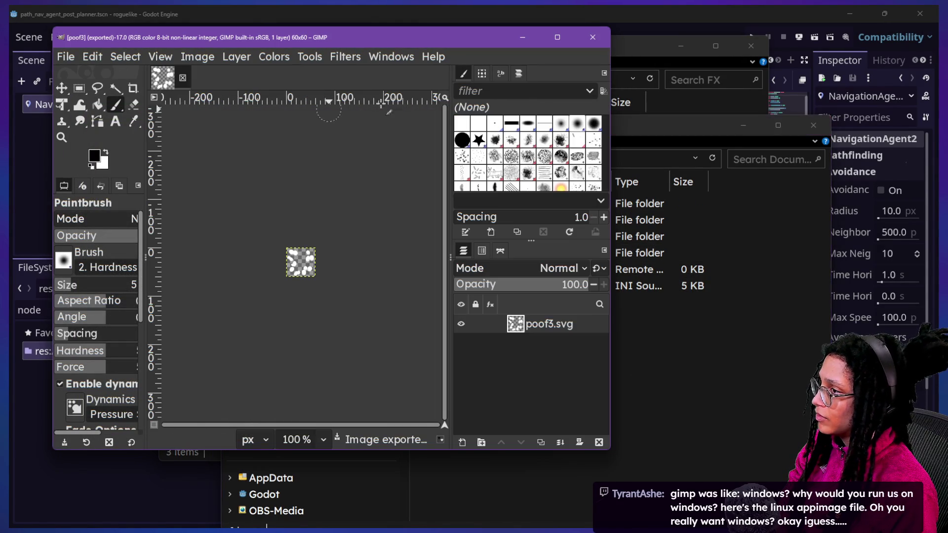
pyautogui.click(183, 78)
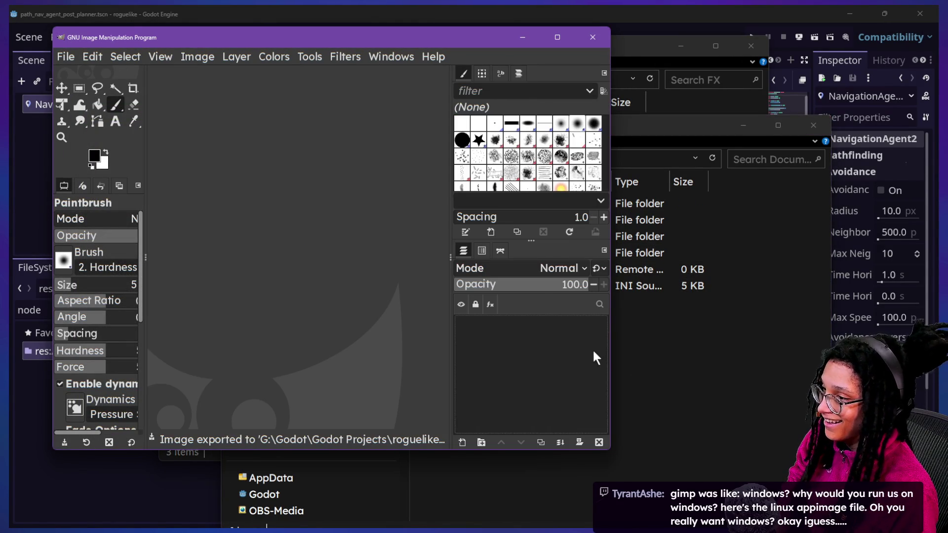
# - Arrange the File Explorer windows, open Temp Downloads in the second, and show Task View
pyautogui.click(590, 353)
pyautogui.moveTo(341, 131)
pyautogui.mouseDown()
pyautogui.moveTo(597, 524)
pyautogui.moveTo(415, 356)
pyautogui.mouseUp()
pyautogui.click(657, 258)
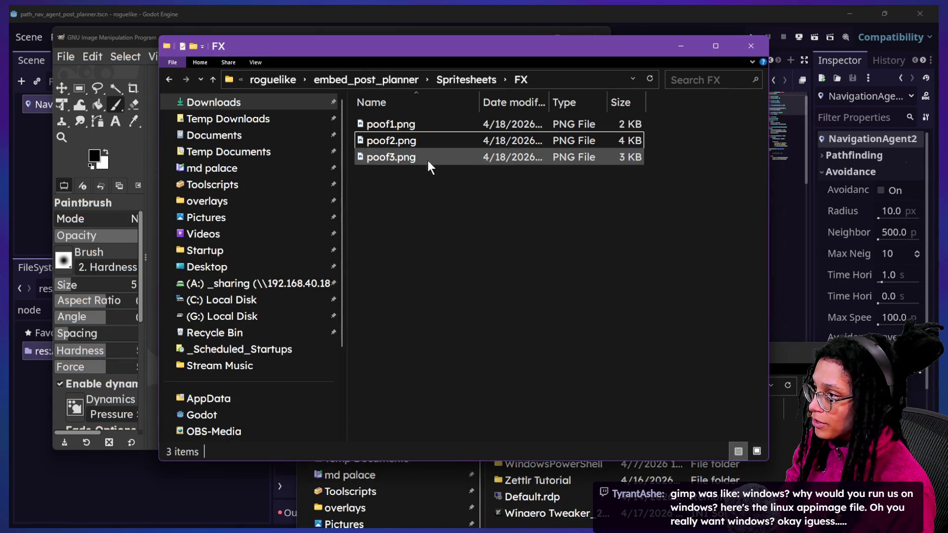
pyautogui.click(470, 467)
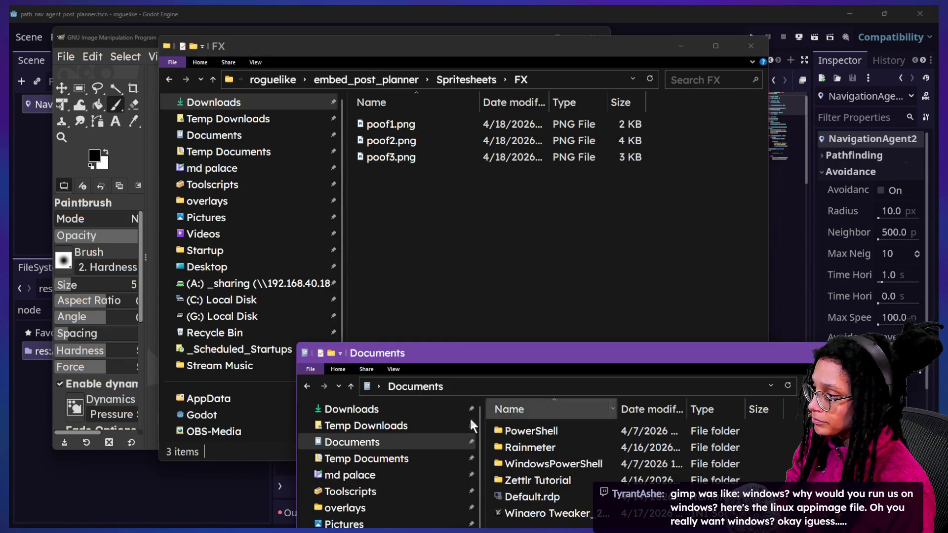
pyautogui.click(402, 431)
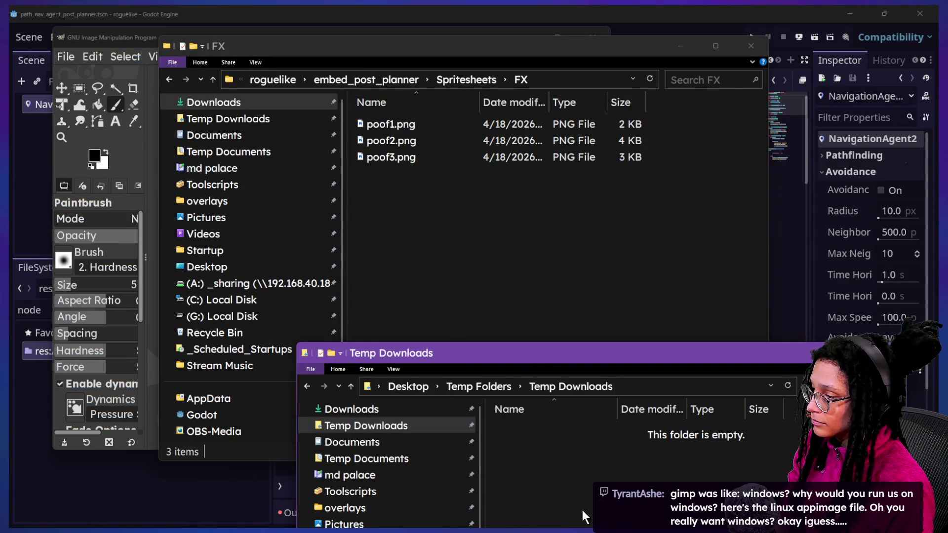
pyautogui.moveTo(576, 348); pyautogui.dragTo(644, 434)
pyautogui.press('super+Tab')
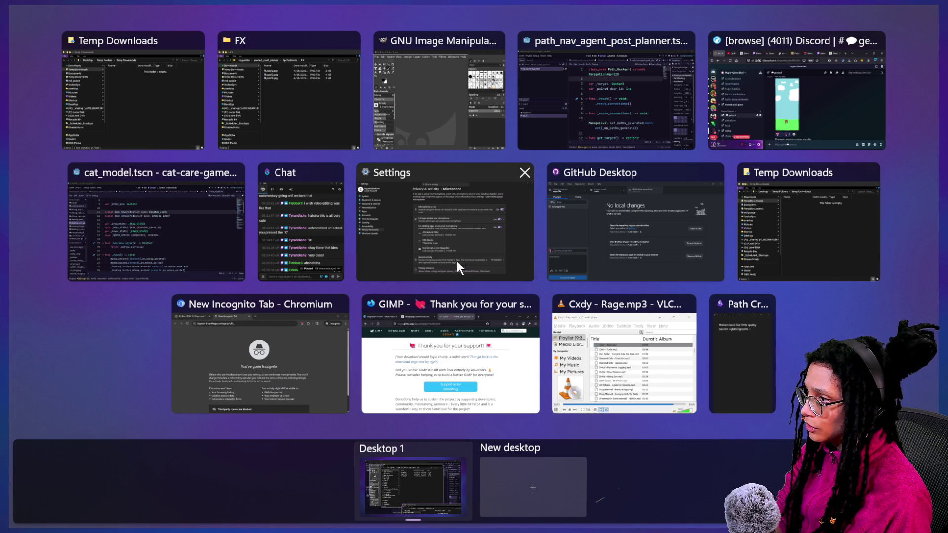
# - From Firefox's Downloads list, show poof3.svg in its folder and select poof4.svg
pyautogui.click(410, 378)
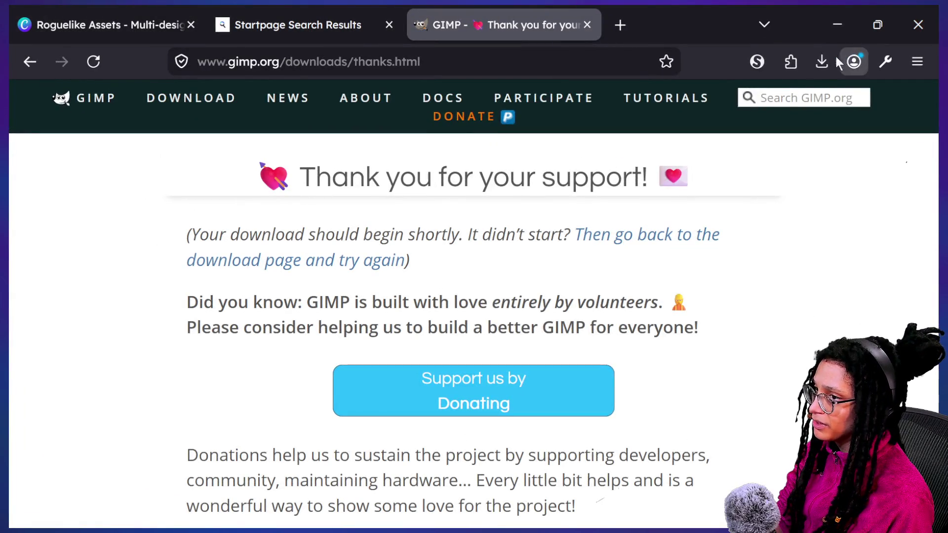
pyautogui.click(822, 61)
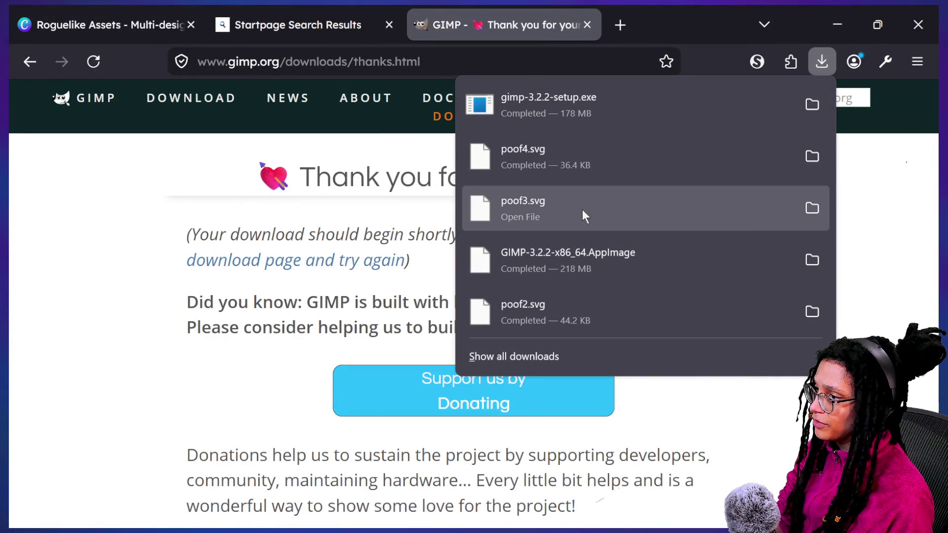
pyautogui.rightClick(584, 211)
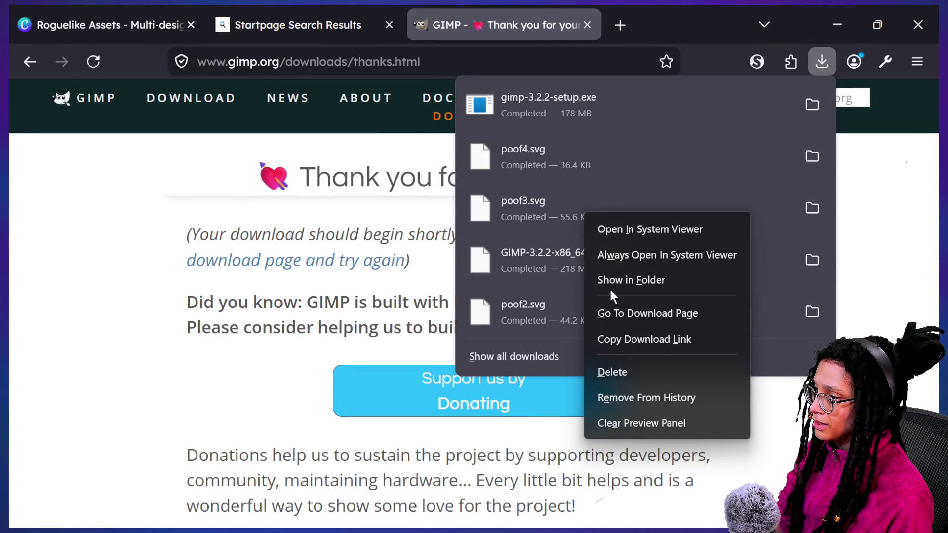
pyautogui.click(611, 285)
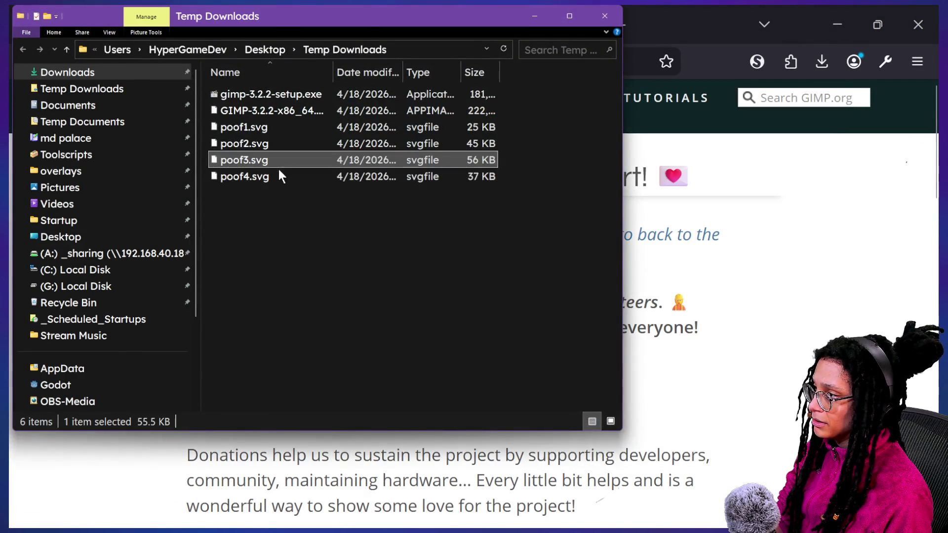
pyautogui.click(278, 176)
# - Move the Temp Downloads window aside and drag poof4.svg into GIMP
pyautogui.moveTo(259, 10); pyautogui.dragTo(726, 123)
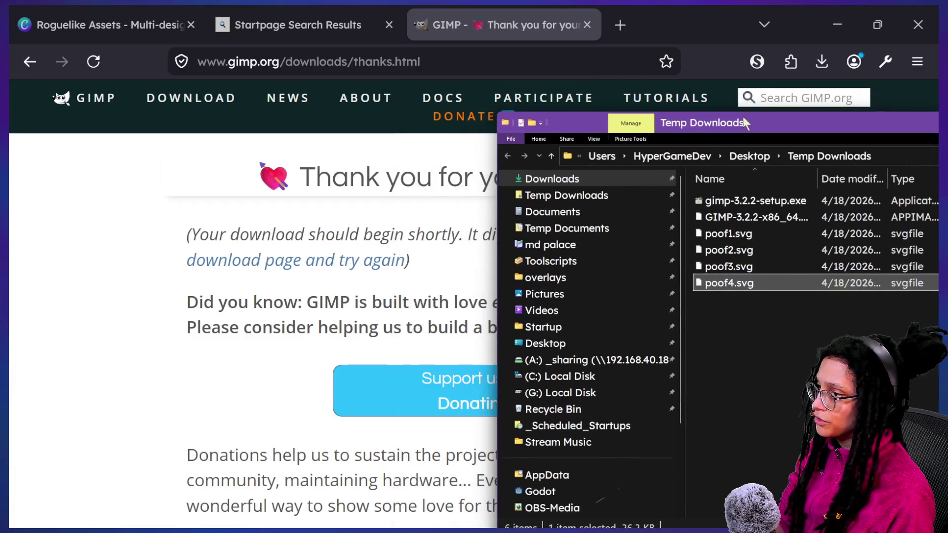
pyautogui.press('super+Tab')
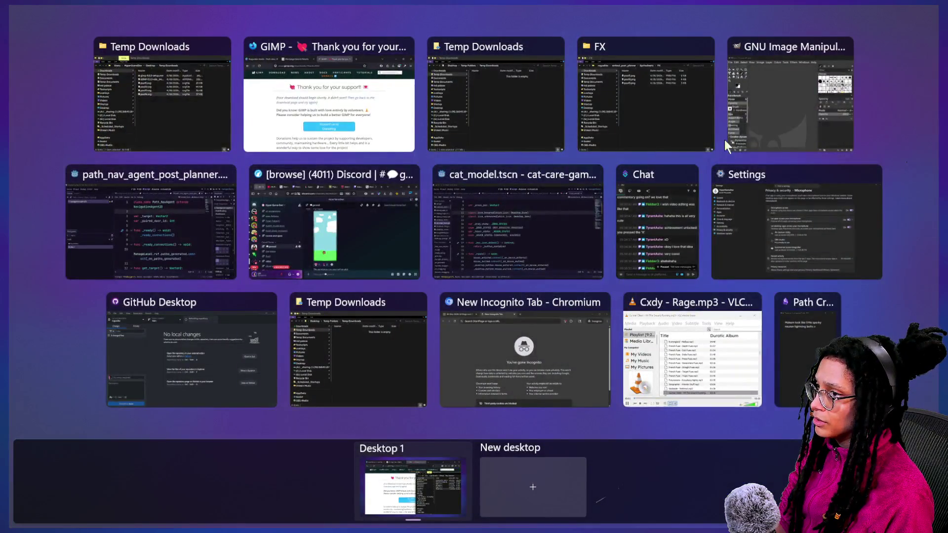
pyautogui.click(733, 138)
pyautogui.moveTo(757, 282)
pyautogui.mouseDown()
pyautogui.moveTo(296, 250)
pyautogui.moveTo(292, 271)
pyautogui.mouseUp()
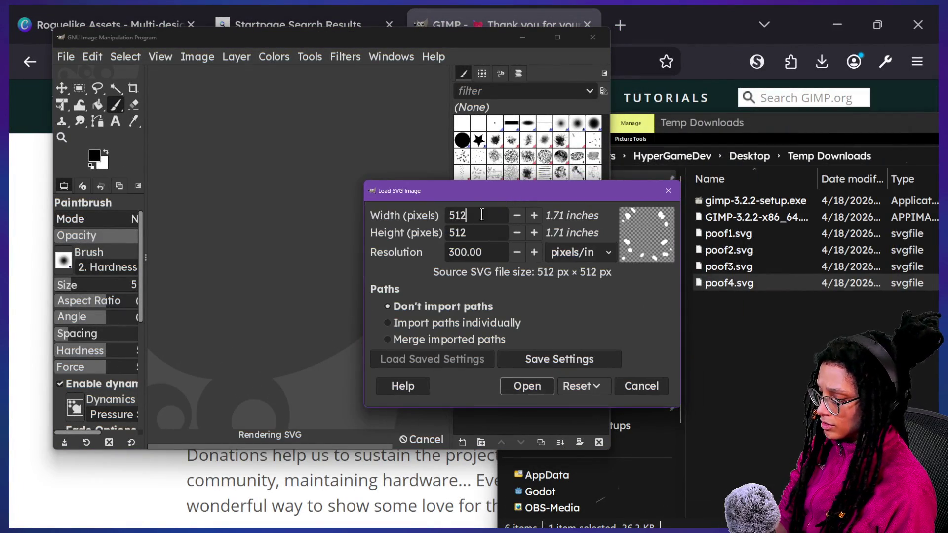
# - Load poof4.svg at 60×60 and browse Export As to roguelike's Spritesheets/FX folder
pyautogui.write('9')
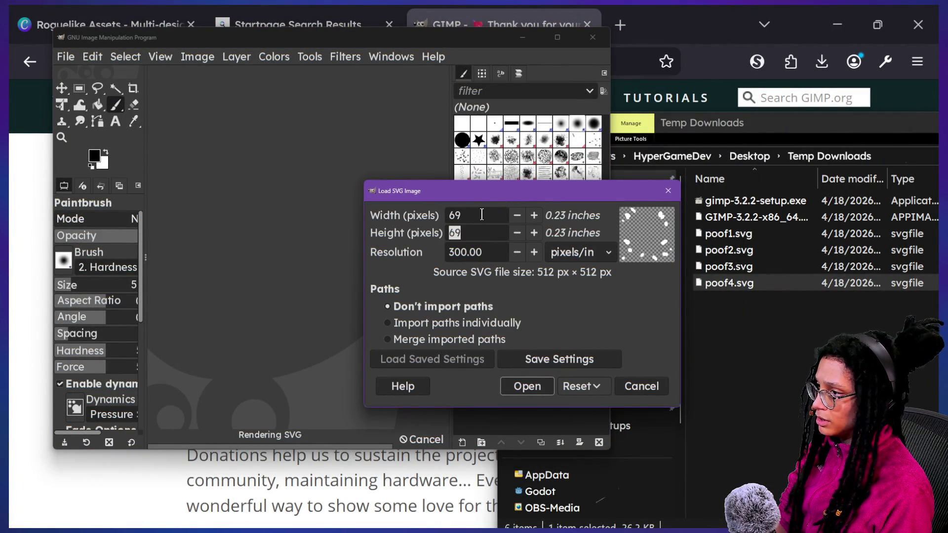
pyautogui.write('60')
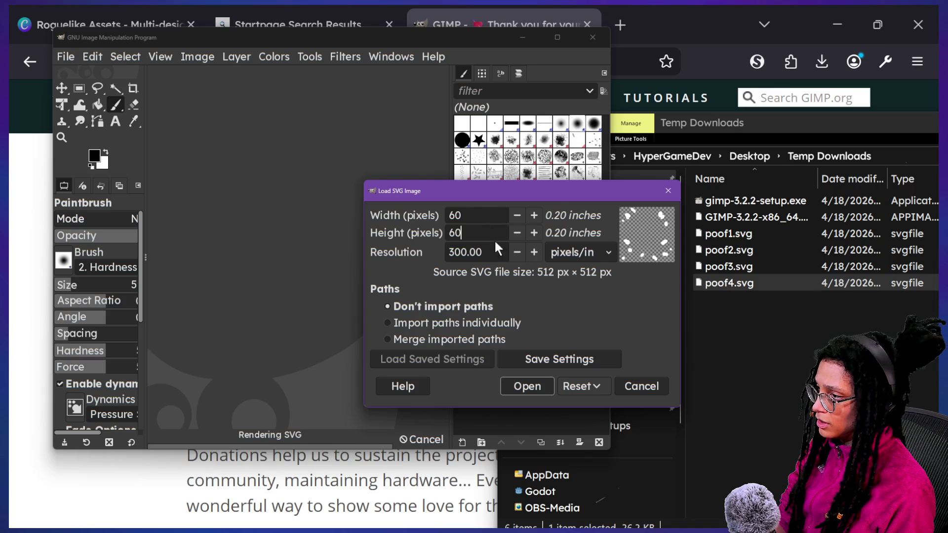
pyautogui.click(535, 390)
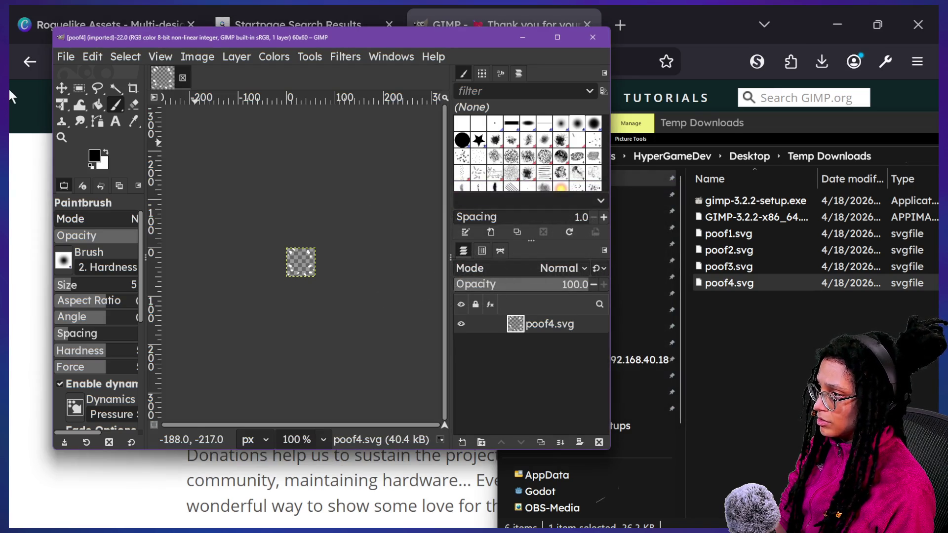
pyautogui.click(57, 58)
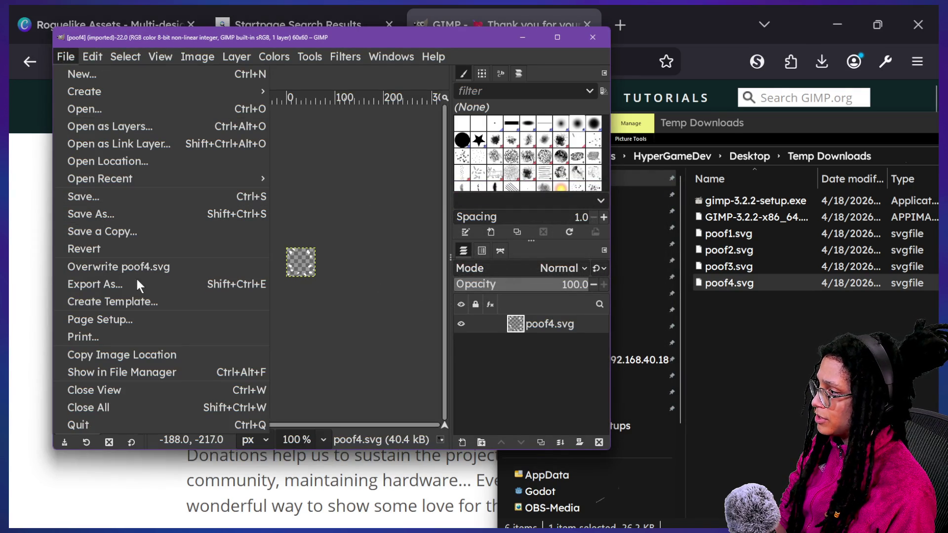
pyautogui.click(126, 286)
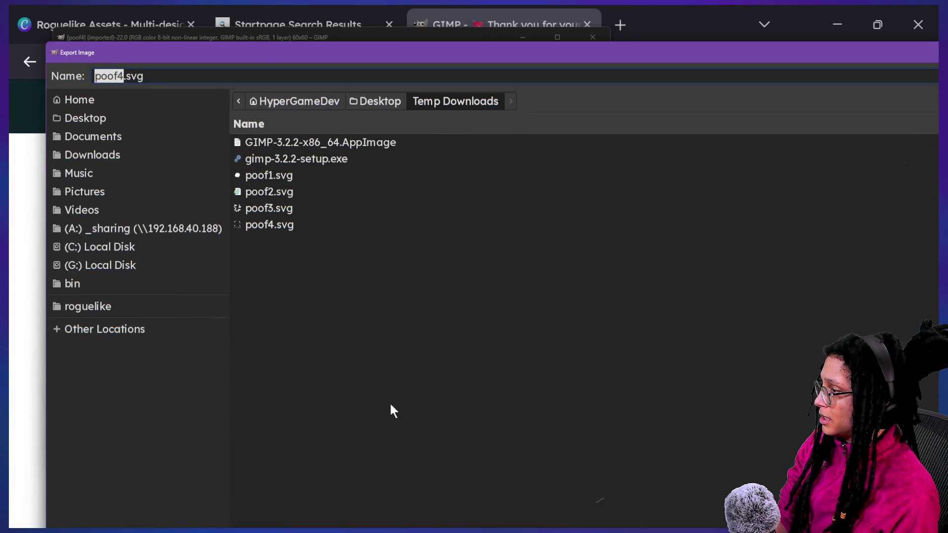
pyautogui.click(93, 310)
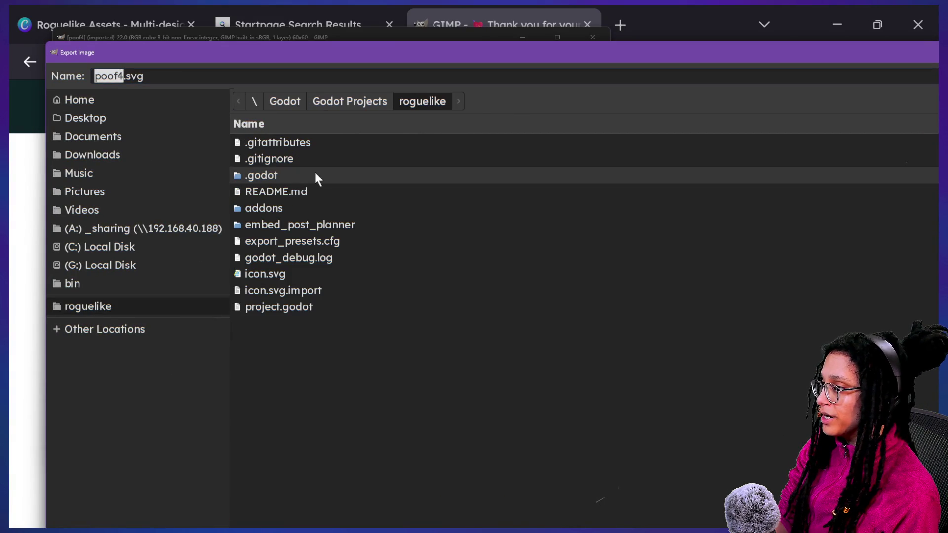
pyautogui.doubleClick(343, 228)
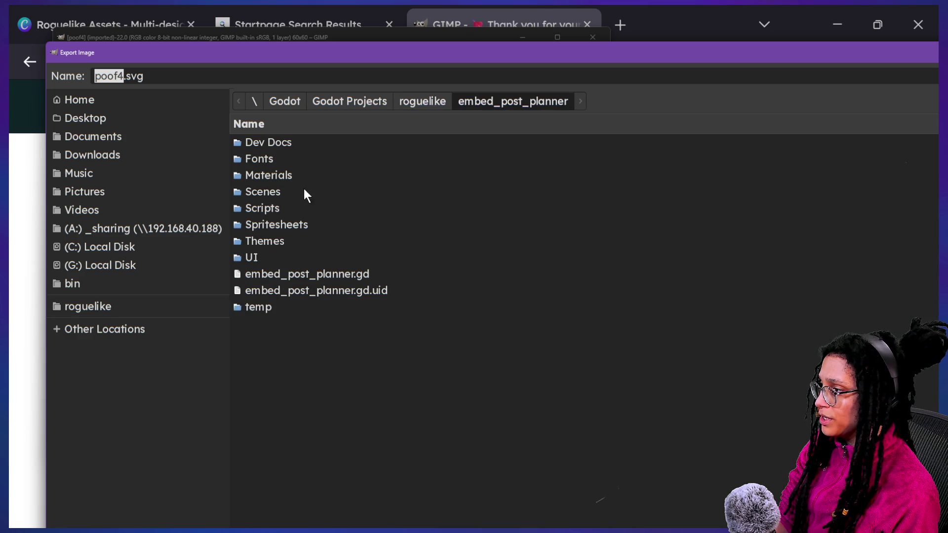
pyautogui.doubleClick(309, 222)
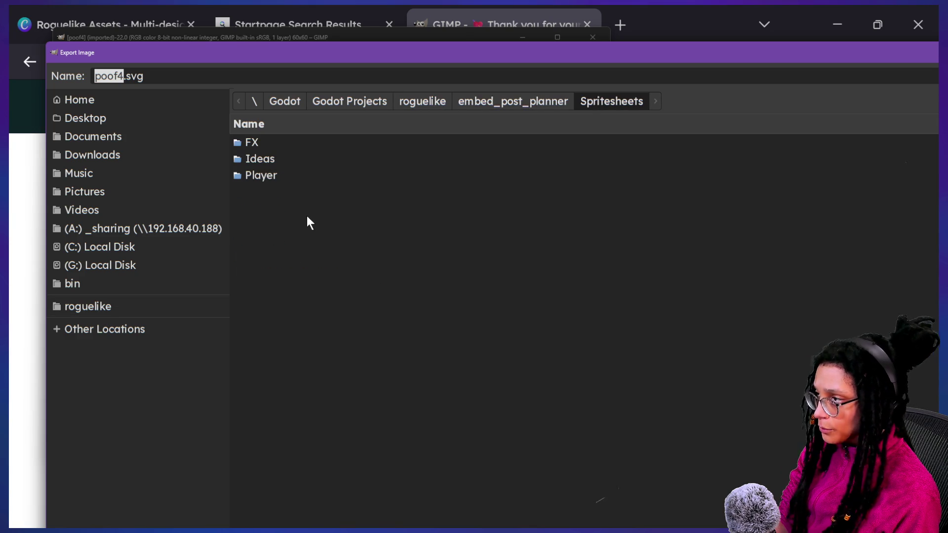
pyautogui.doubleClick(275, 142)
# - Export the image as poof4.png with default PNG options, then show all windows
pyautogui.click(301, 175)
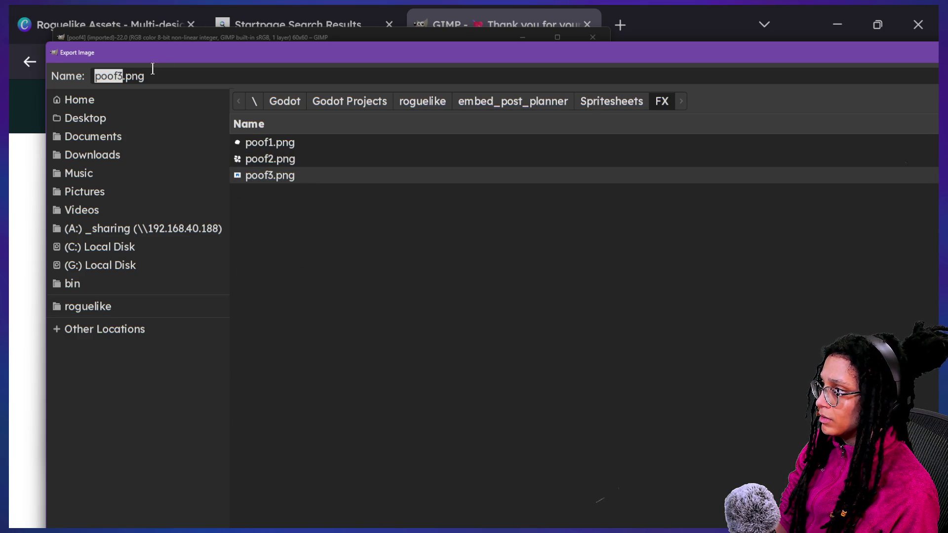
pyautogui.click(125, 75)
pyautogui.press('BackSpace')
pyautogui.write('4')
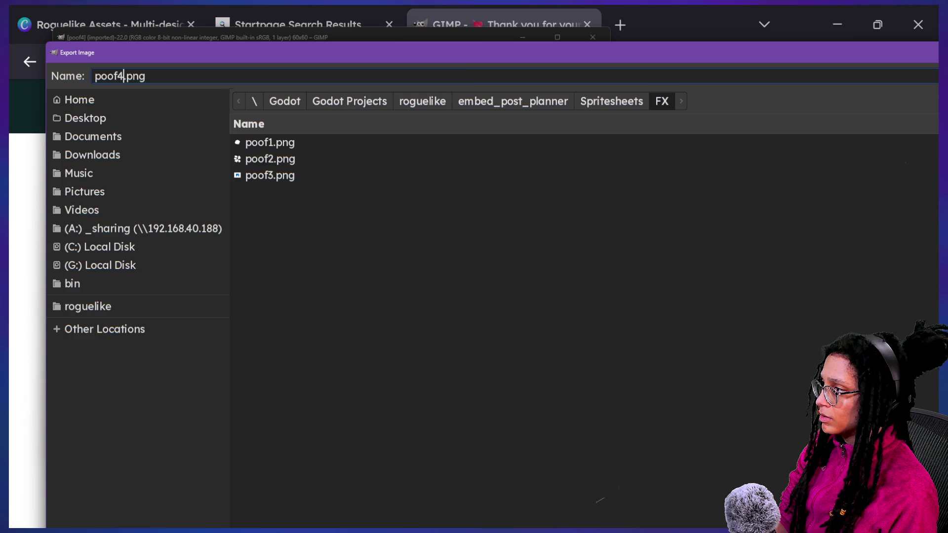
pyautogui.press('Return')
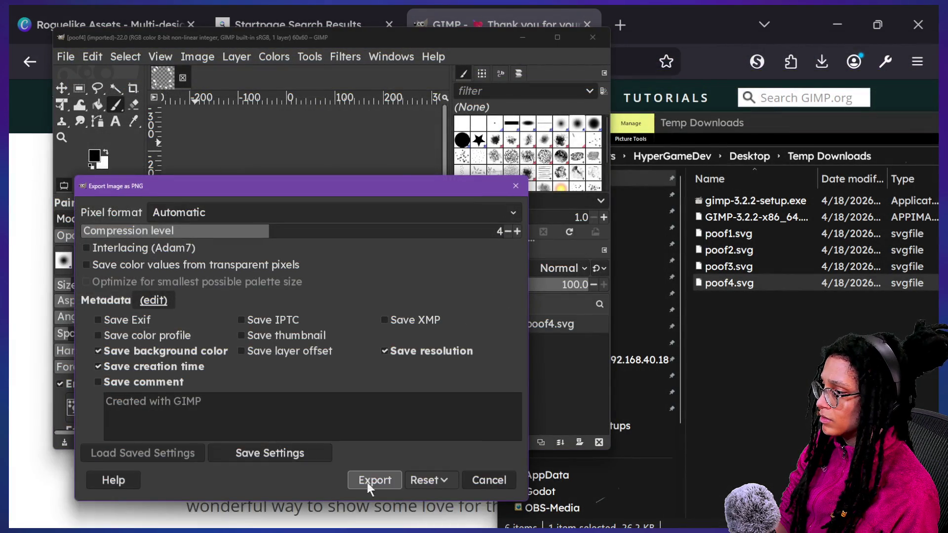
pyautogui.click(368, 486)
pyautogui.moveTo(502, 42)
pyautogui.mouseDown()
pyautogui.moveTo(543, 89)
pyautogui.moveTo(572, 69)
pyautogui.mouseUp()
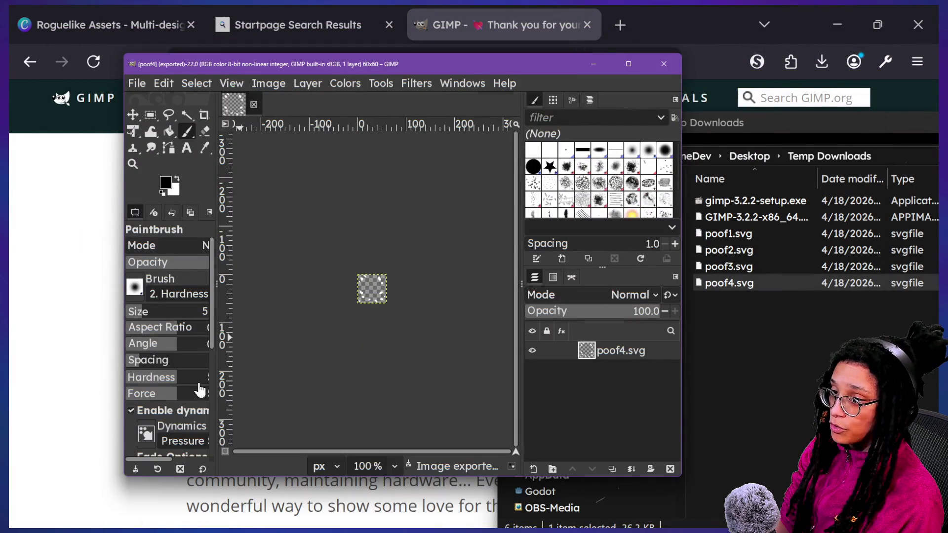
pyautogui.hotkey('alt', 'Tab')
pyautogui.press('super+Tab')
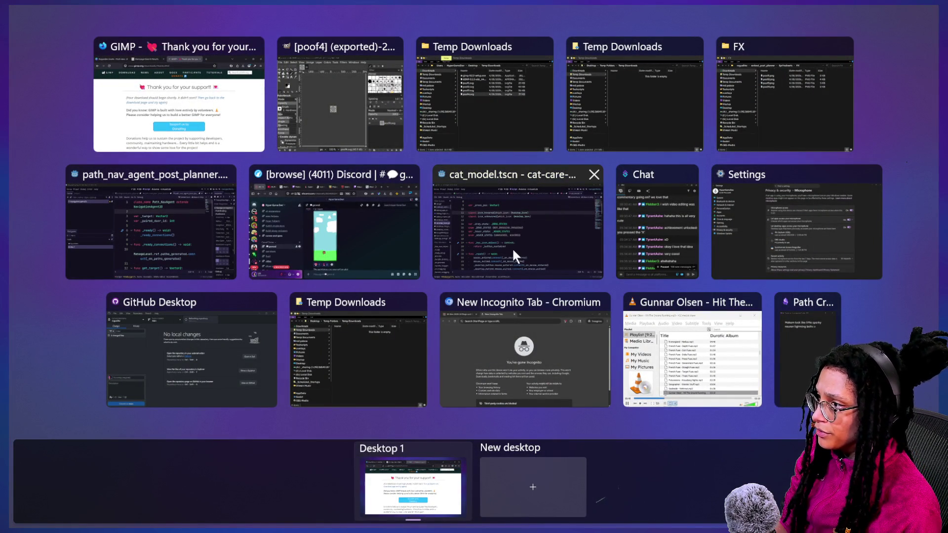
# - Clear the FileSystem filter and create a new 'poof' folder inside Spritesheets/FX
pyautogui.click(180, 232)
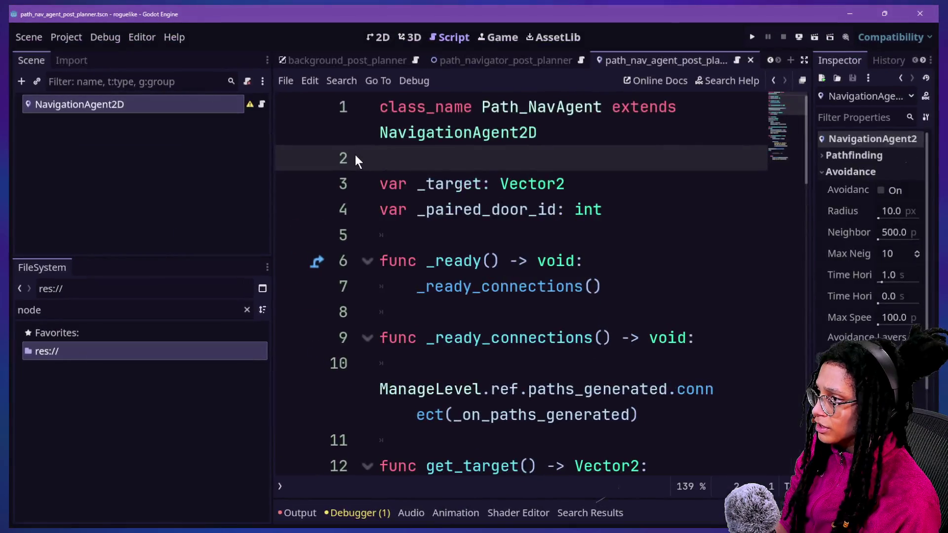
pyautogui.doubleClick(162, 319)
pyautogui.press('BackSpace')
pyautogui.scroll(-3, 123, 415)
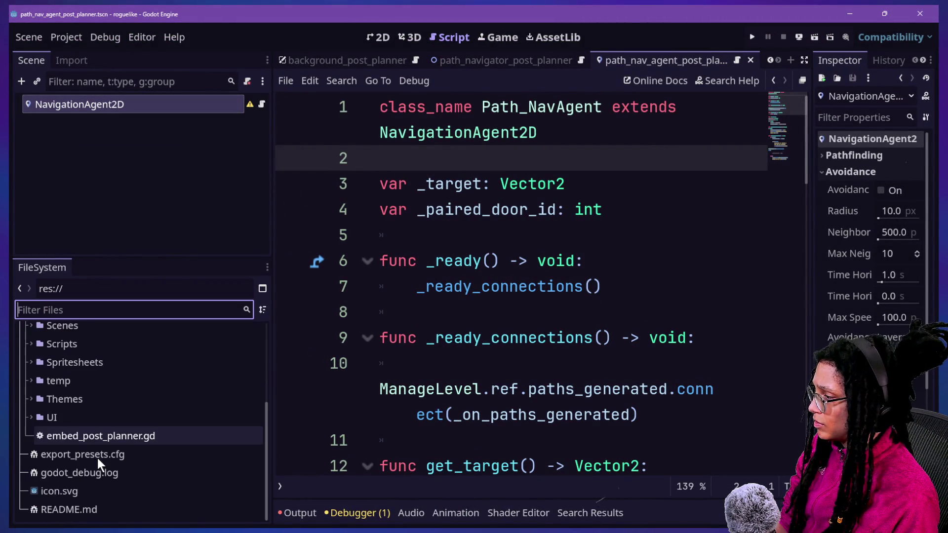
pyautogui.scroll(2, 73, 428)
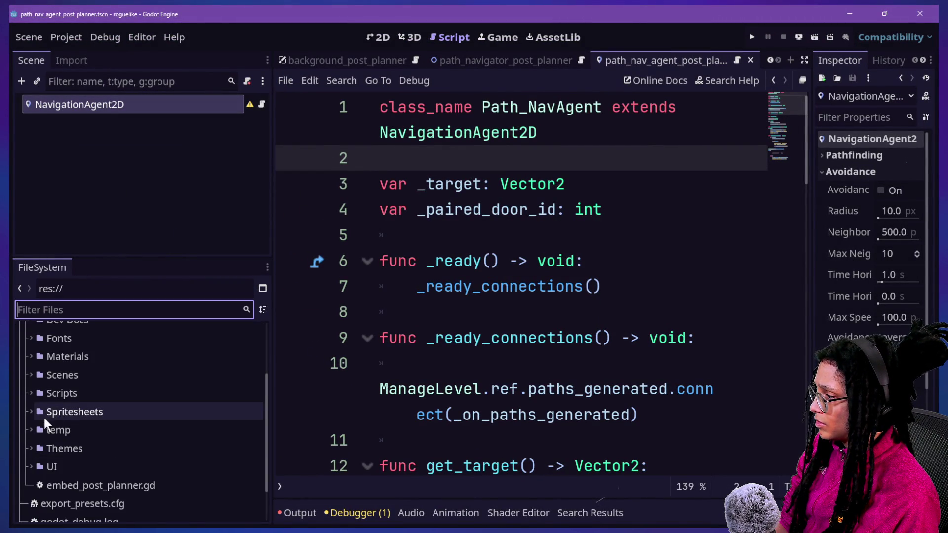
pyautogui.click(31, 412)
pyautogui.click(37, 430)
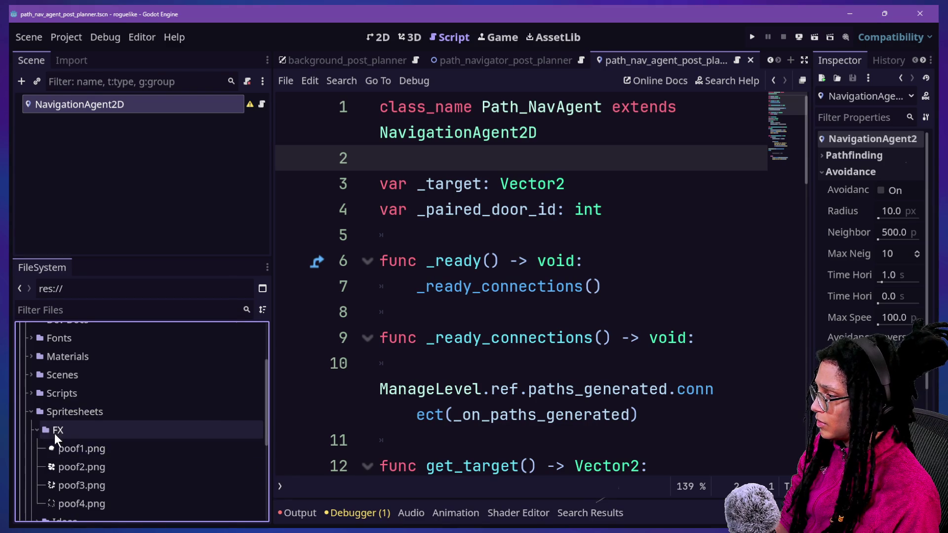
pyautogui.rightClick(56, 437)
pyautogui.moveTo(198, 271)
pyautogui.click(322, 271)
pyautogui.write('poof')
pyautogui.press('Return')
# - Move poof1.png through poof4.png into the new poof folder and expand it
pyautogui.scroll(-5, 80, 461)
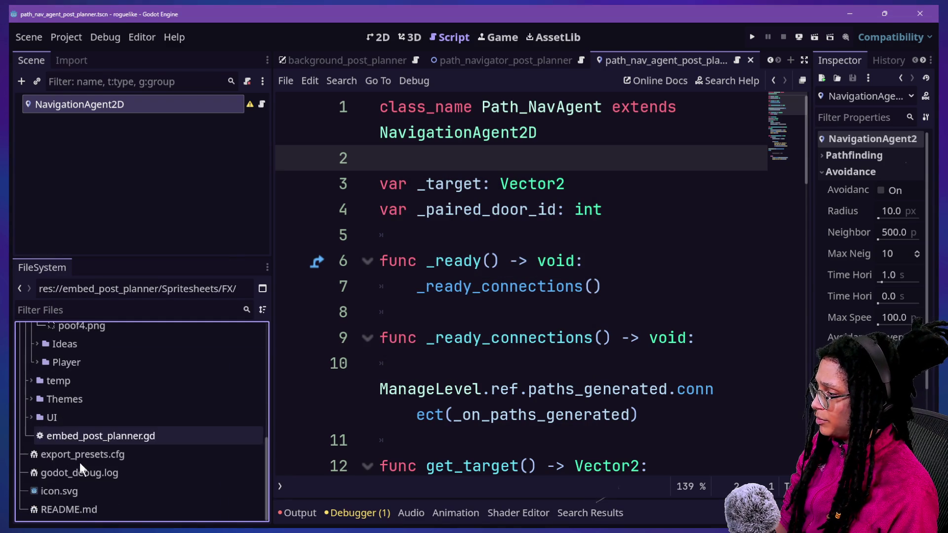
pyautogui.scroll(3, 73, 434)
pyautogui.click(81, 394)
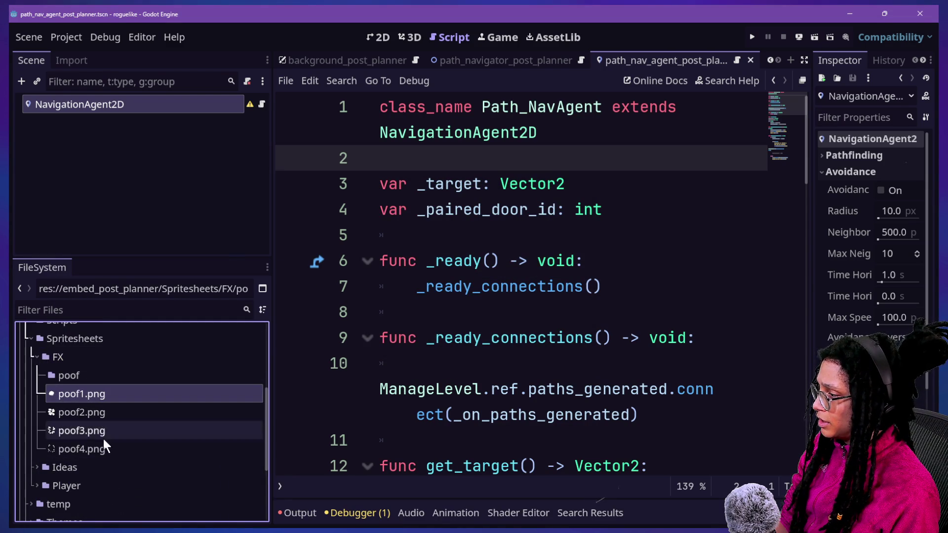
pyautogui.keyDown('shift'); pyautogui.click(102, 447); pyautogui.keyUp('shift')
pyautogui.moveTo(99, 445); pyautogui.dragTo(81, 375)
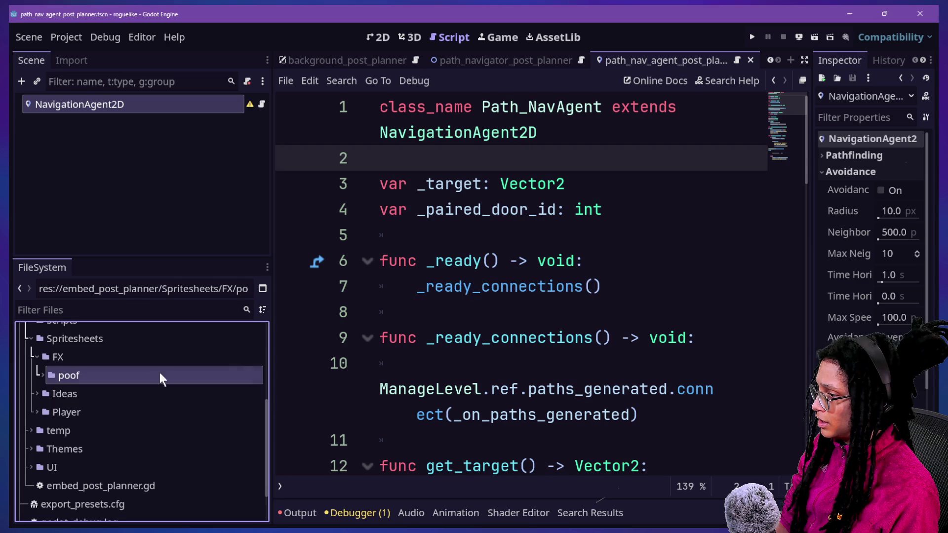
pyautogui.doubleClick(61, 381)
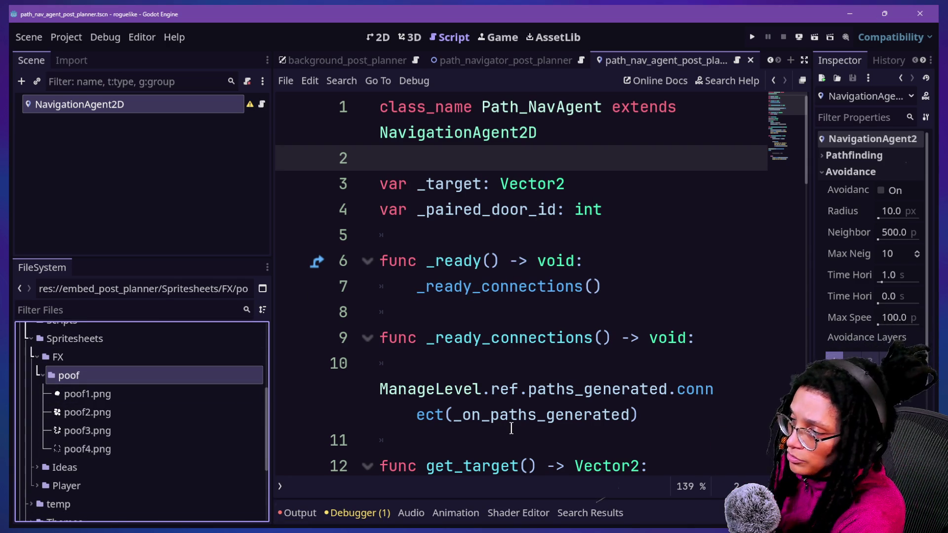
pyautogui.press('super+Tab')
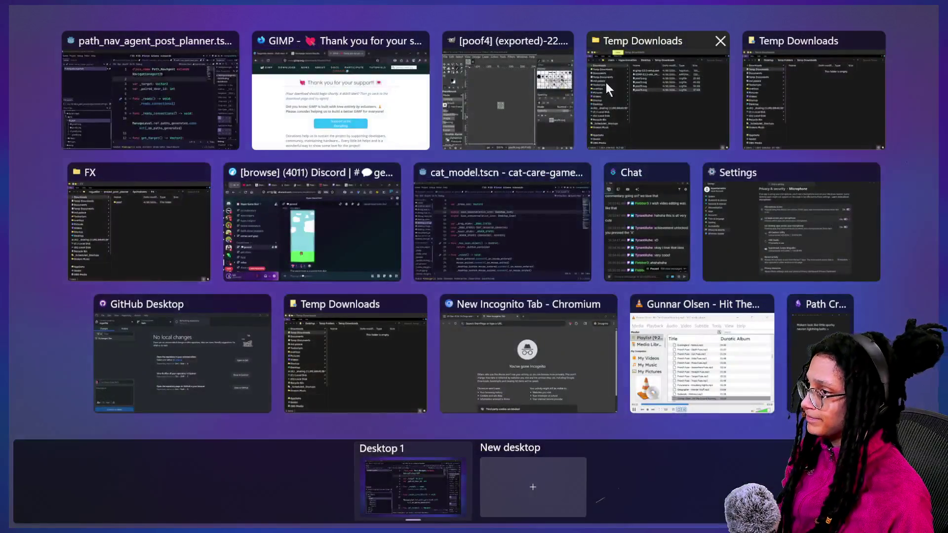
# - Bring the chat window to the front, centre it over Godot, and scroll back through older messages
pyautogui.click(641, 200)
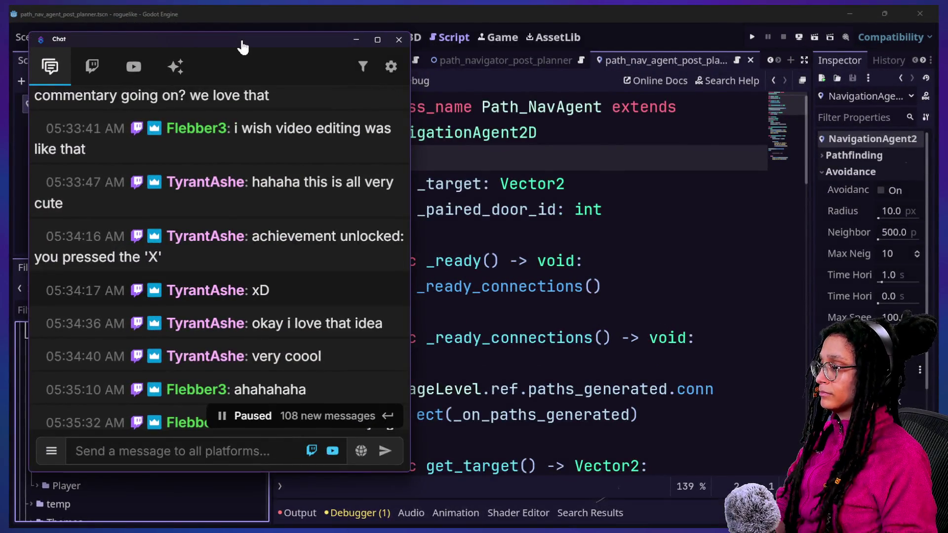
pyautogui.moveTo(243, 47); pyautogui.dragTo(417, 58)
pyautogui.scroll(-10, 558, 321)
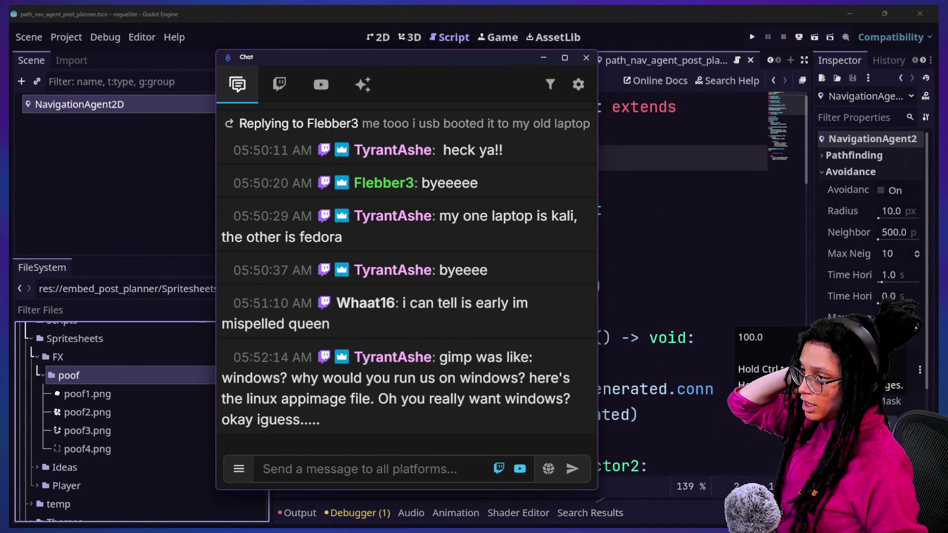
pyautogui.scroll(3, 560, 263)
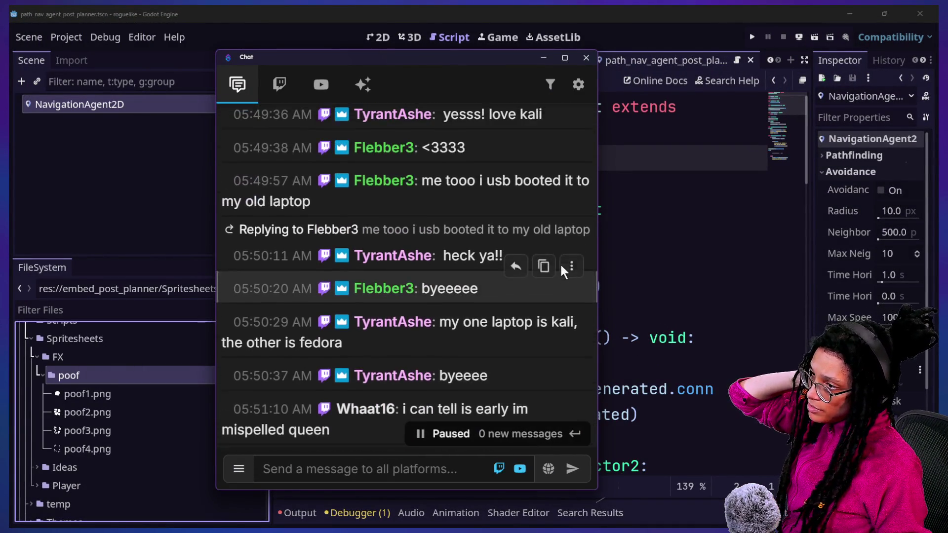
pyautogui.scroll(5, 461, 324)
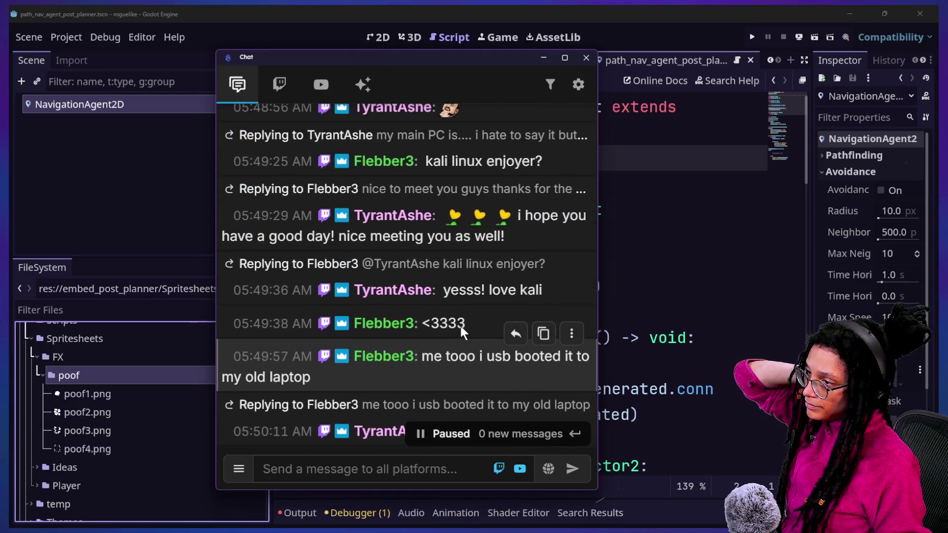
pyautogui.scroll(1, 461, 324)
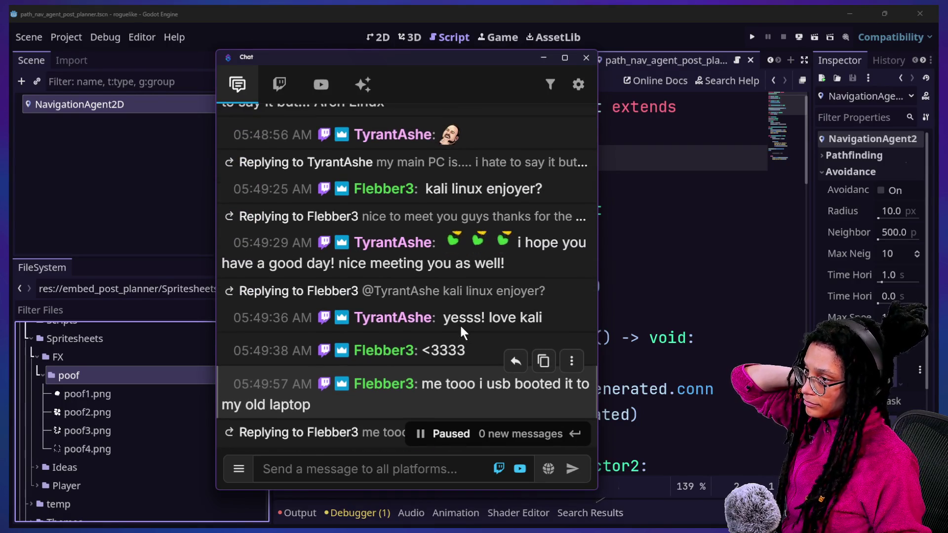
pyautogui.scroll(1, 460, 324)
pyautogui.scroll(1, 462, 313)
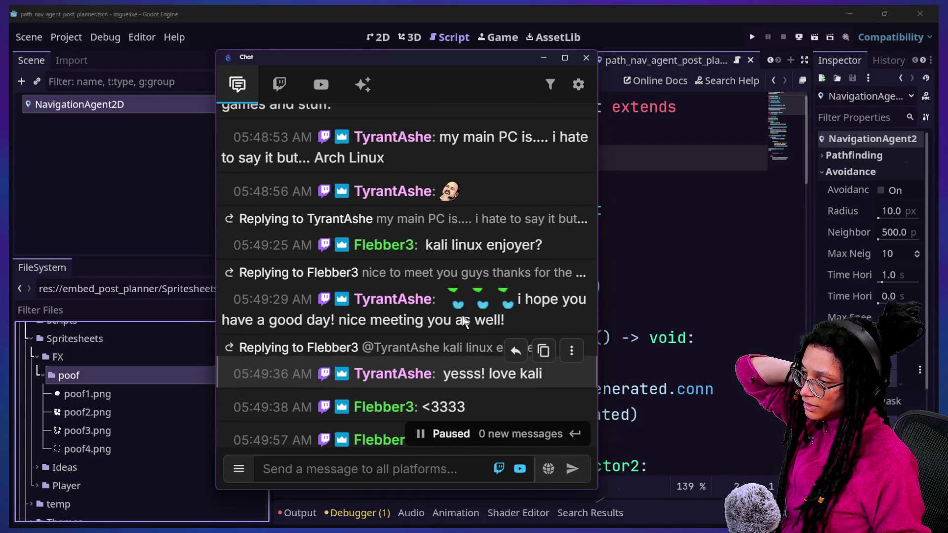
pyautogui.scroll(3, 342, 252)
pyautogui.scroll(1, 381, 233)
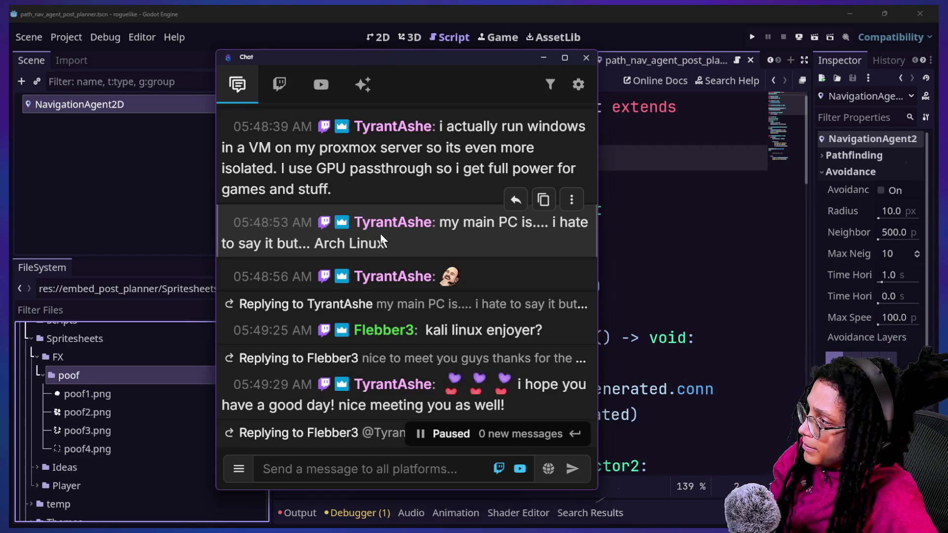
pyautogui.scroll(1, 465, 273)
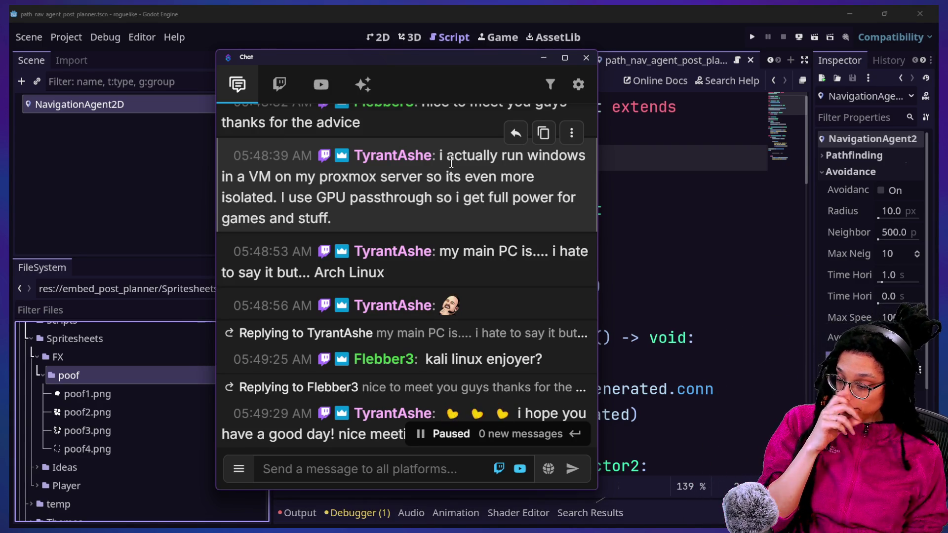
pyautogui.scroll(3, 440, 297)
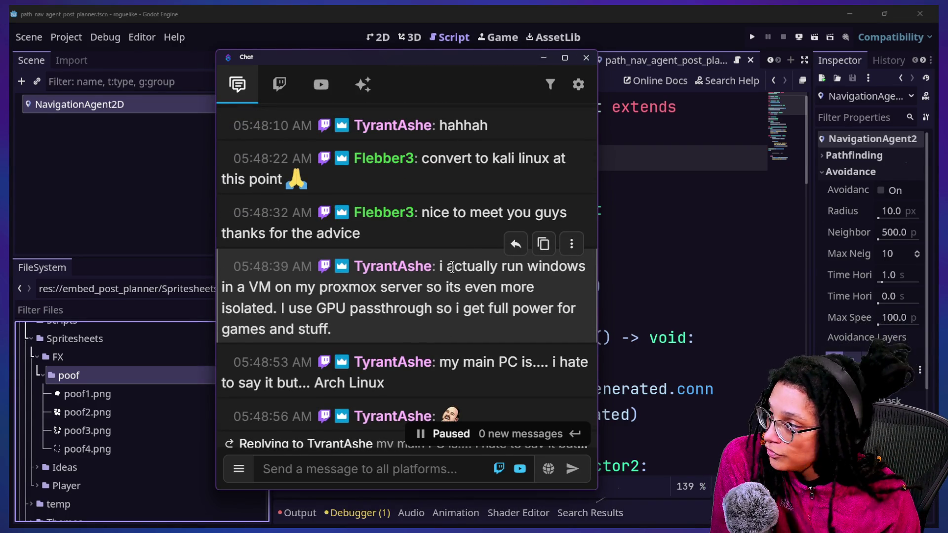
pyautogui.scroll(5, 453, 267)
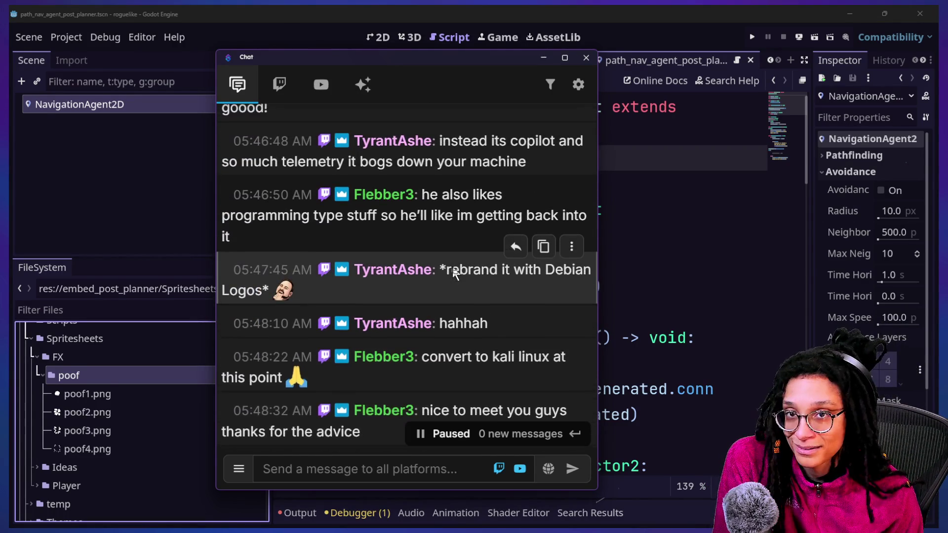
pyautogui.scroll(1, 455, 274)
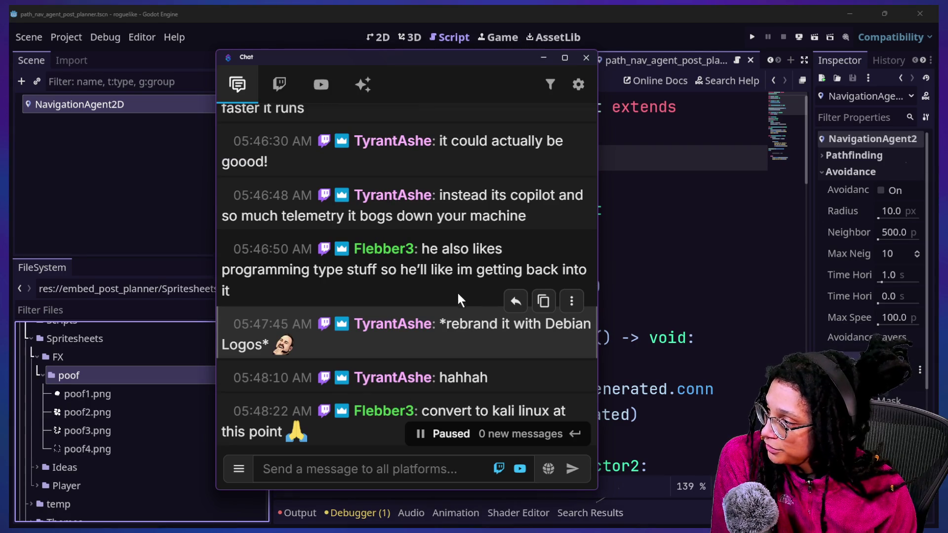
pyautogui.scroll(-1, 460, 299)
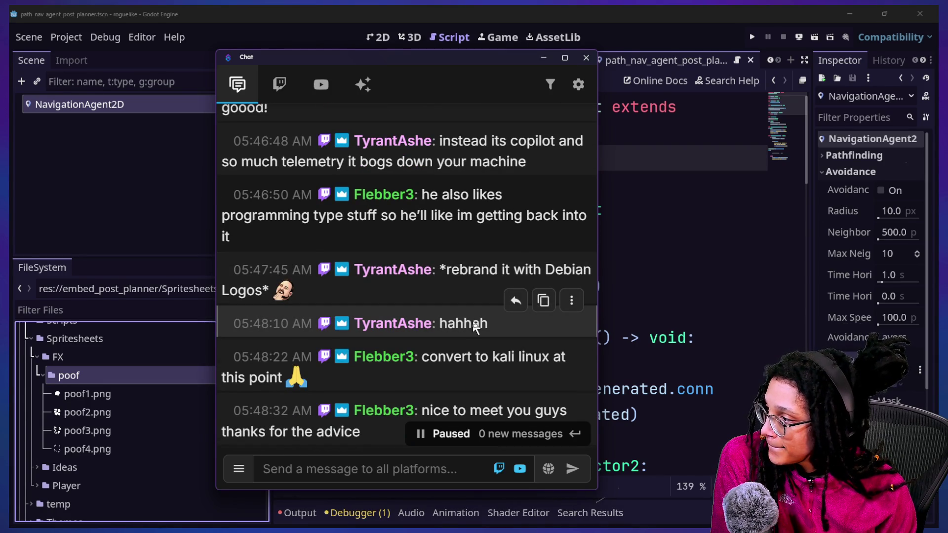
pyautogui.scroll(3, 472, 321)
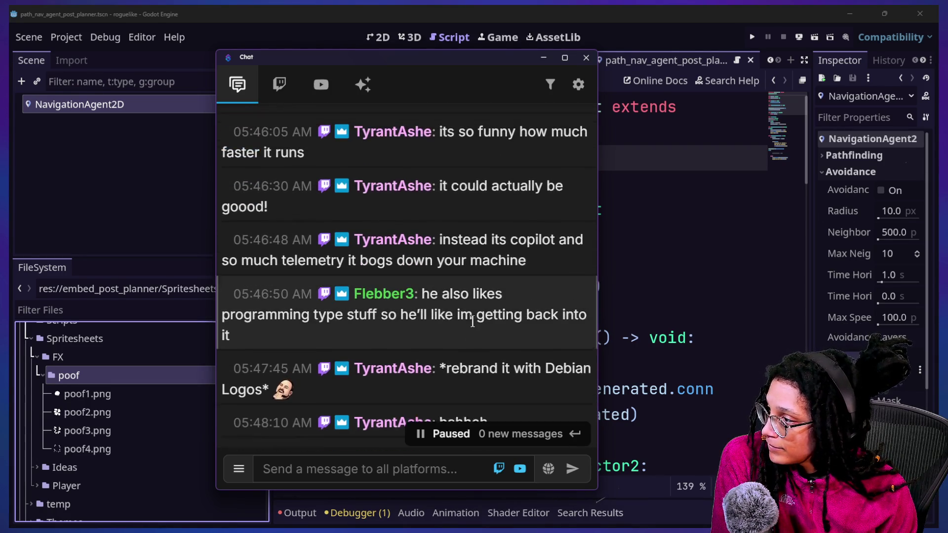
pyautogui.scroll(-1, 473, 321)
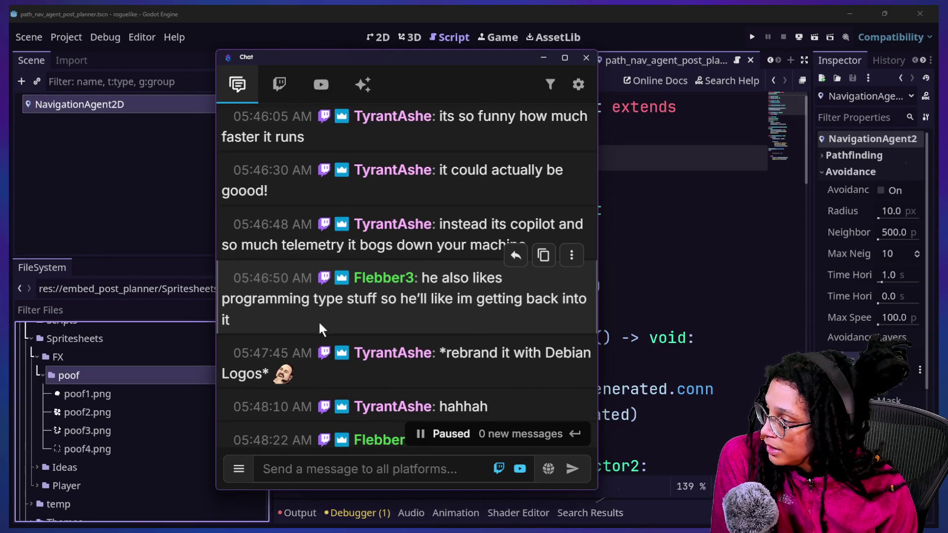
# - Highlight the message about running Windows in a VM and select the words 'proxmox server'
pyautogui.moveTo(293, 311)
pyautogui.mouseDown()
pyautogui.moveTo(438, 305)
pyautogui.moveTo(445, 299)
pyautogui.moveTo(425, 278)
pyautogui.mouseUp()
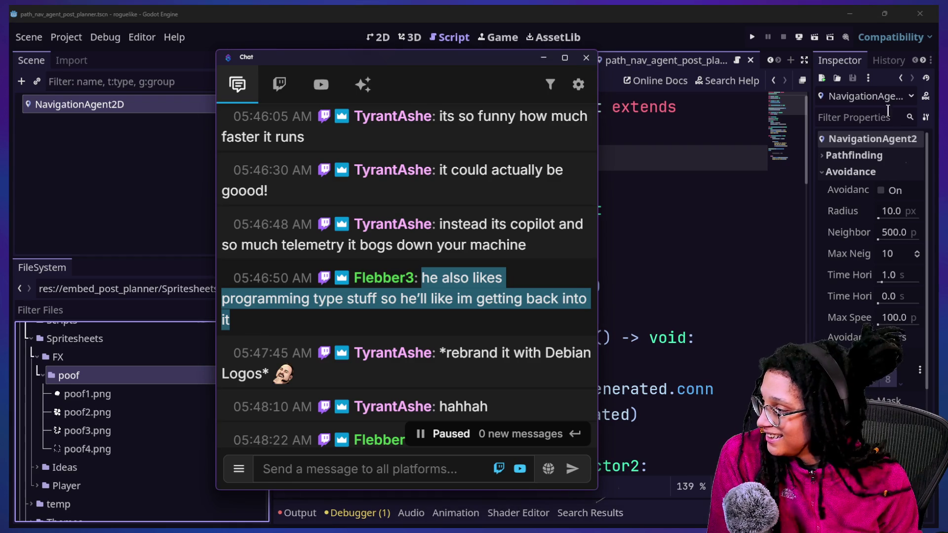
pyautogui.scroll(-3, 393, 364)
pyautogui.scroll(-1, 394, 364)
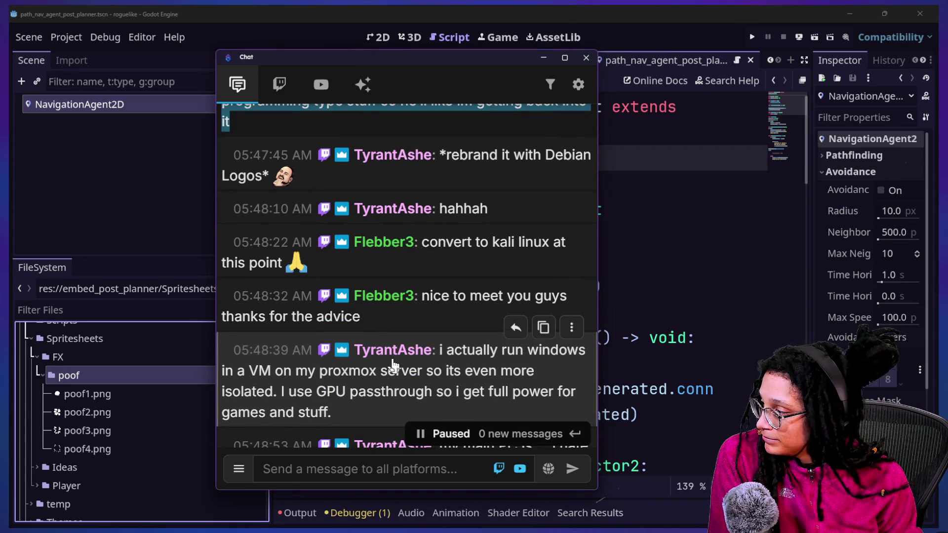
pyautogui.scroll(-2, 392, 364)
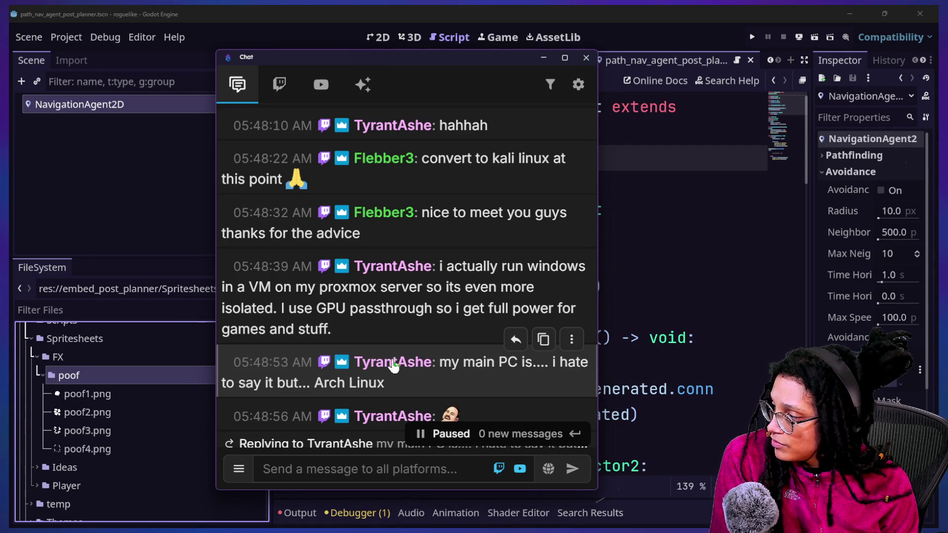
pyautogui.scroll(-1, 393, 365)
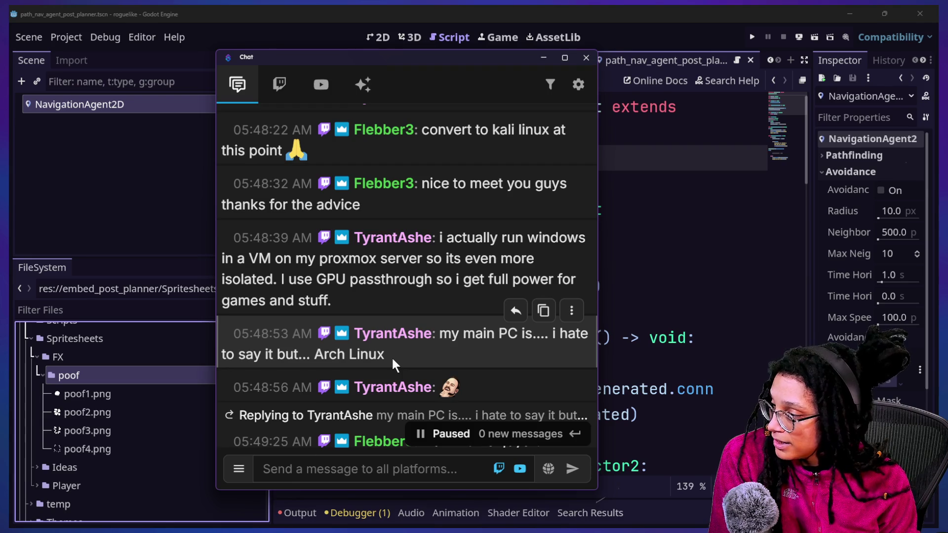
pyautogui.scroll(-1, 391, 356)
pyautogui.tripleClick(437, 213)
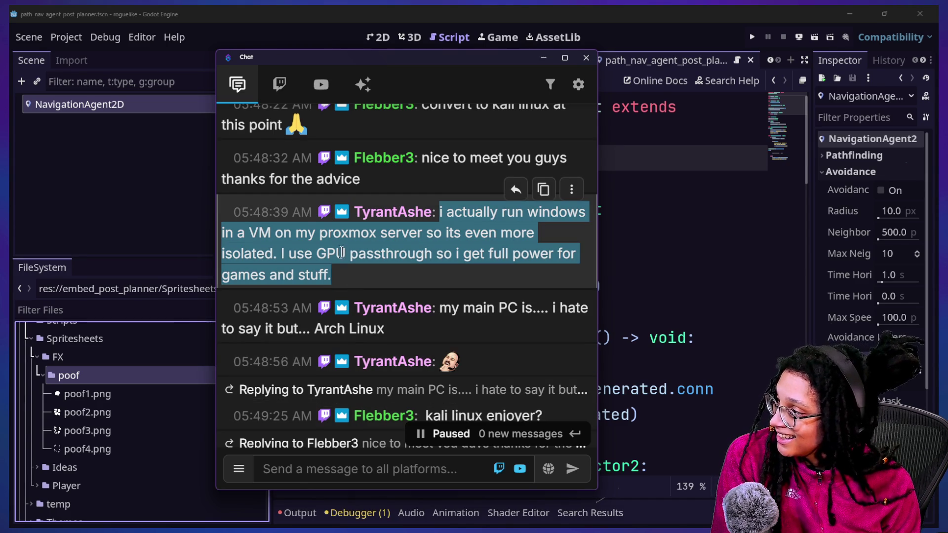
pyautogui.moveTo(318, 232); pyautogui.dragTo(421, 232)
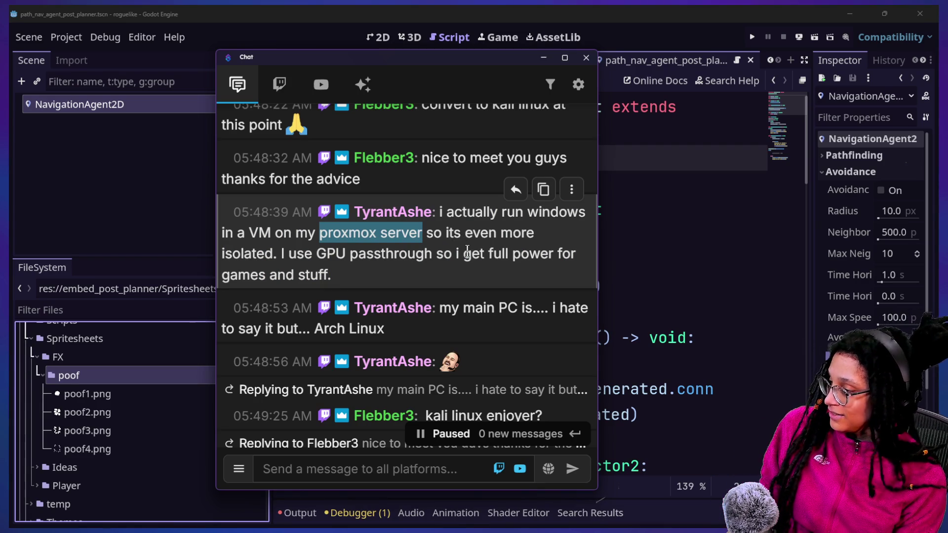
pyautogui.press('super+Tab')
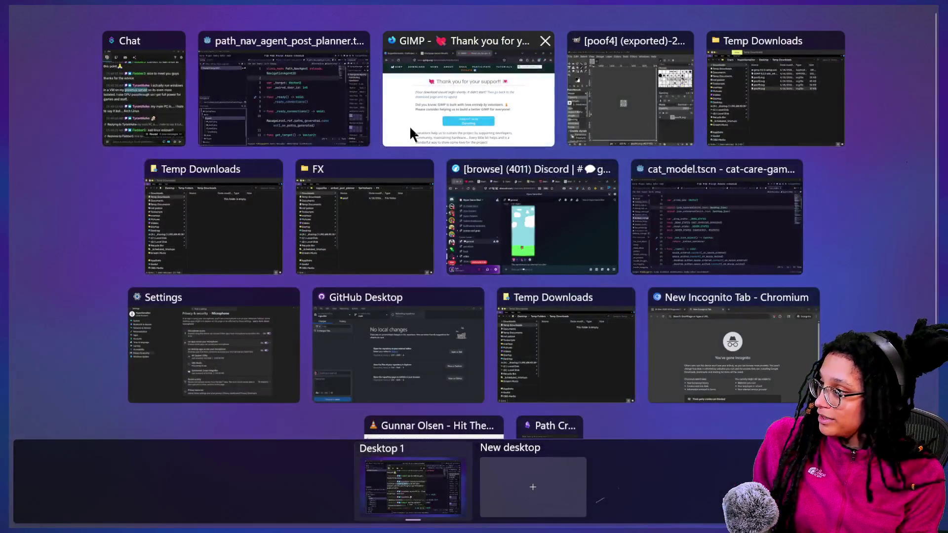
# - Search Startpage for 'proxmox server' in Firefox
pyautogui.click(465, 266)
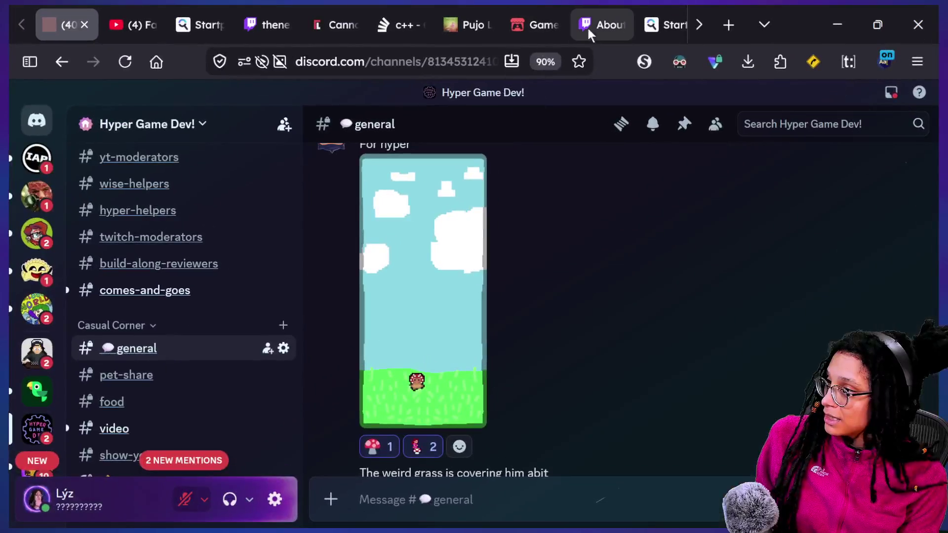
pyautogui.click(671, 24)
pyautogui.click(461, 72)
pyautogui.write('proxmox server')
pyautogui.press('Return')
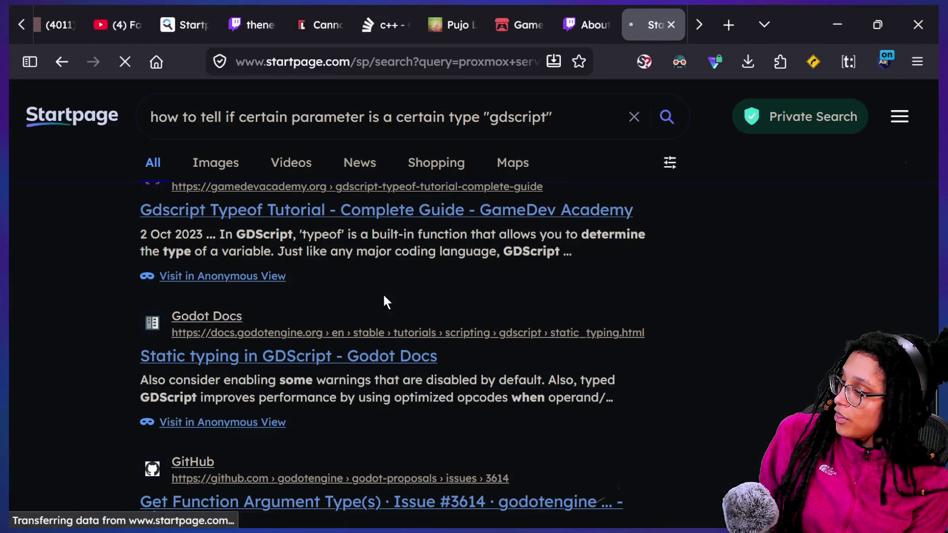
# - Open the official Proxmox website result and scroll down its homepage
pyautogui.scroll(-4, 389, 353)
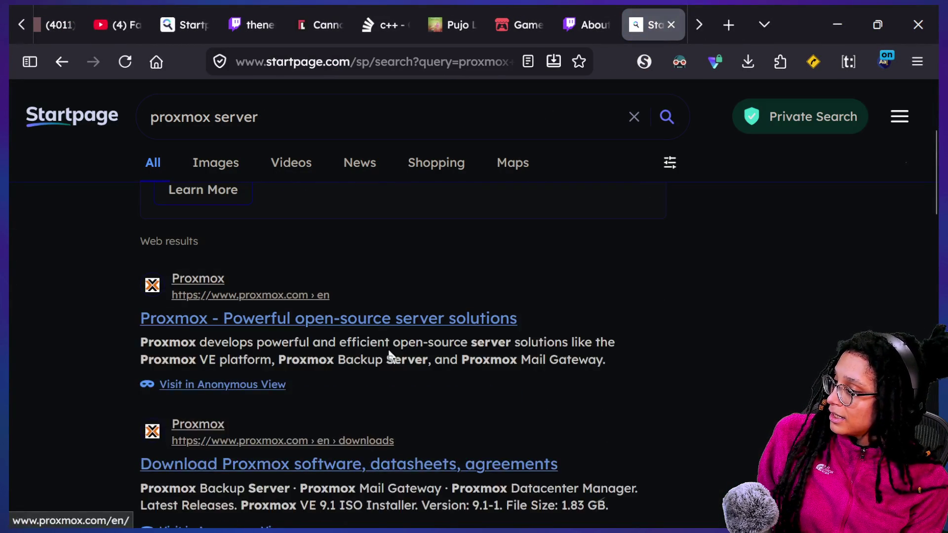
pyautogui.click(413, 330)
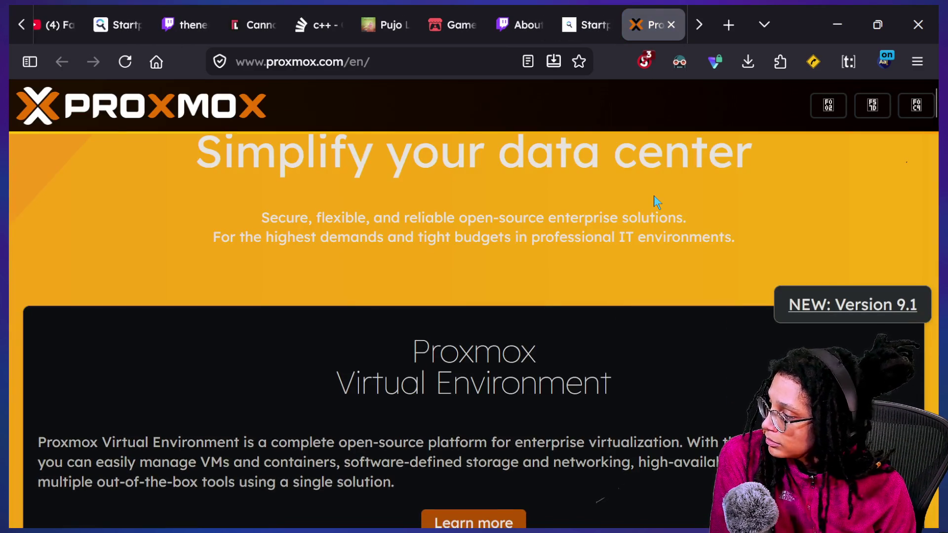
pyautogui.scroll(-2, 644, 368)
pyautogui.scroll(-2, 633, 404)
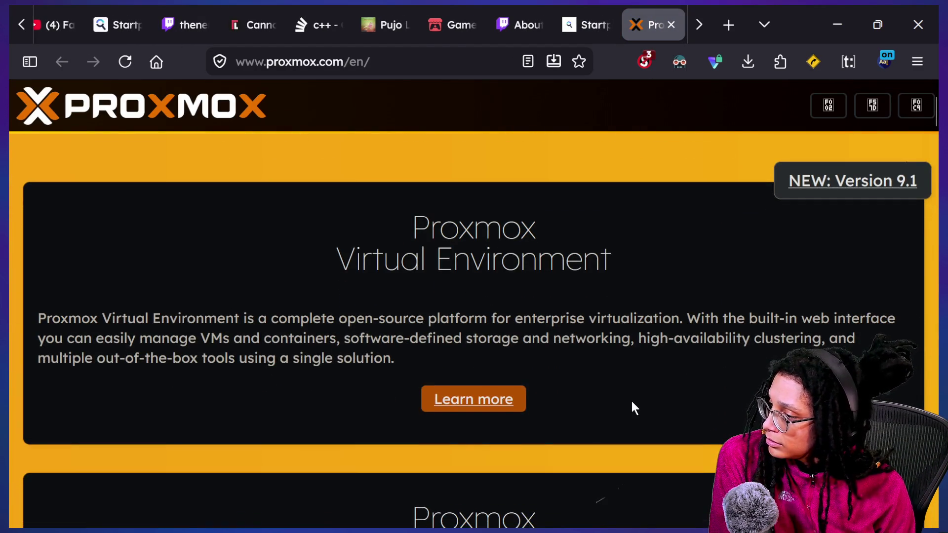
pyautogui.scroll(-3, 633, 404)
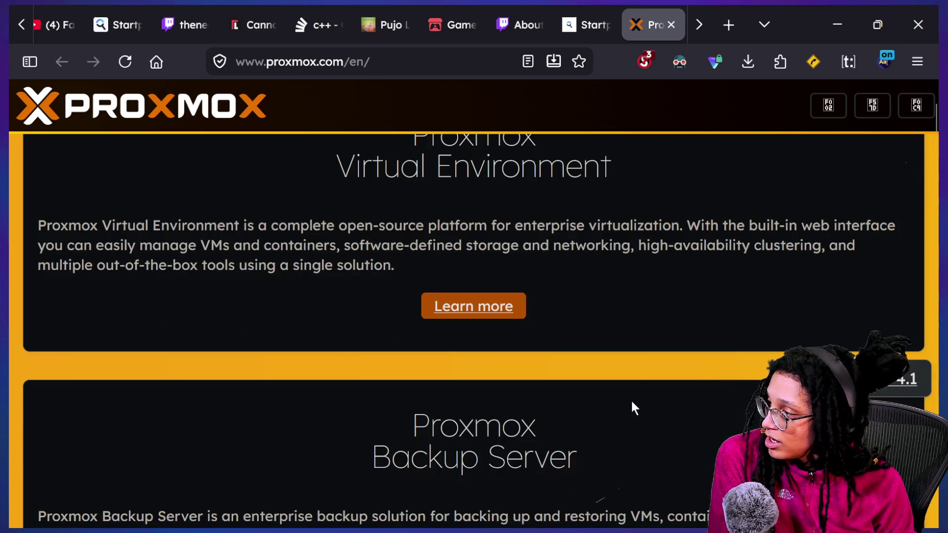
pyautogui.scroll(-9, 632, 402)
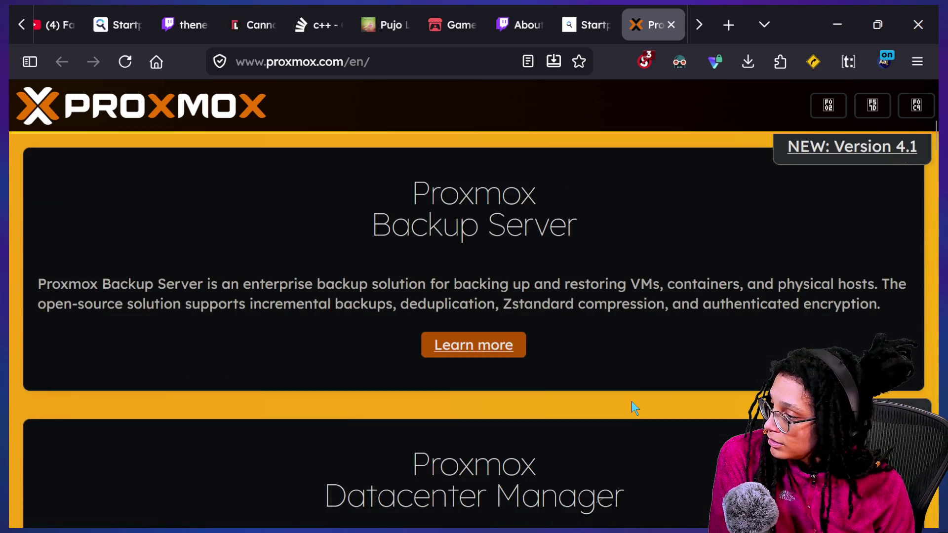
pyautogui.press('super+Tab')
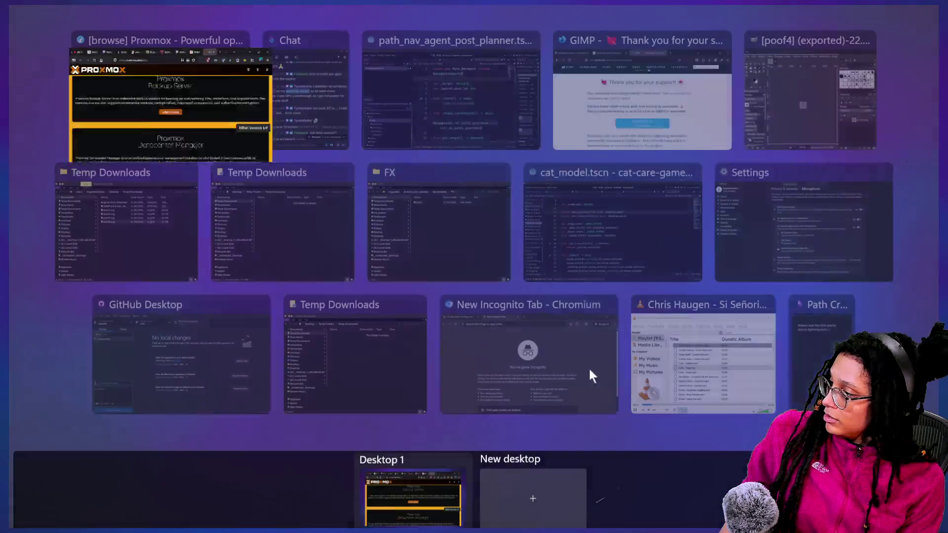
pyautogui.click(319, 79)
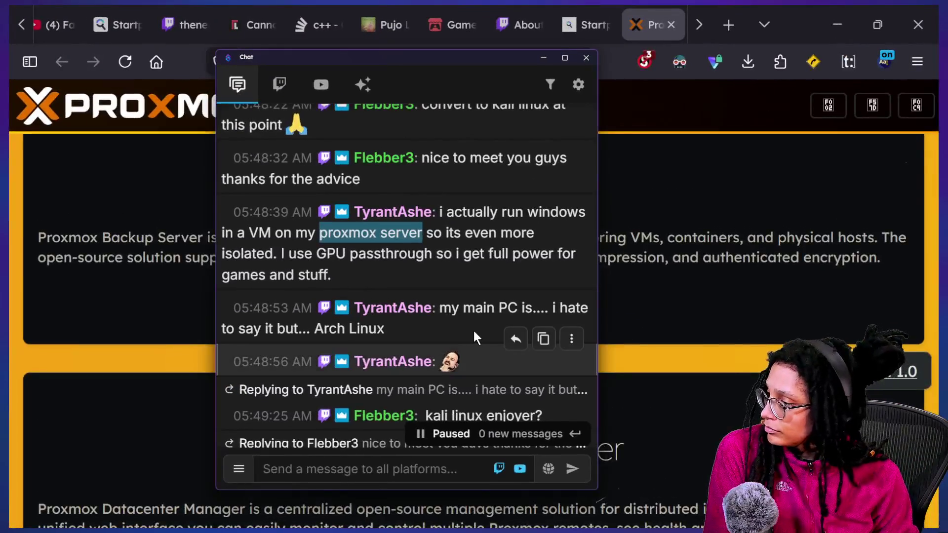
pyautogui.scroll(-2, 473, 331)
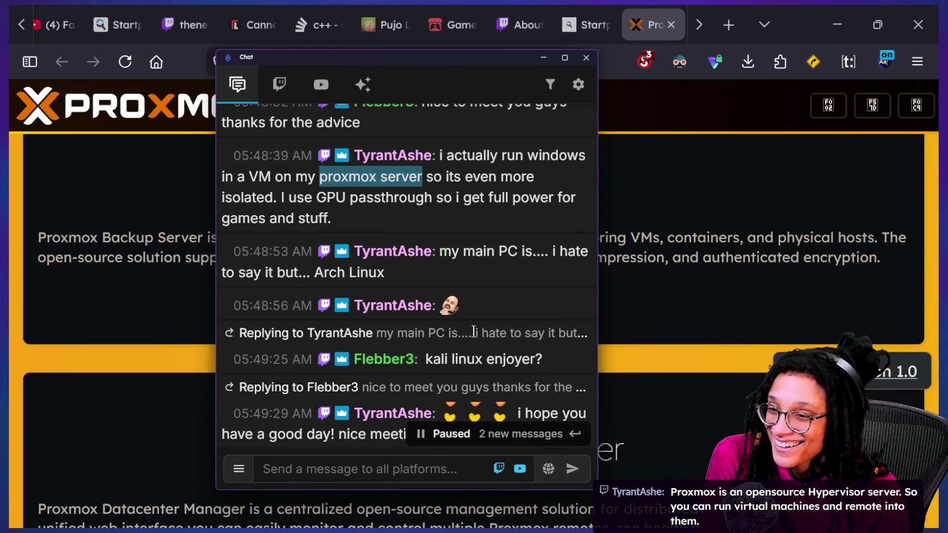
pyautogui.click(467, 301)
pyautogui.scroll(-3, 467, 301)
pyautogui.scroll(-2, 467, 301)
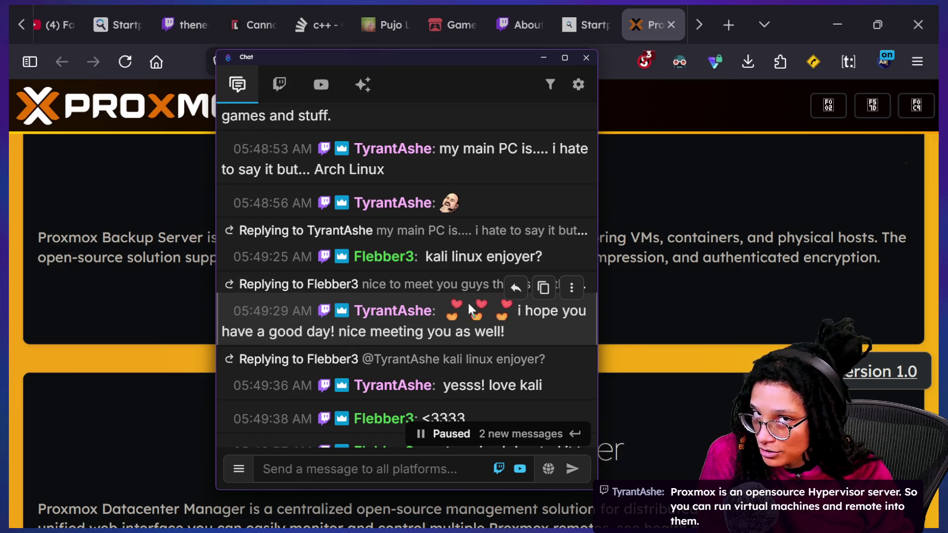
pyautogui.scroll(-1, 469, 309)
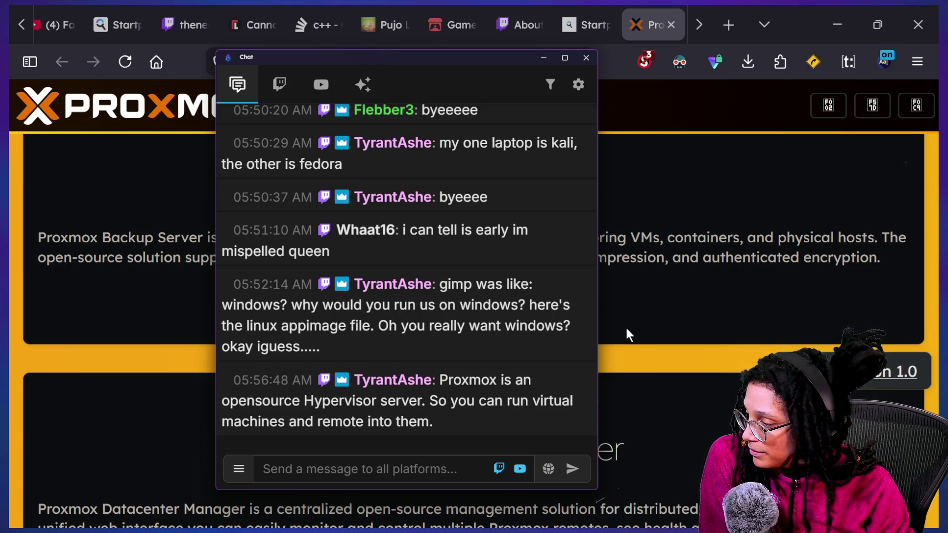
pyautogui.click(639, 328)
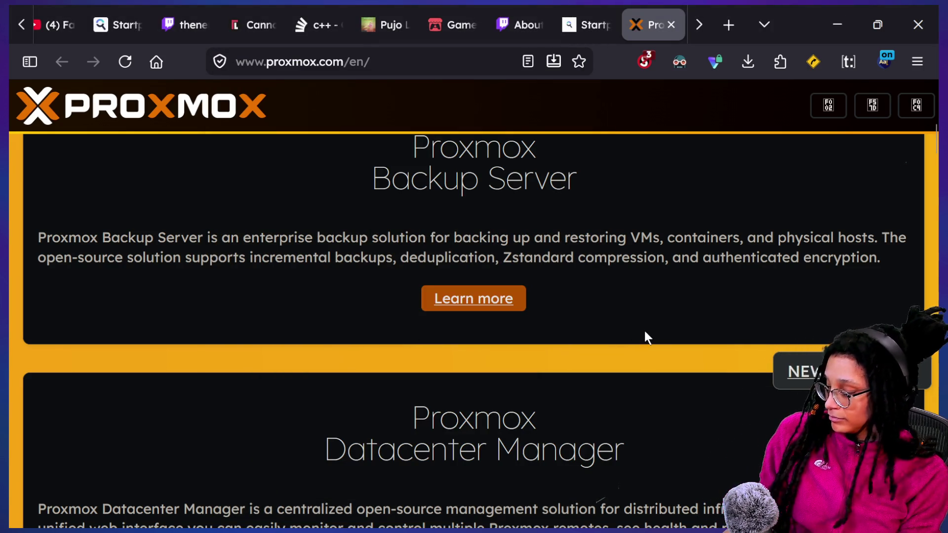
pyautogui.press('super+Tab')
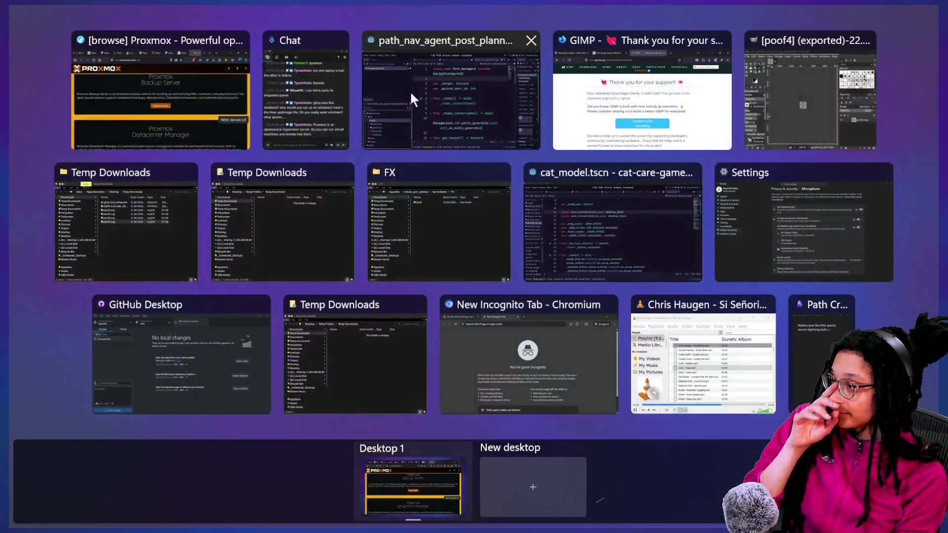
# - Return to the Godot script, place the cursor on line 4, and run the project
pyautogui.click(512, 109)
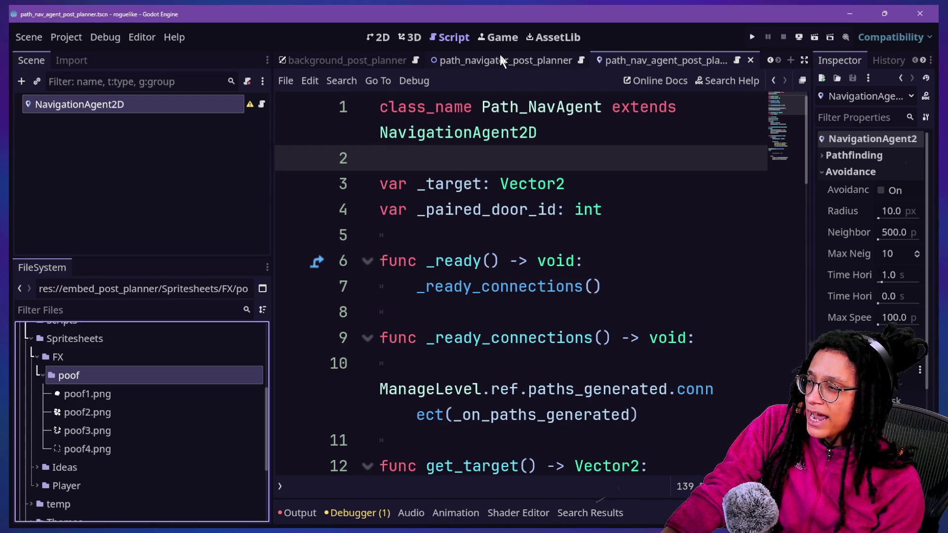
pyautogui.scroll(5, 500, 54)
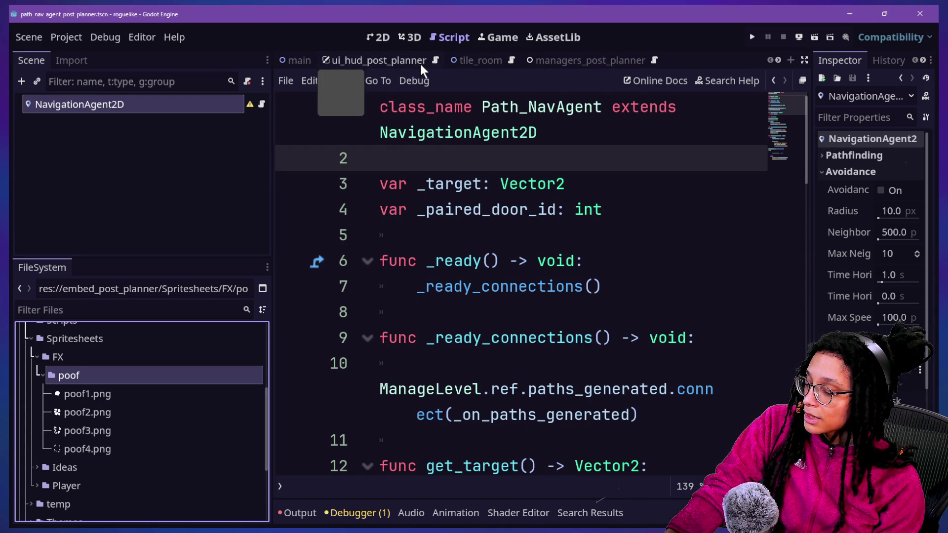
pyautogui.click(515, 210)
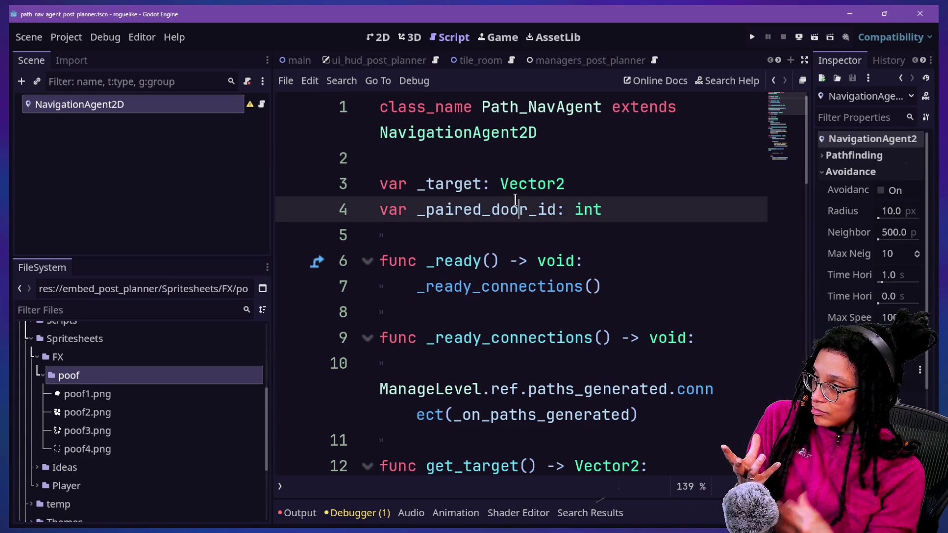
pyautogui.click(752, 37)
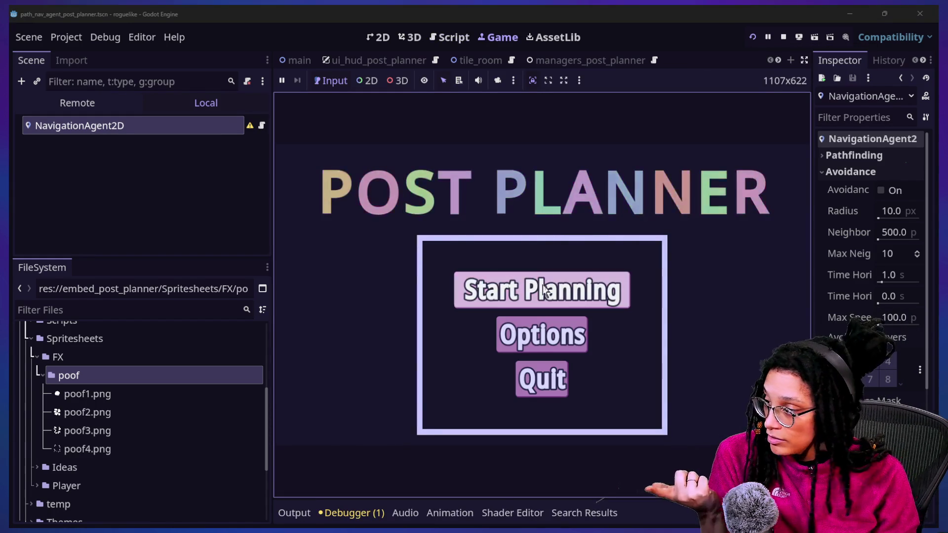
# - Choose Start Planning and a platform to reach the level, then stop the game
pyautogui.click(524, 292)
pyautogui.click(524, 296)
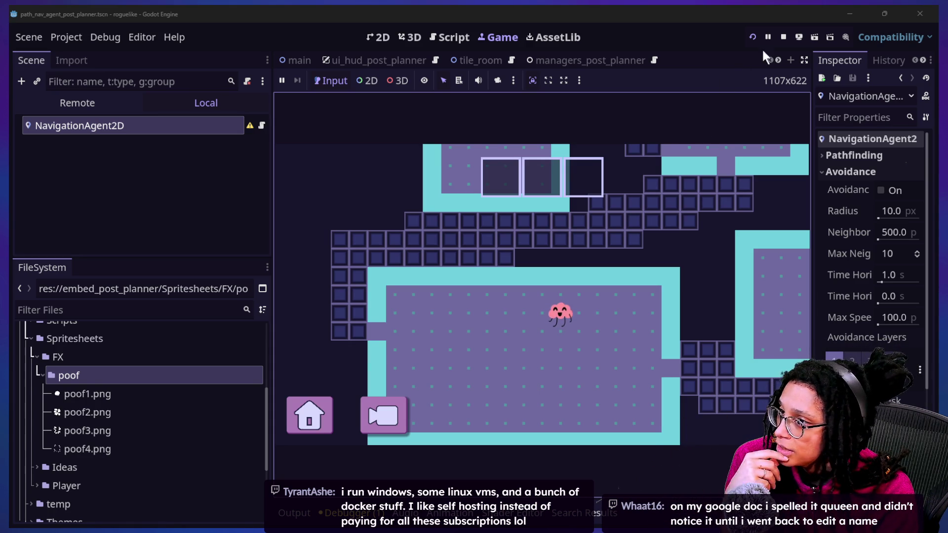
pyautogui.click(783, 39)
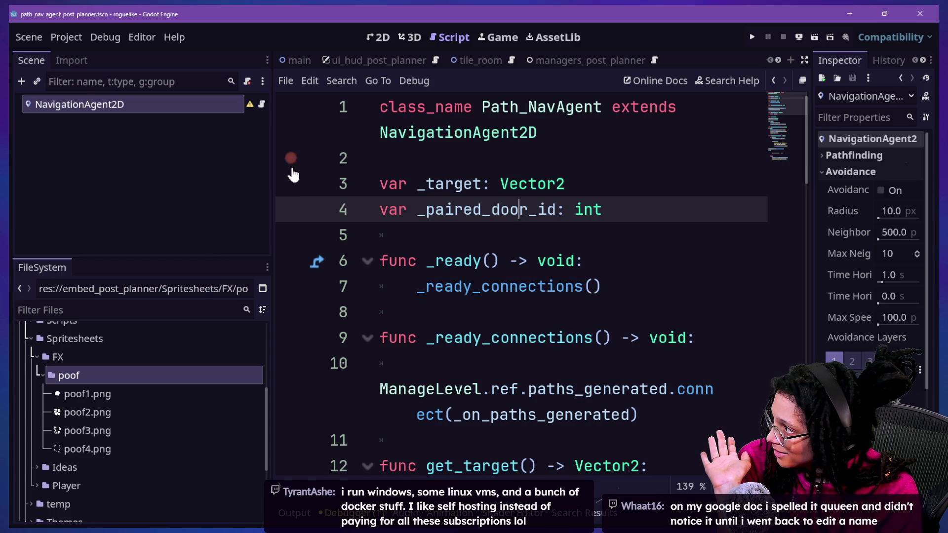
pyautogui.scroll(5, 189, 342)
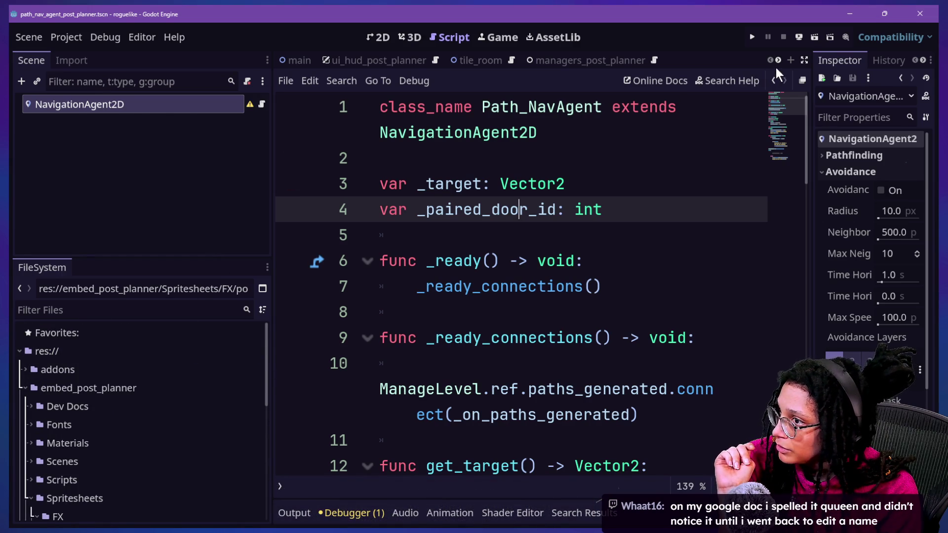
# - Open a new scene in the 2D workspace with a Node2D root
pyautogui.click(804, 59)
pyautogui.click(914, 60)
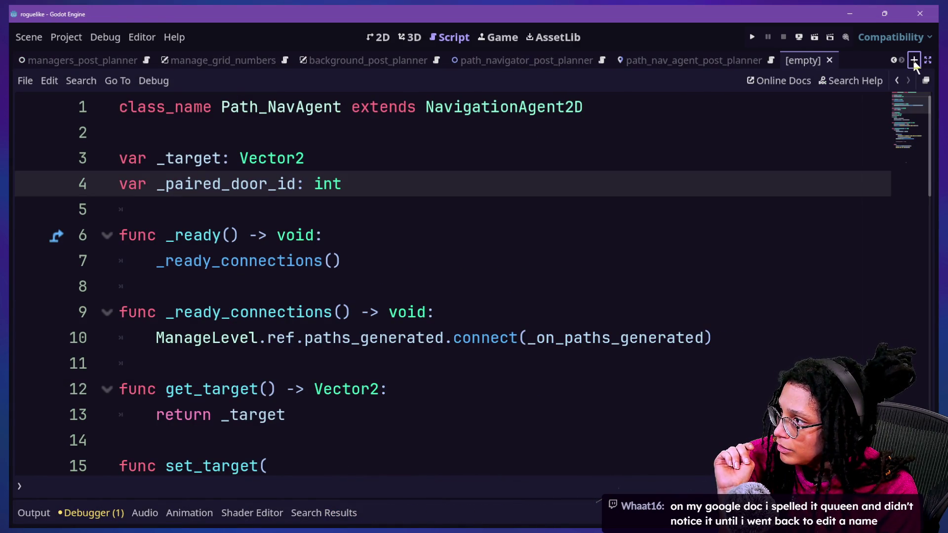
pyautogui.click(366, 37)
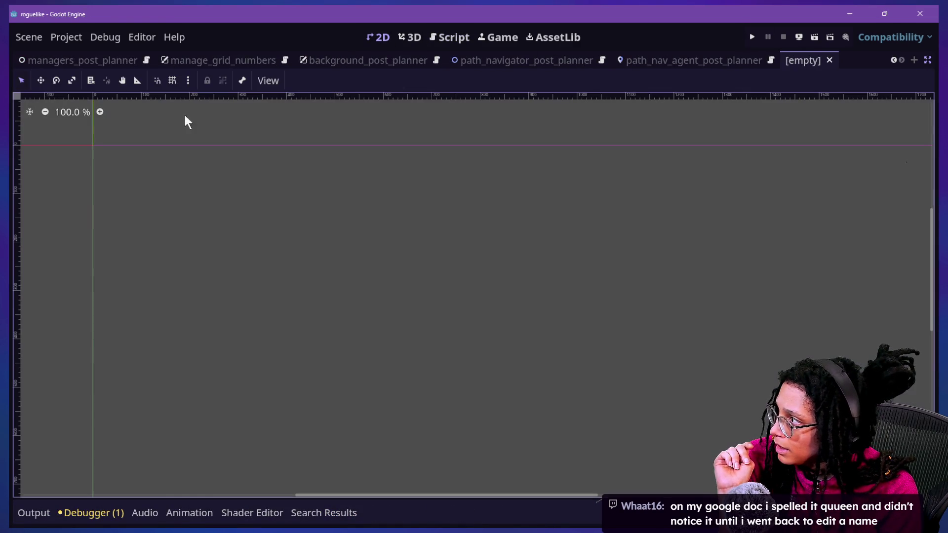
pyautogui.click(928, 60)
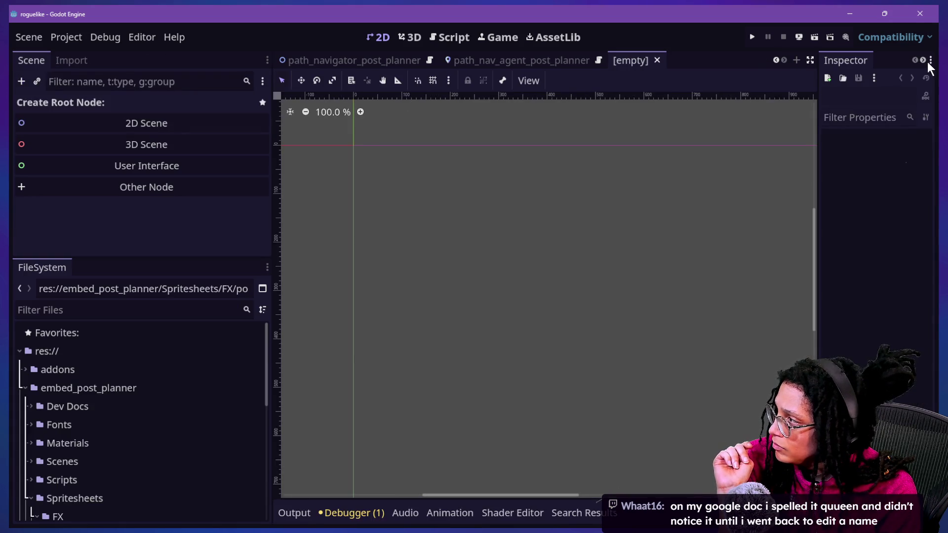
pyautogui.click(173, 190)
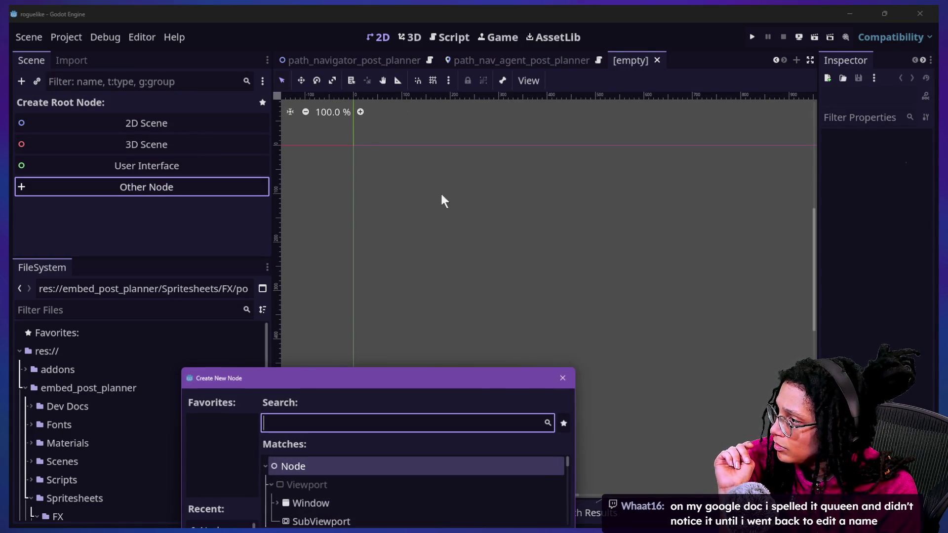
pyautogui.click(562, 377)
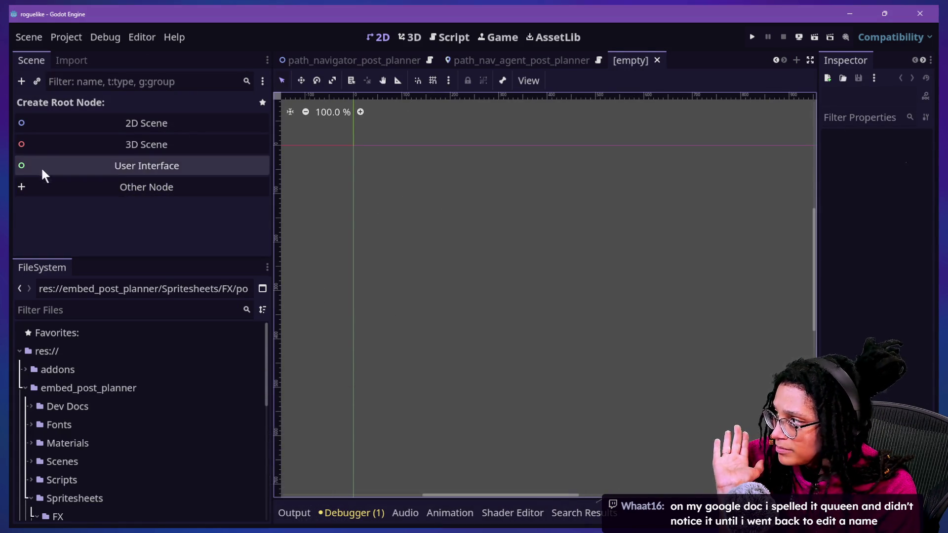
pyautogui.click(69, 123)
# - Add an AnimatedSprite2D child under the Node2D root by searching 'sprite'
pyautogui.rightClick(154, 105)
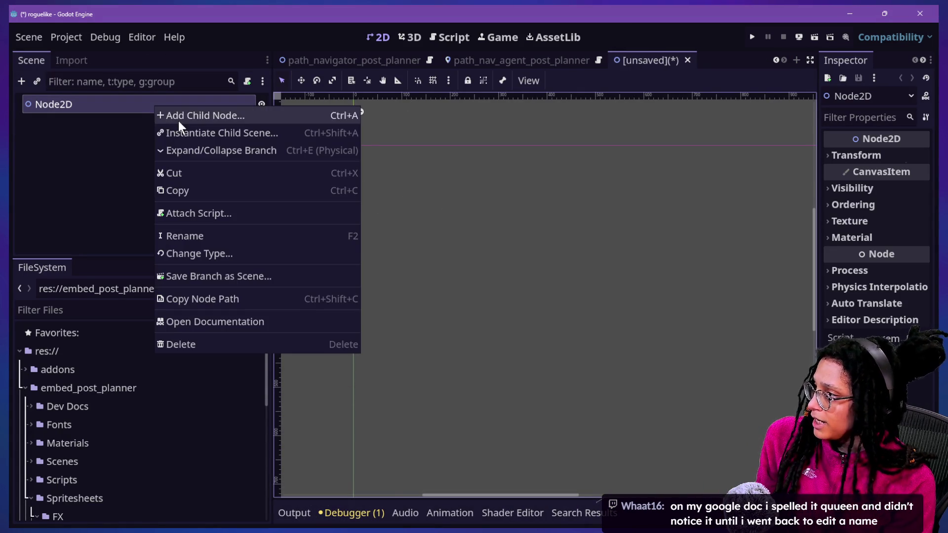
pyautogui.click(179, 117)
pyautogui.write('animation')
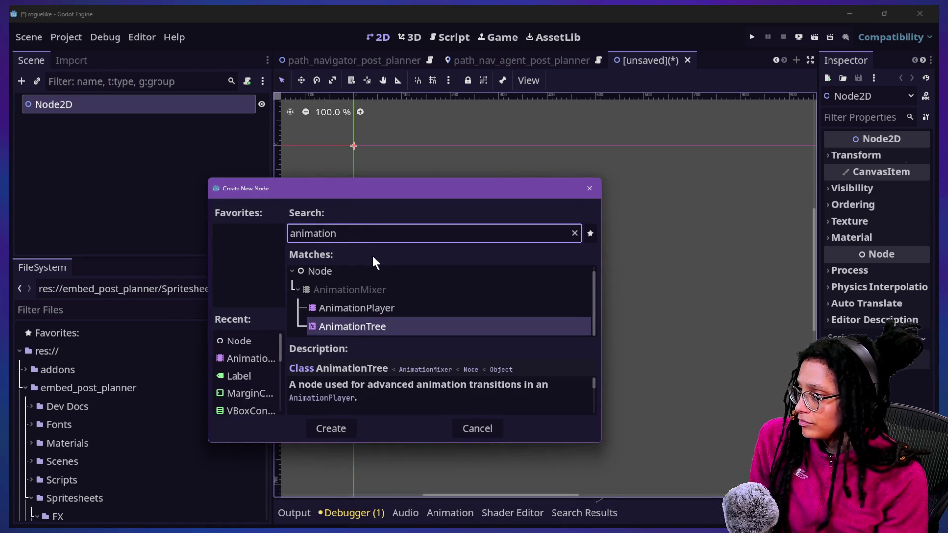
pyautogui.hotkey('ctrl', 'a')
pyautogui.write('sp')
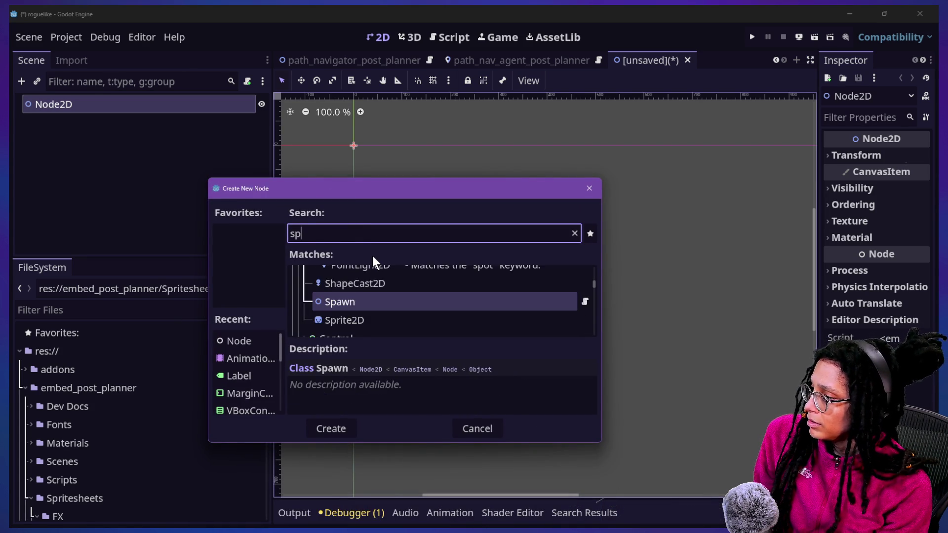
pyautogui.write('rite')
pyautogui.press('Up')
pyautogui.press('Return')
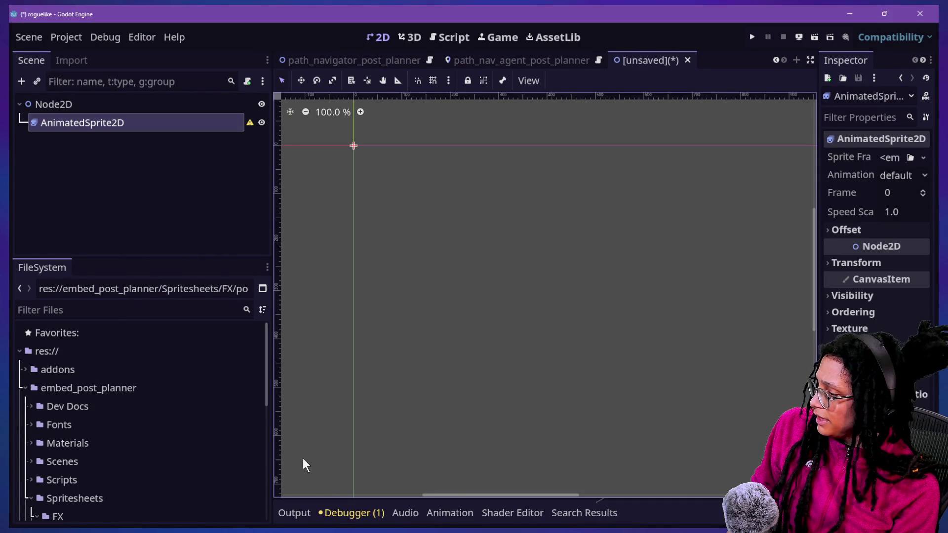
# - Open the animation panel, widen the right dock, and expand Spritesheets to reveal the poof frames
pyautogui.click(458, 514)
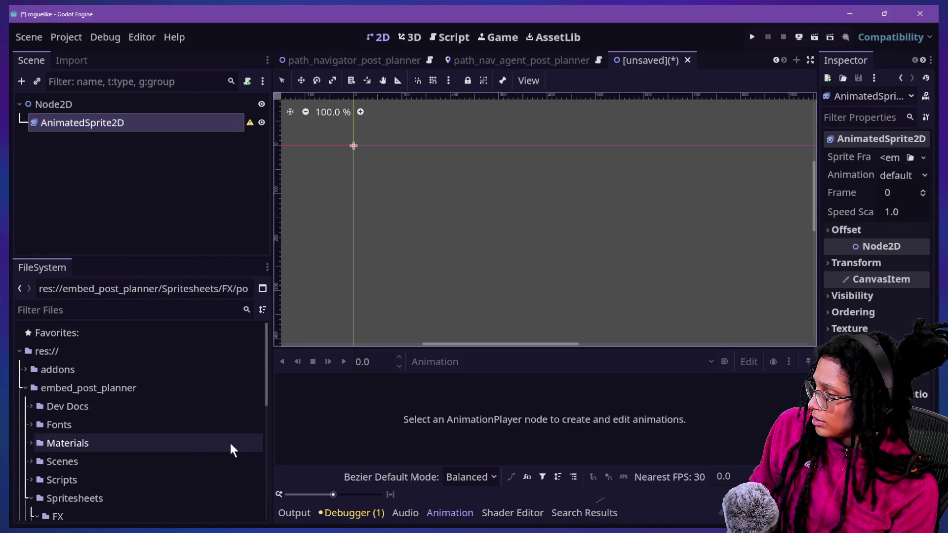
pyautogui.moveTo(819, 76); pyautogui.dragTo(661, 81)
pyautogui.click(767, 59)
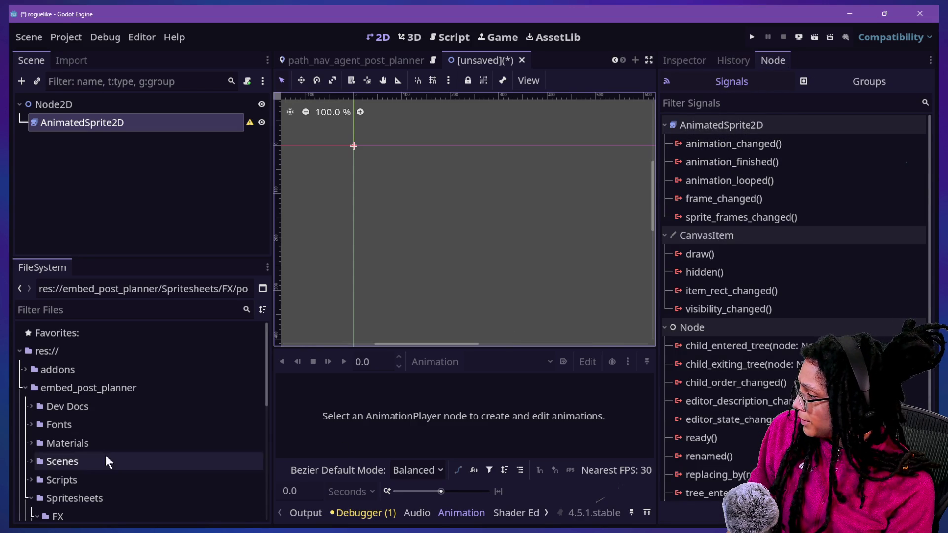
pyautogui.click(93, 310)
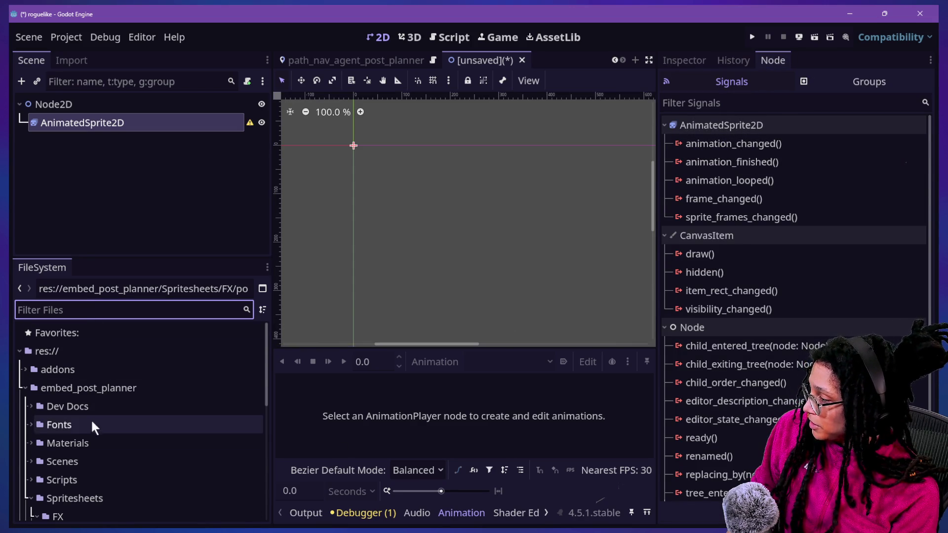
pyautogui.click(34, 492)
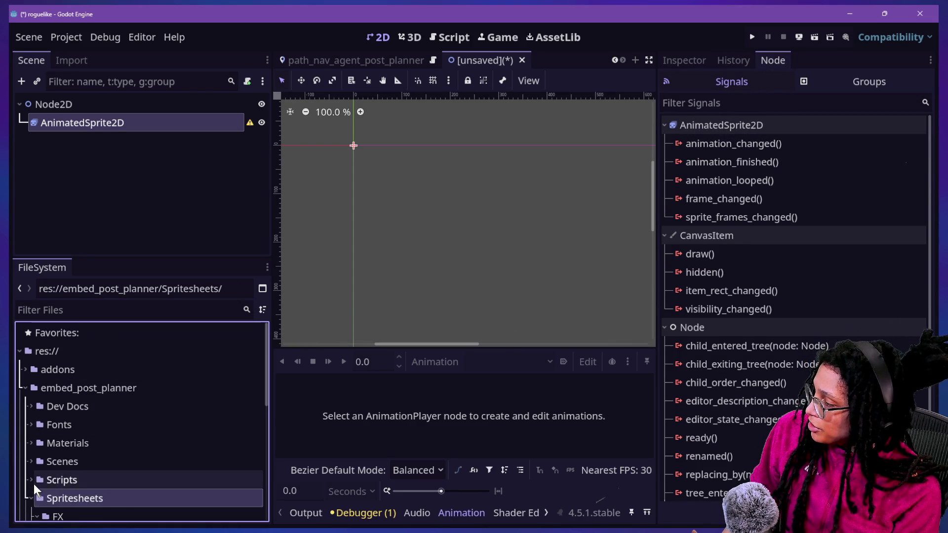
pyautogui.click(34, 486)
pyautogui.scroll(-5, 33, 479)
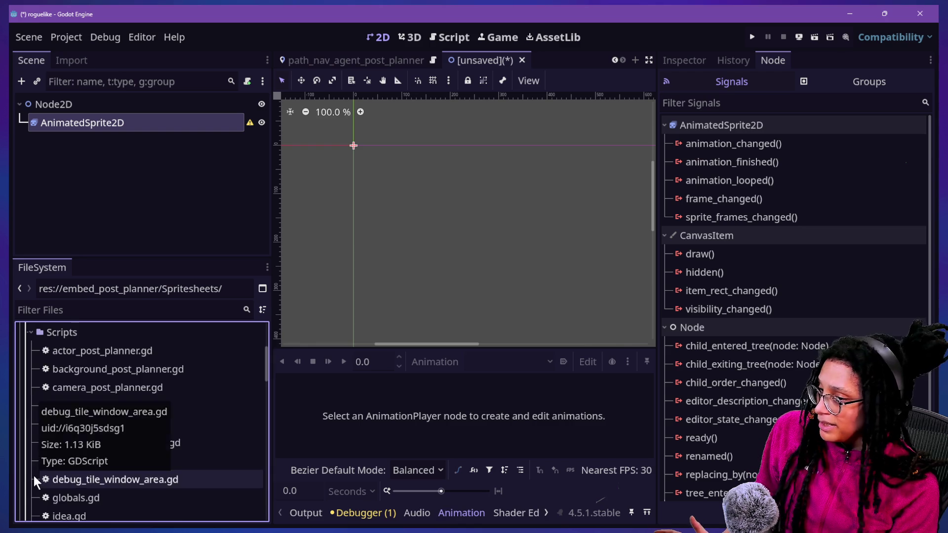
pyautogui.scroll(1, 66, 427)
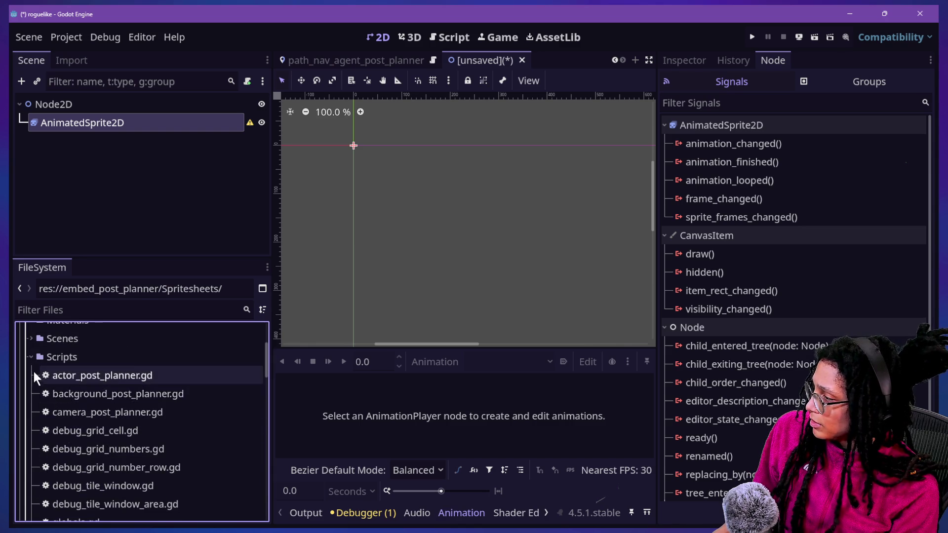
pyautogui.click(30, 357)
pyautogui.scroll(3, 29, 356)
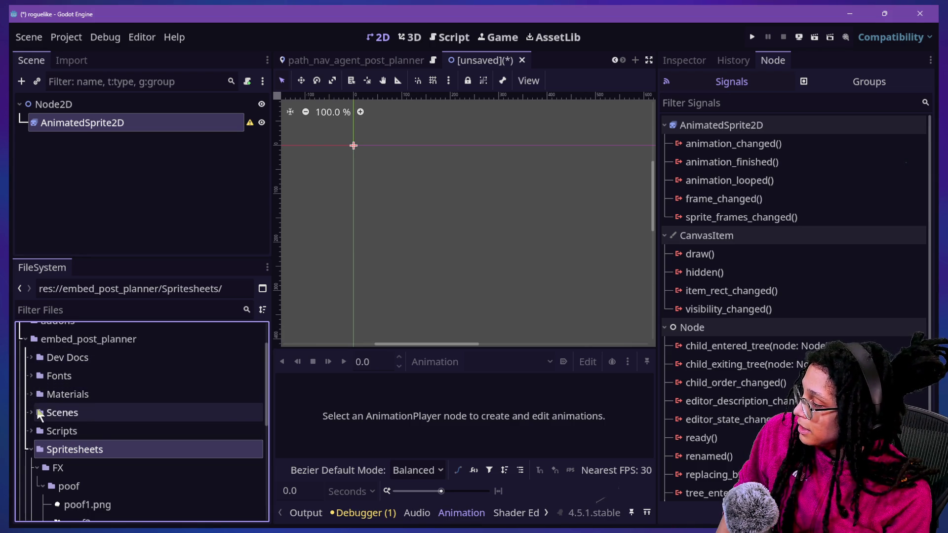
pyautogui.click(31, 450)
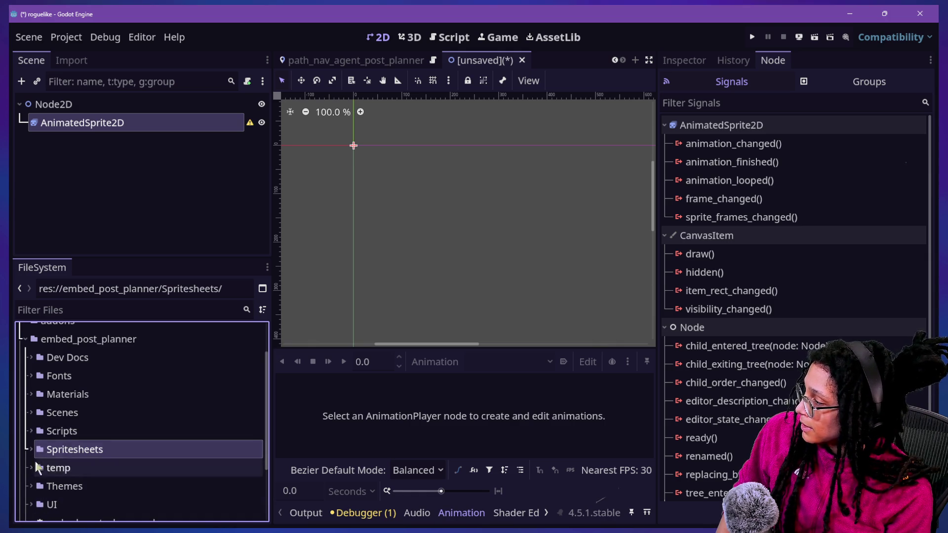
pyautogui.click(33, 445)
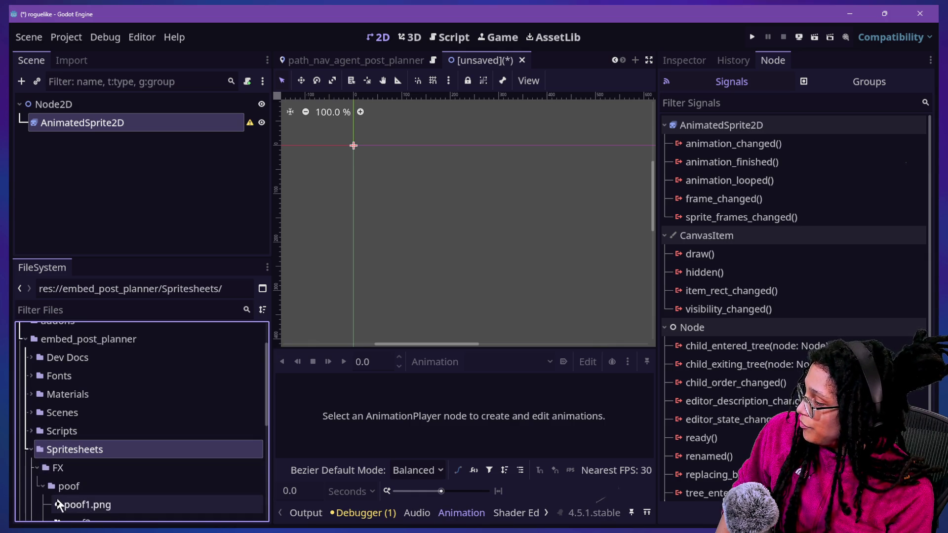
pyautogui.scroll(-3, 58, 499)
# - Select poof1–poof4, then reselect the AnimatedSprite2D and show its properties in the Inspector
pyautogui.click(88, 381)
pyautogui.keyDown('shift'); pyautogui.click(108, 438); pyautogui.keyUp('shift')
pyautogui.moveTo(108, 438)
pyautogui.mouseDown()
pyautogui.moveTo(339, 398)
pyautogui.moveTo(391, 424)
pyautogui.moveTo(325, 417)
pyautogui.mouseUp()
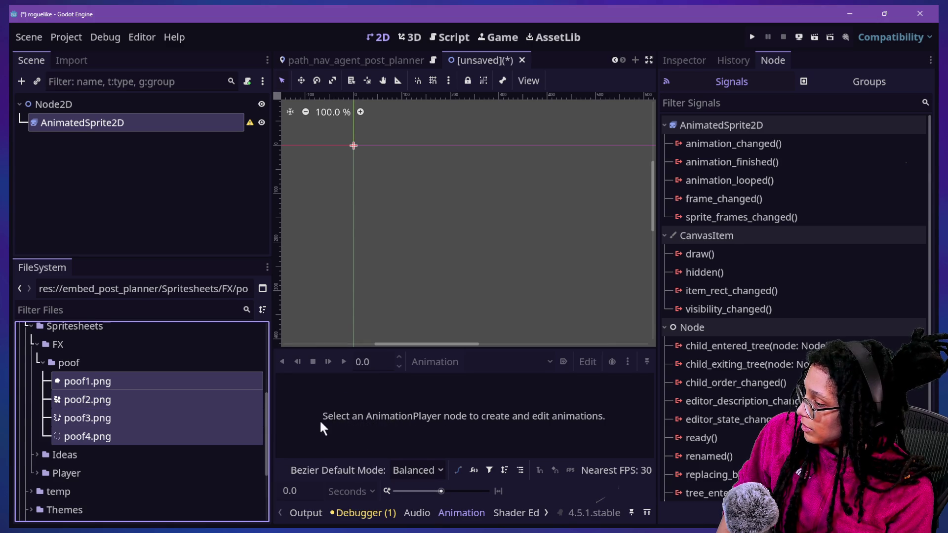
pyautogui.click(163, 458)
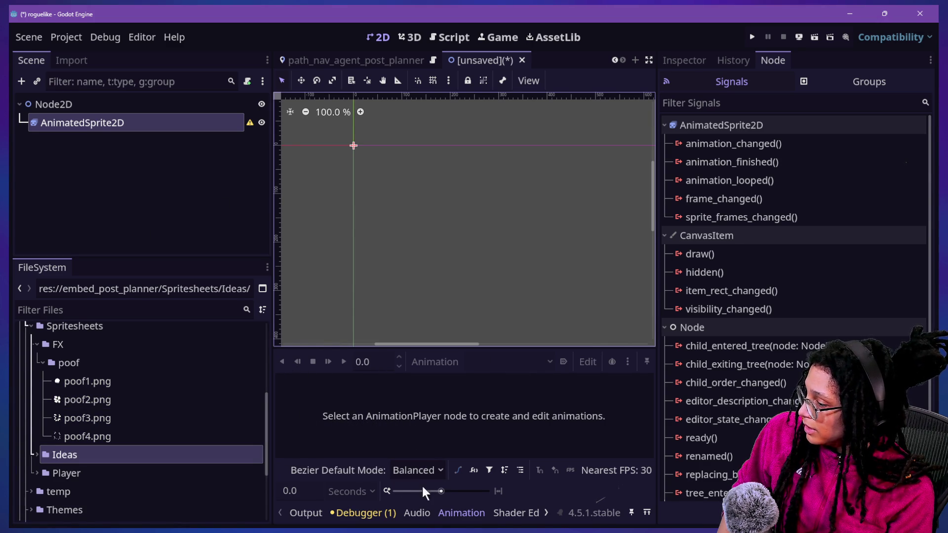
pyautogui.click(159, 109)
pyautogui.click(157, 119)
pyautogui.moveTo(255, 125)
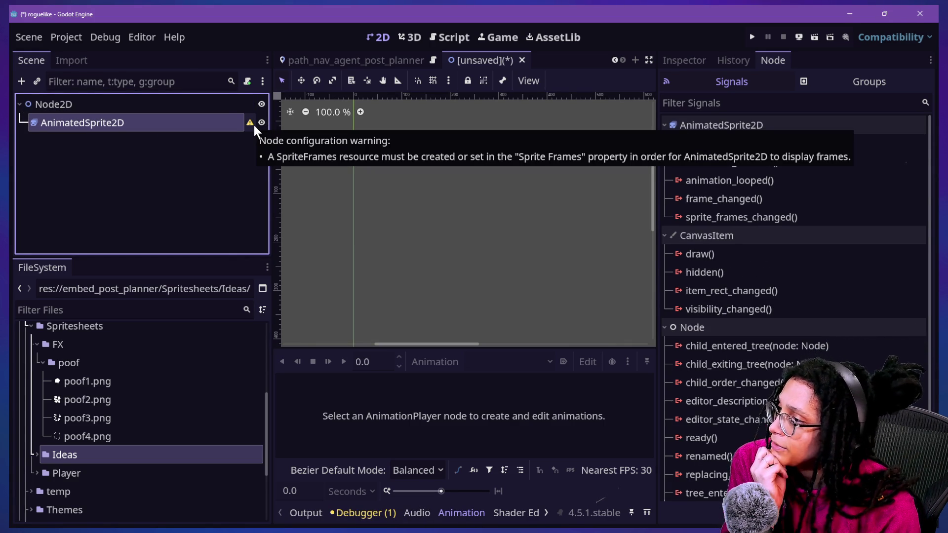
pyautogui.click(696, 63)
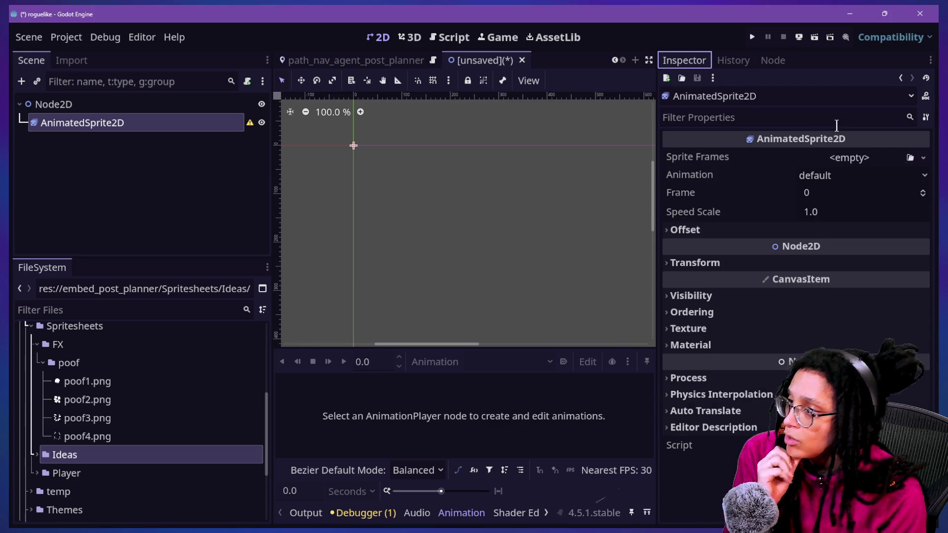
# - Assign a new SpriteFrames resource to the AnimatedSprite2D's Sprite Frames property
pyautogui.click(924, 159)
pyautogui.click(893, 194)
pyautogui.click(855, 157)
# - Add poof1–poof4.png as frames 0–3 of the default animation and play it
pyautogui.click(129, 383)
pyautogui.keyDown('shift'); pyautogui.click(123, 435); pyautogui.keyUp('shift')
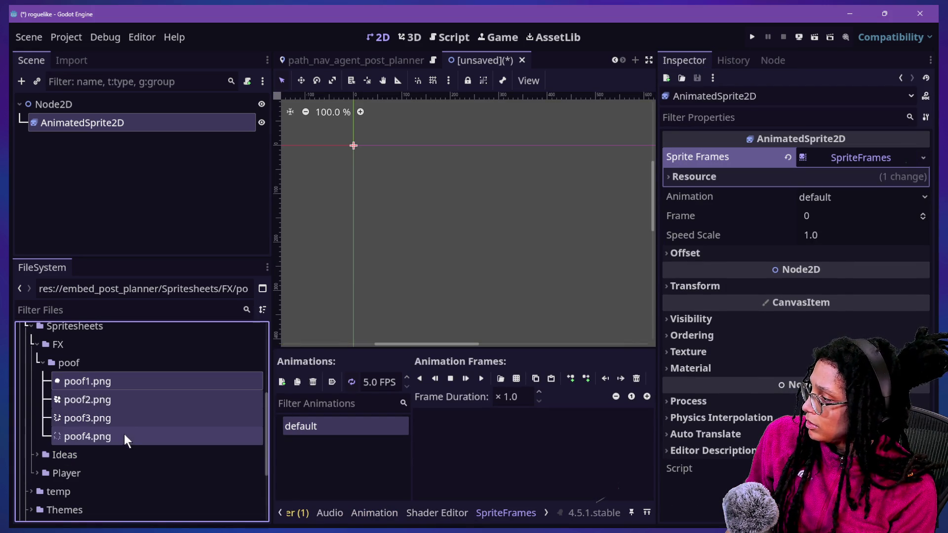
pyautogui.moveTo(170, 385)
pyautogui.mouseDown()
pyautogui.moveTo(438, 447)
pyautogui.moveTo(524, 425)
pyautogui.moveTo(490, 437)
pyautogui.mouseUp()
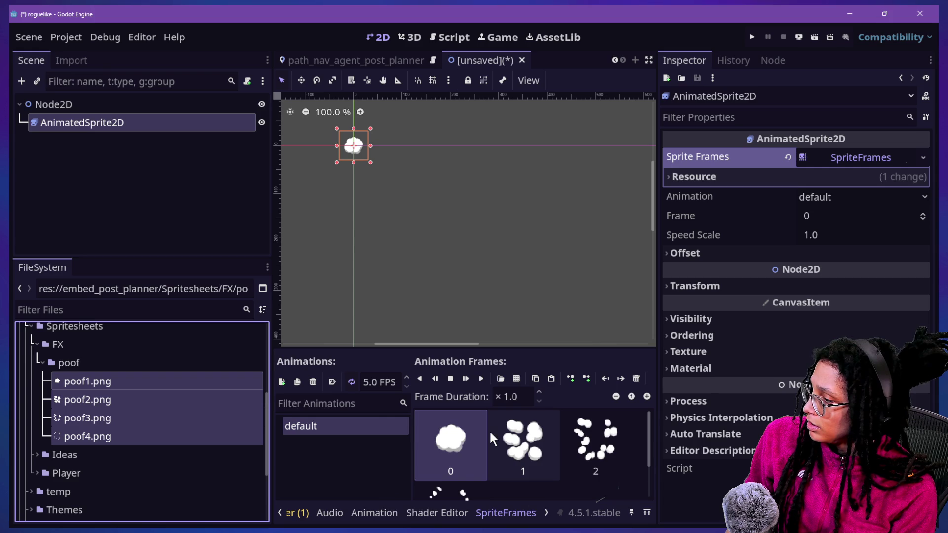
pyautogui.click(480, 379)
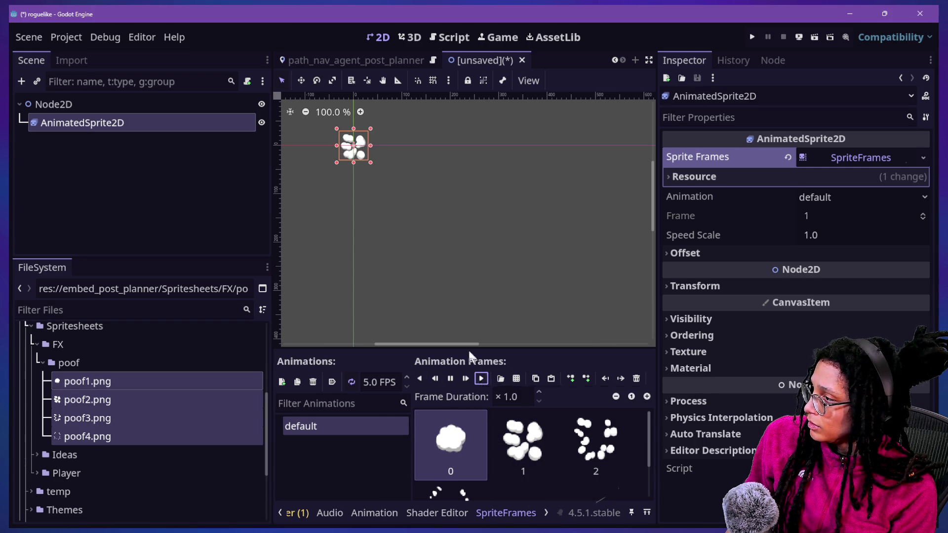
pyautogui.scroll(13, 345, 121)
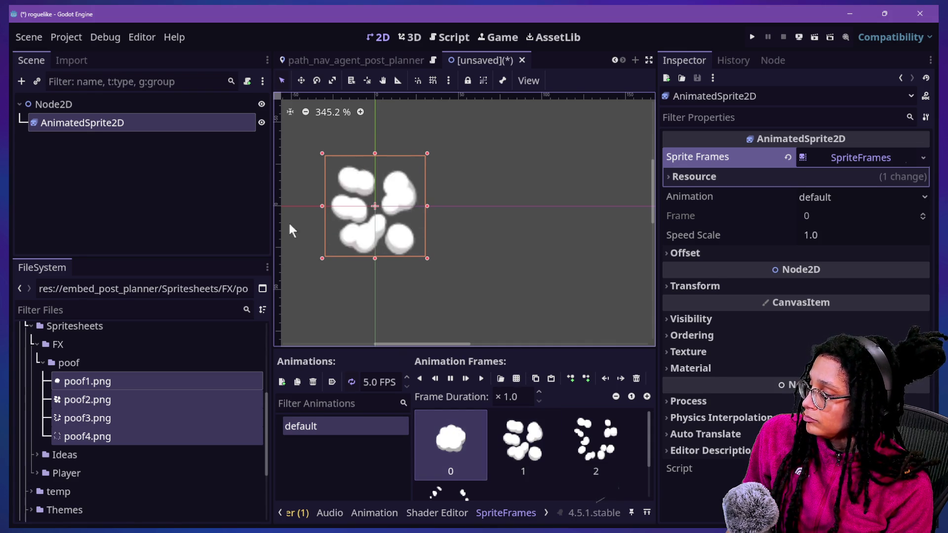
# - Show the Import settings for the four selected poof PNGs and scroll through them
pyautogui.rightClick(133, 393)
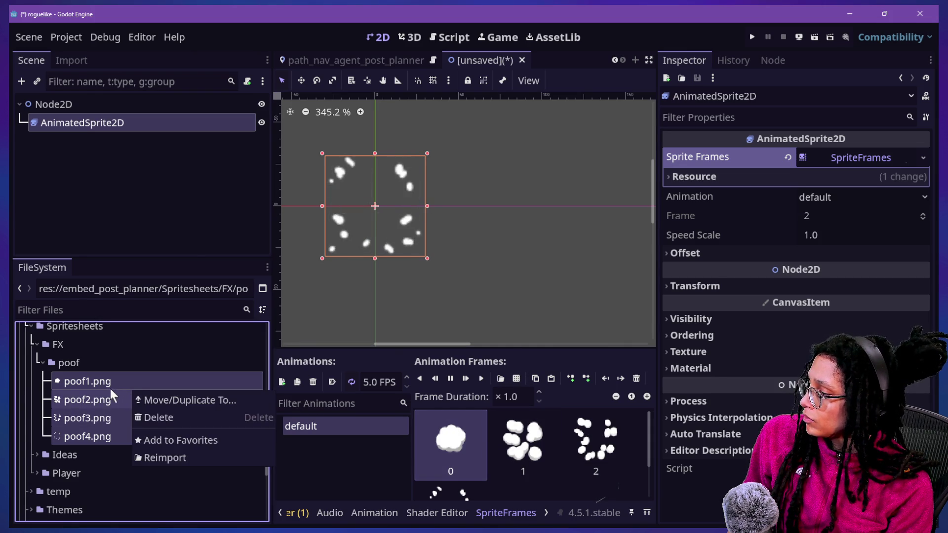
pyautogui.click(79, 62)
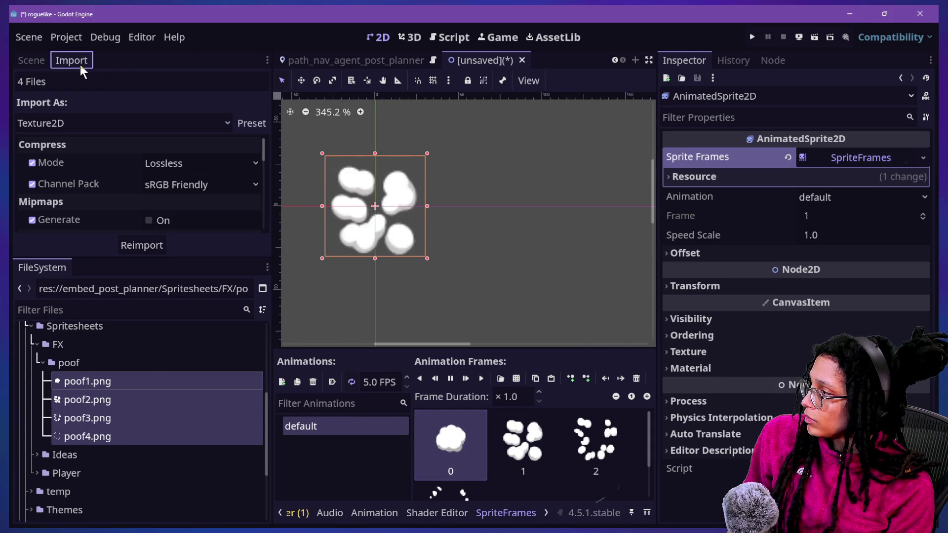
pyautogui.scroll(-2, 213, 189)
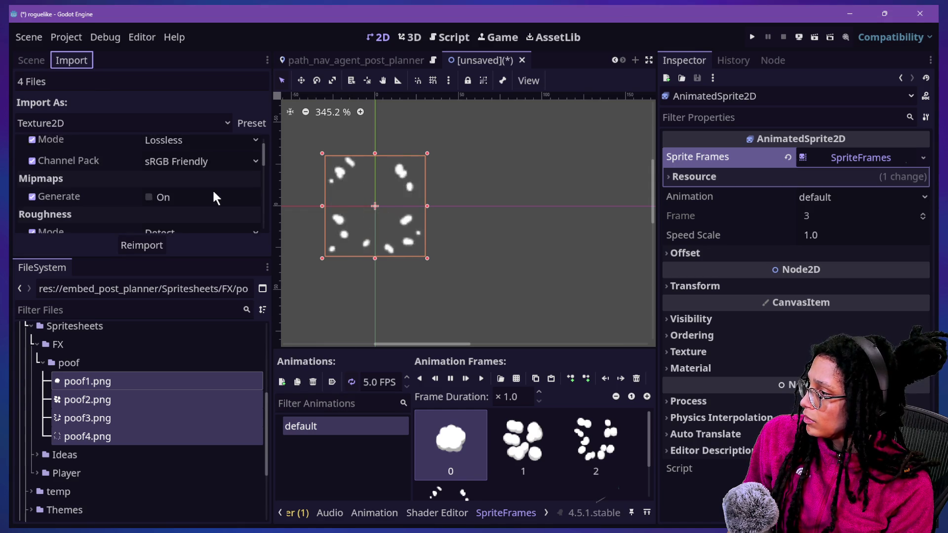
pyautogui.scroll(-5, 359, 229)
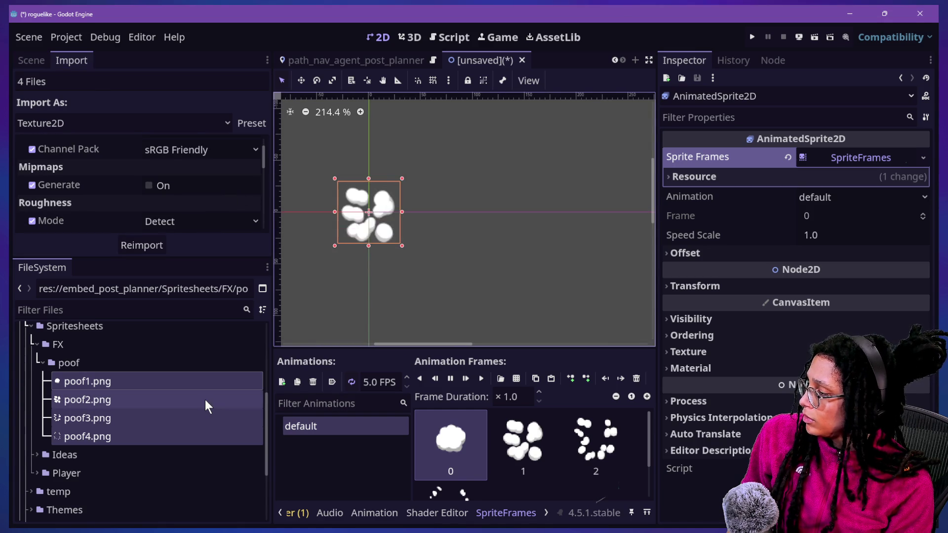
pyautogui.moveTo(206, 399)
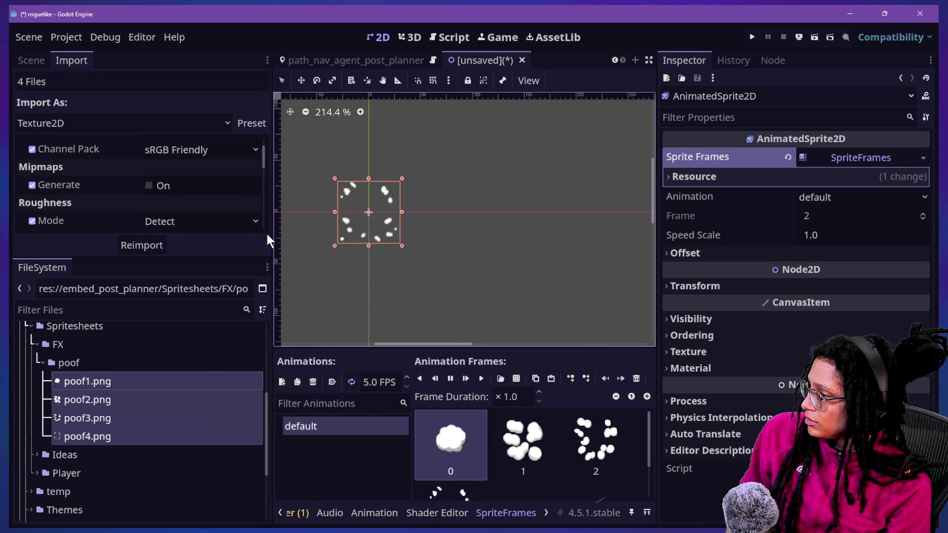
pyautogui.scroll(-1, 339, 220)
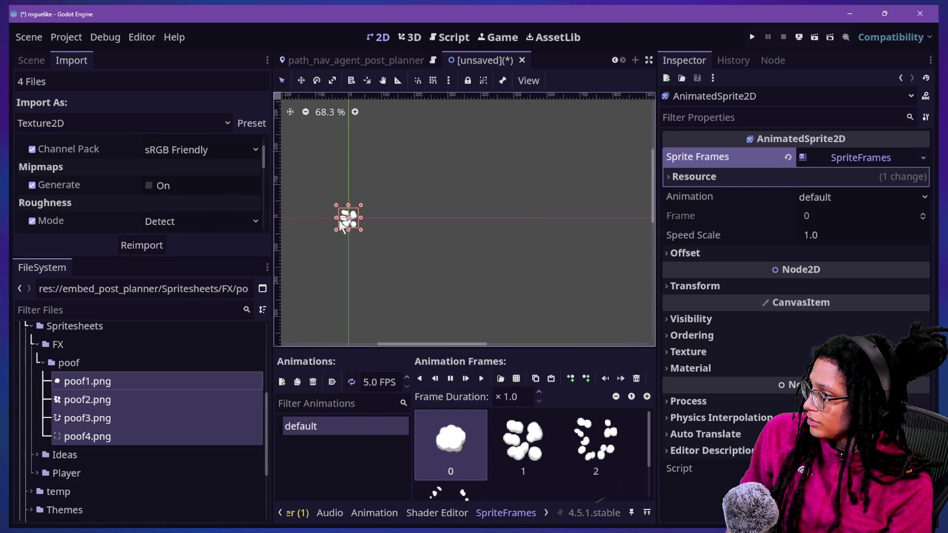
pyautogui.scroll(-1, 340, 220)
pyautogui.scroll(10, 339, 218)
pyautogui.scroll(-6, 339, 218)
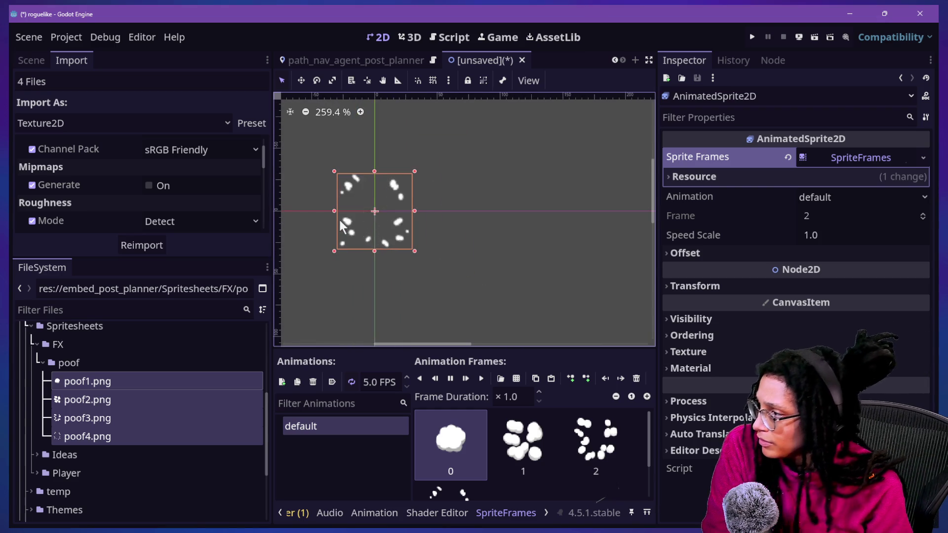
pyautogui.scroll(-1, 533, 460)
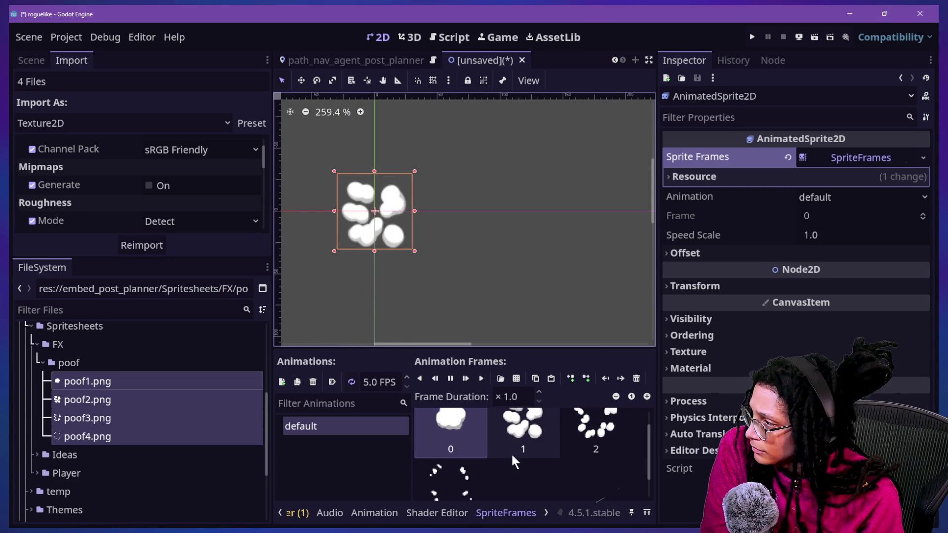
pyautogui.scroll(-1, 466, 421)
# - Try poof animation speeds of 3, 2 and 10 FPS, then set 6 FPS
pyautogui.click(375, 382)
pyautogui.write('3')
pyautogui.press('Return')
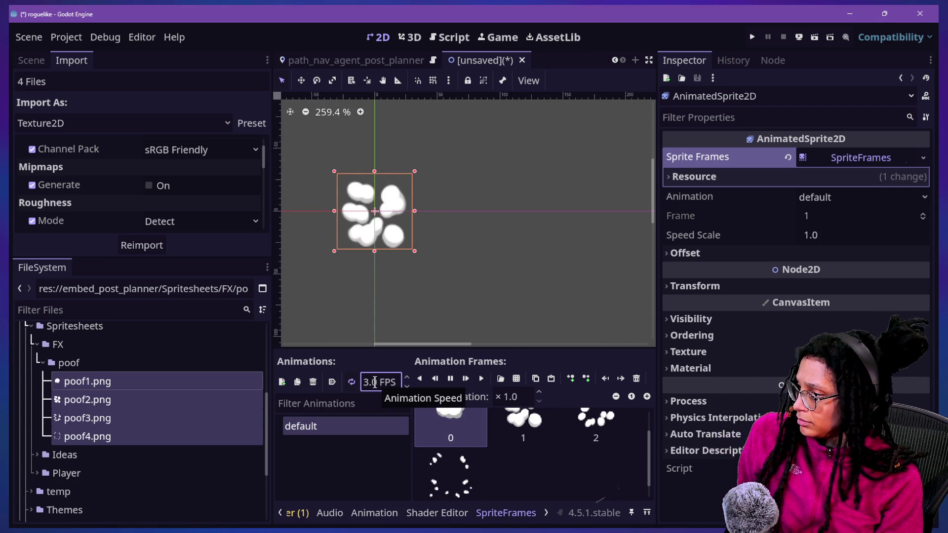
pyautogui.doubleClick(377, 383)
pyautogui.write('2')
pyautogui.press('Return')
pyautogui.doubleClick(385, 383)
pyautogui.press('BackSpace')
pyautogui.write('10')
pyautogui.press('Return')
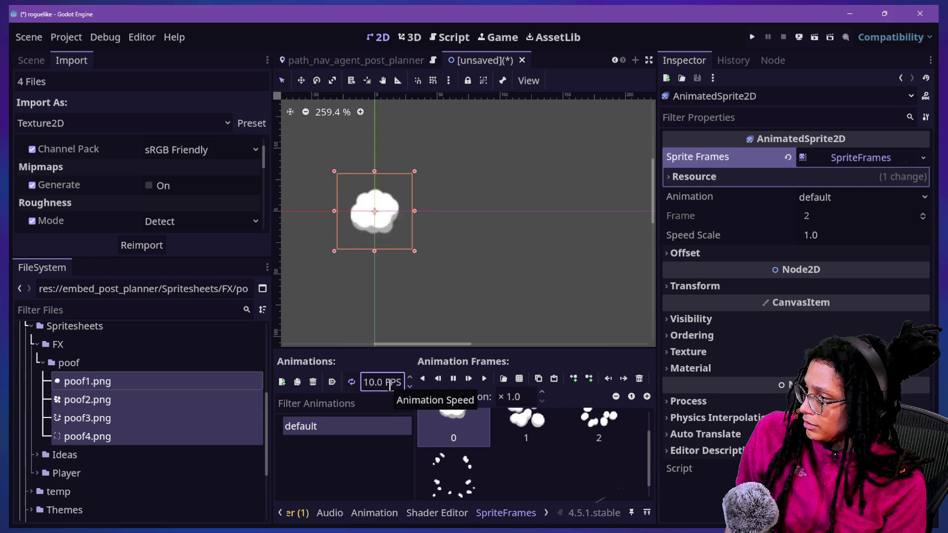
pyautogui.doubleClick(389, 383)
pyautogui.press('BackSpace')
pyautogui.write('6')
pyautogui.press('Return')
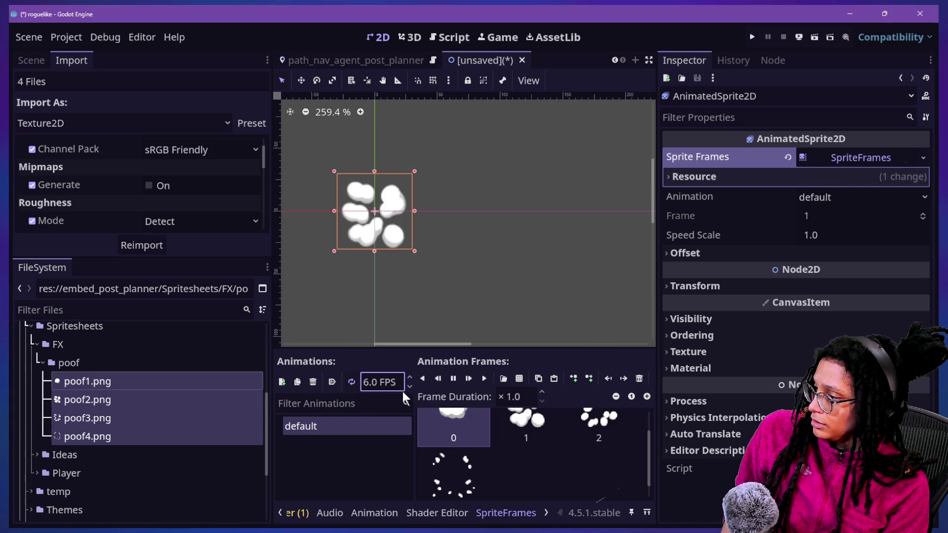
# - Briefly change the speed to 6.5 FPS, then settle on 6.0 FPS
pyautogui.click(369, 380)
pyautogui.press('End')
pyautogui.press('BackSpace')
pyautogui.write('5')
pyautogui.press('Return')
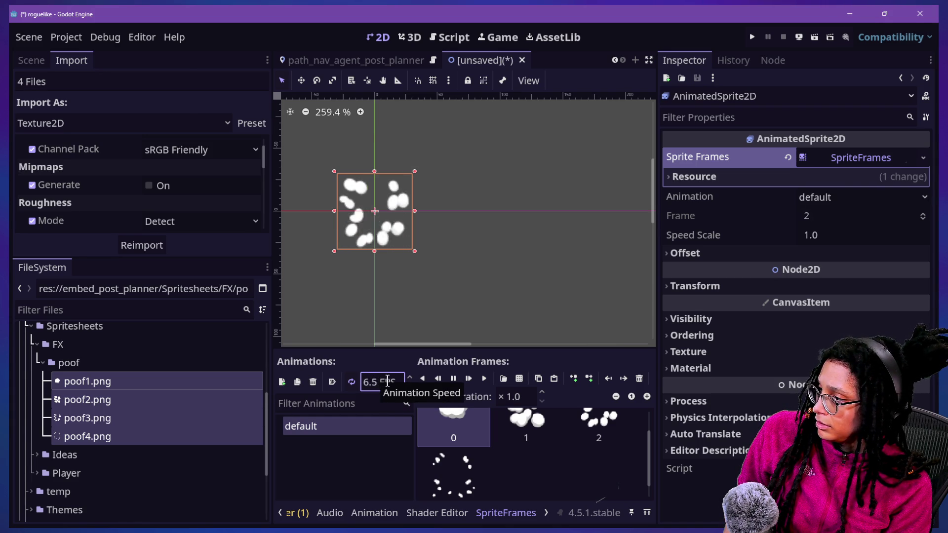
pyautogui.click(404, 381)
pyautogui.press('BackSpace')
pyautogui.write('0')
pyautogui.press('Return')
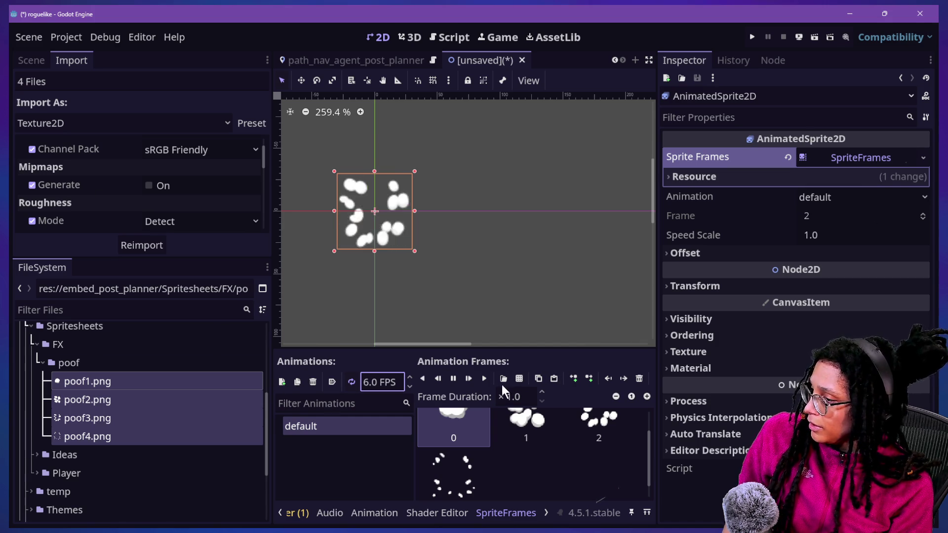
# - Turn off looping for the poof animation and save the new scene
pyautogui.click(354, 384)
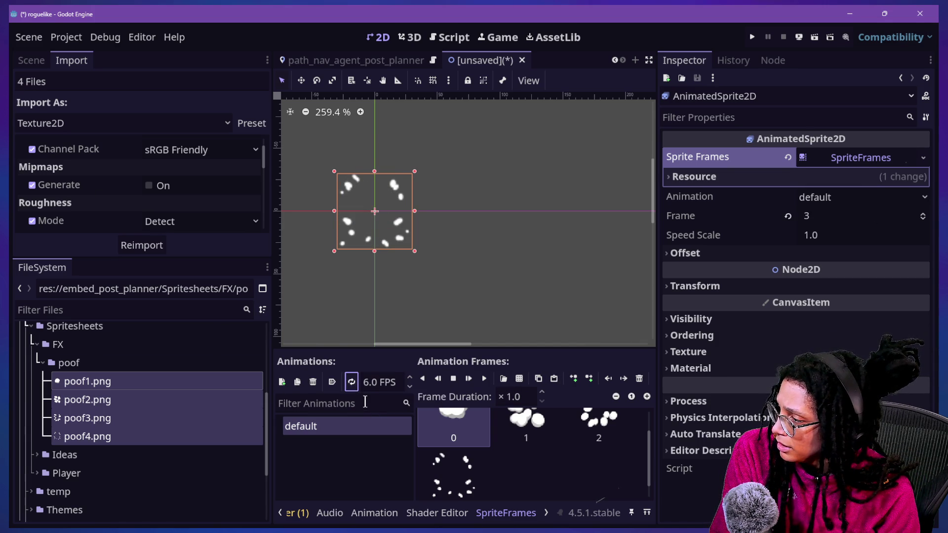
pyautogui.click(536, 465)
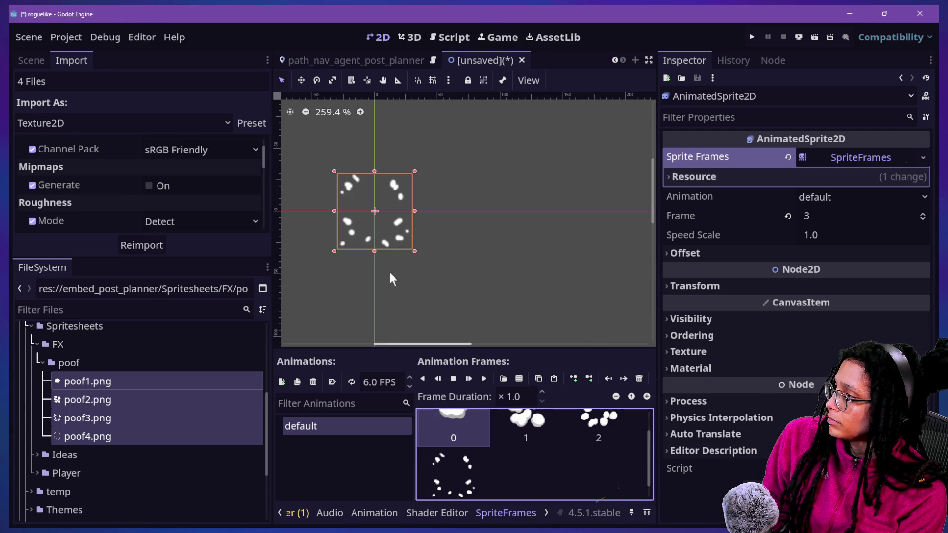
pyautogui.hotkey('ctrl', 's')
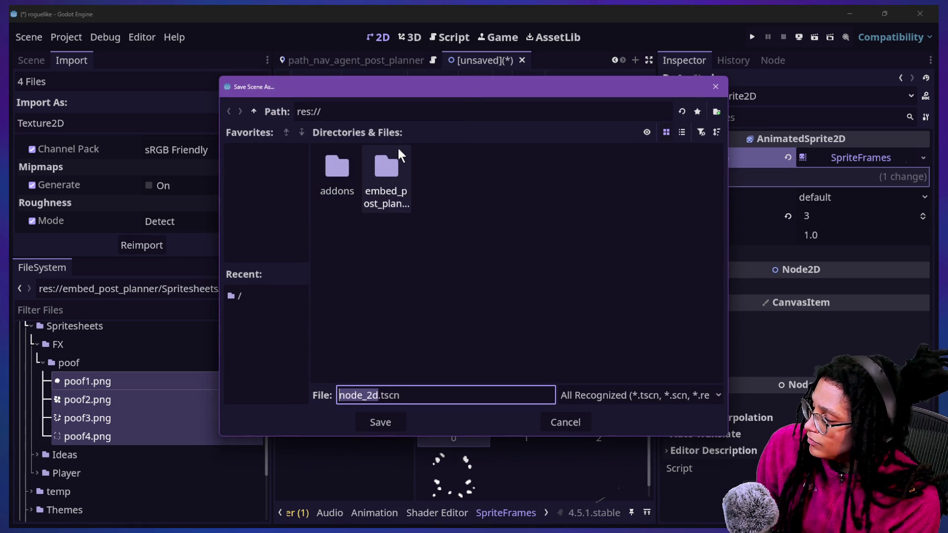
# - Browse the save dialog to the embed_post_planner Scenes folder
pyautogui.moveTo(353, 87)
pyautogui.mouseDown()
pyautogui.moveTo(373, 99)
pyautogui.moveTo(381, 119)
pyautogui.mouseUp()
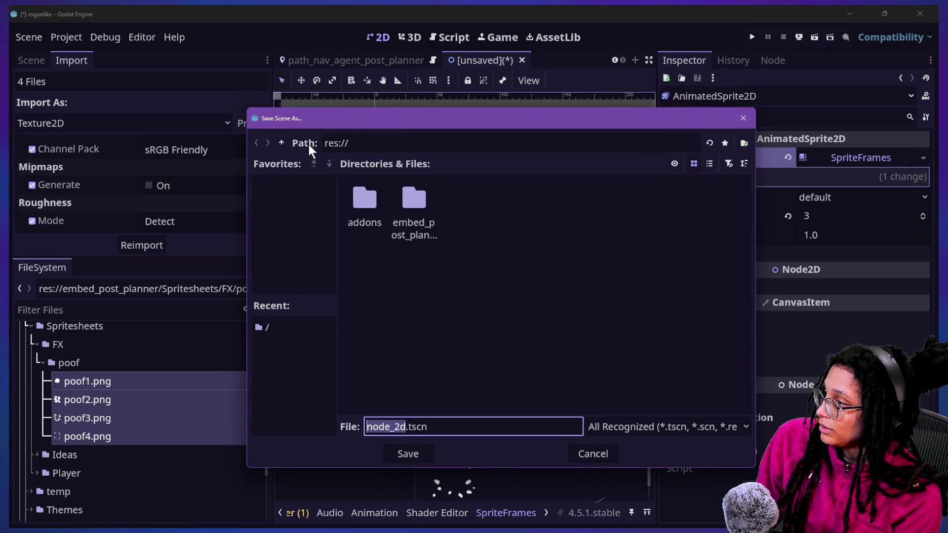
pyautogui.click(284, 148)
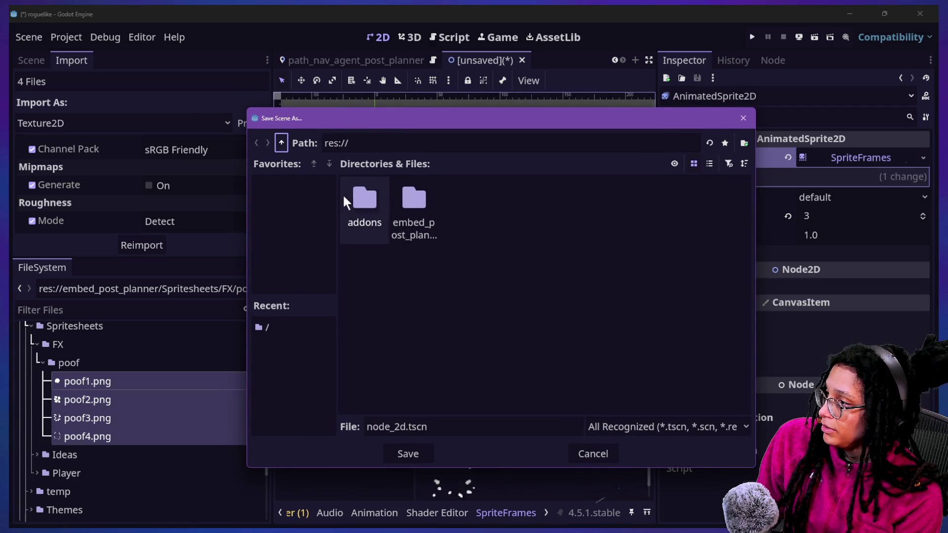
pyautogui.doubleClick(409, 230)
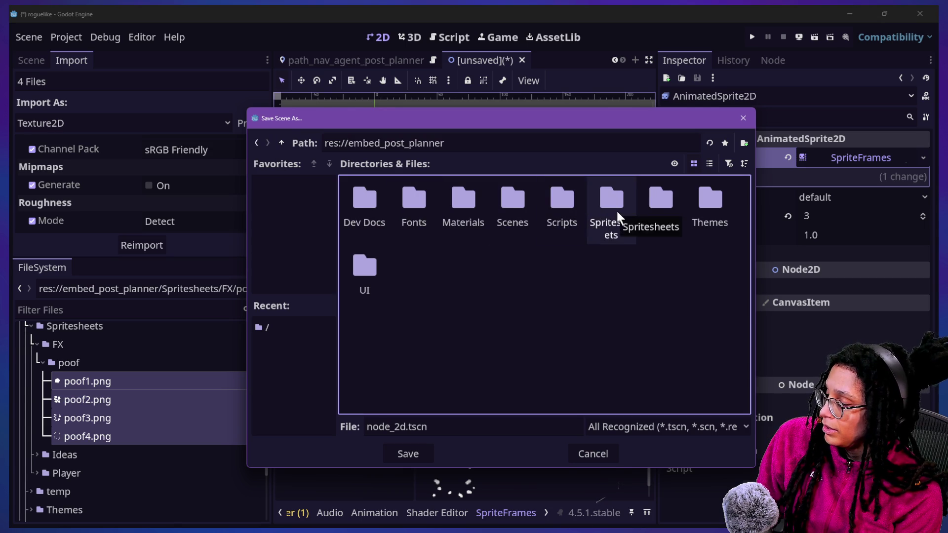
pyautogui.doubleClick(616, 209)
pyautogui.doubleClick(415, 206)
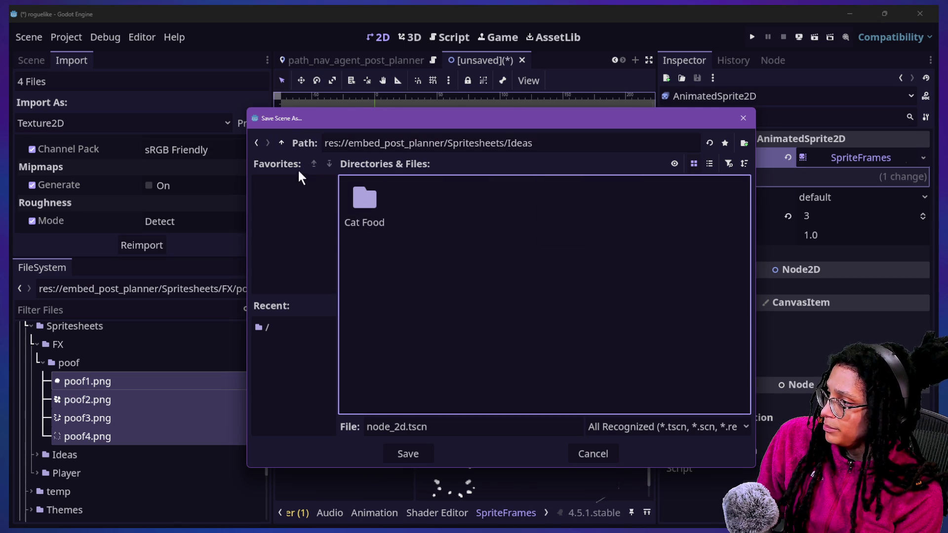
pyautogui.doubleClick(365, 199)
pyautogui.click(281, 143)
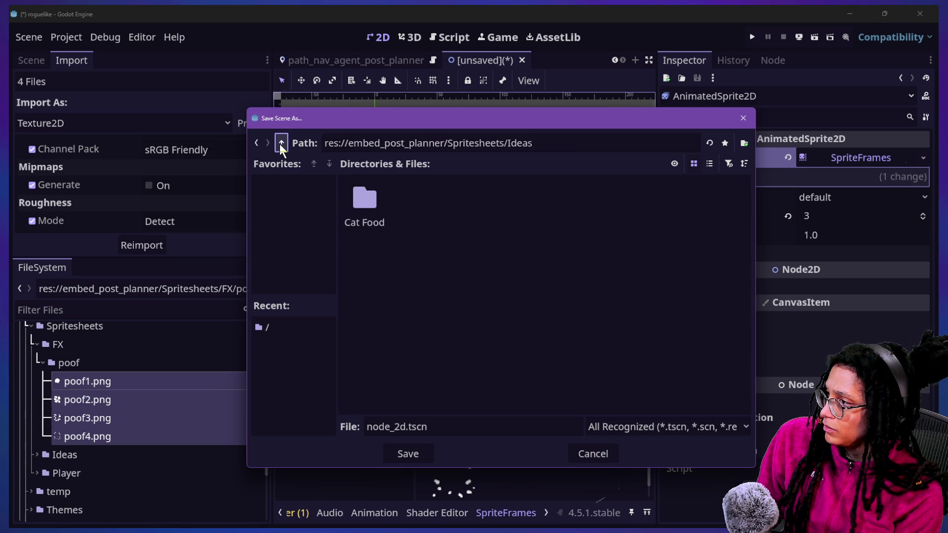
pyautogui.click(281, 142)
pyautogui.click(281, 143)
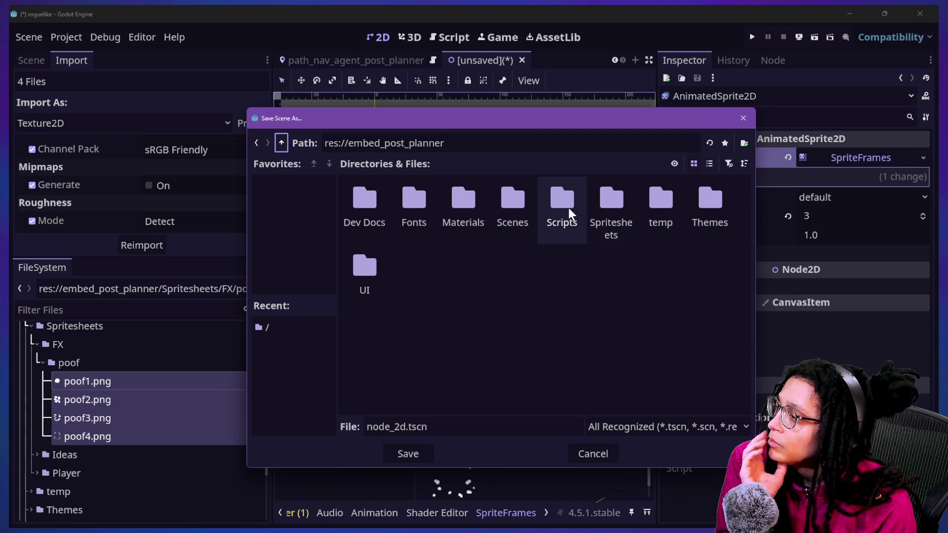
pyautogui.doubleClick(517, 213)
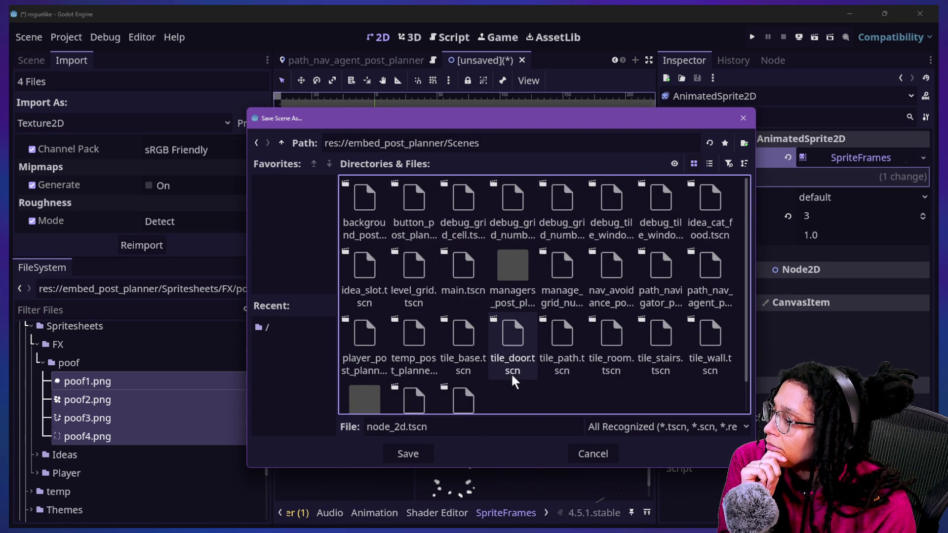
pyautogui.scroll(-1, 512, 373)
# - Replace node_2d in the file name with poof and save as poof.tscn
pyautogui.click(409, 428)
pyautogui.moveTo(409, 432); pyautogui.dragTo(250, 443)
pyautogui.press('BackSpace')
pyautogui.write('poof')
pyautogui.press('BackSpace')
pyautogui.press('BackSpace')
pyautogui.press('BackSpace')
pyautogui.write('oof.')
pyautogui.press('Return')
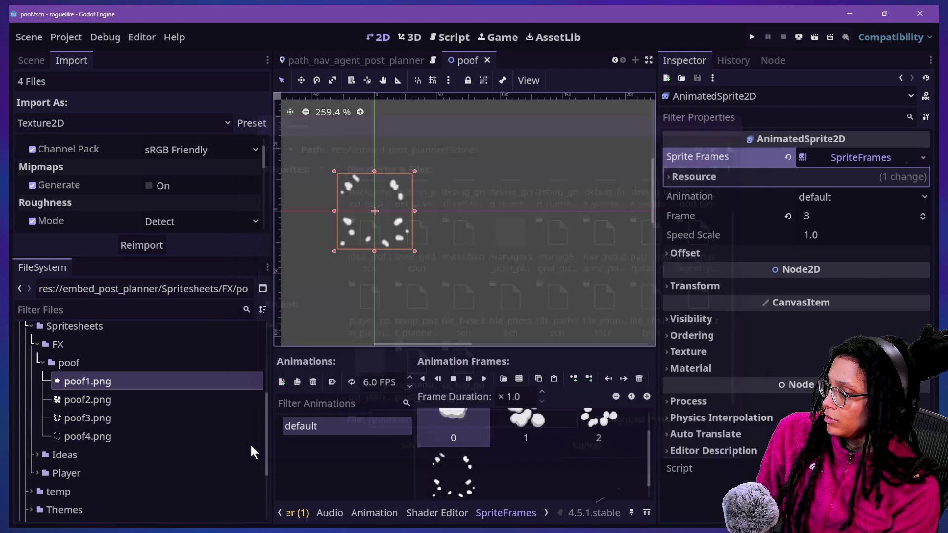
# - Switch to the path_nav_agent_post_planner scene's code in the script editor
pyautogui.click(365, 60)
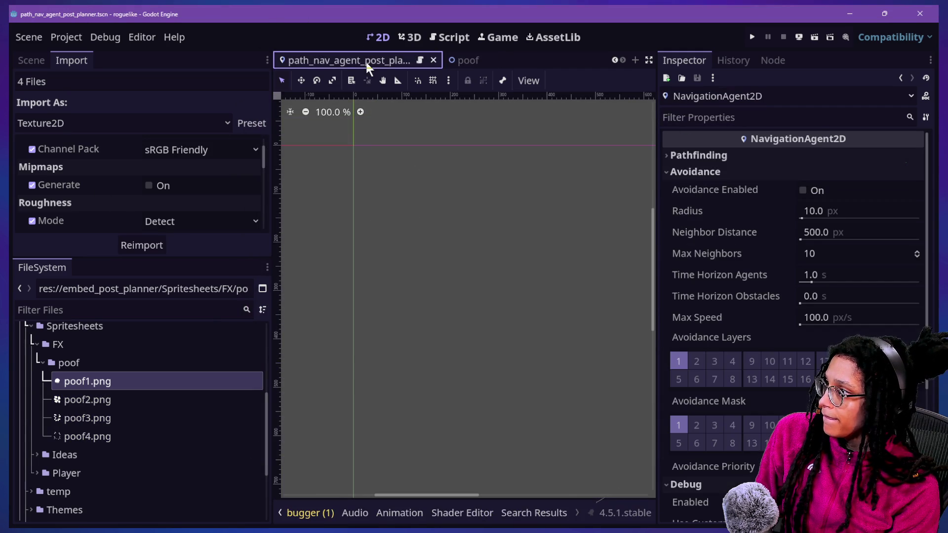
pyautogui.scroll(2, 366, 60)
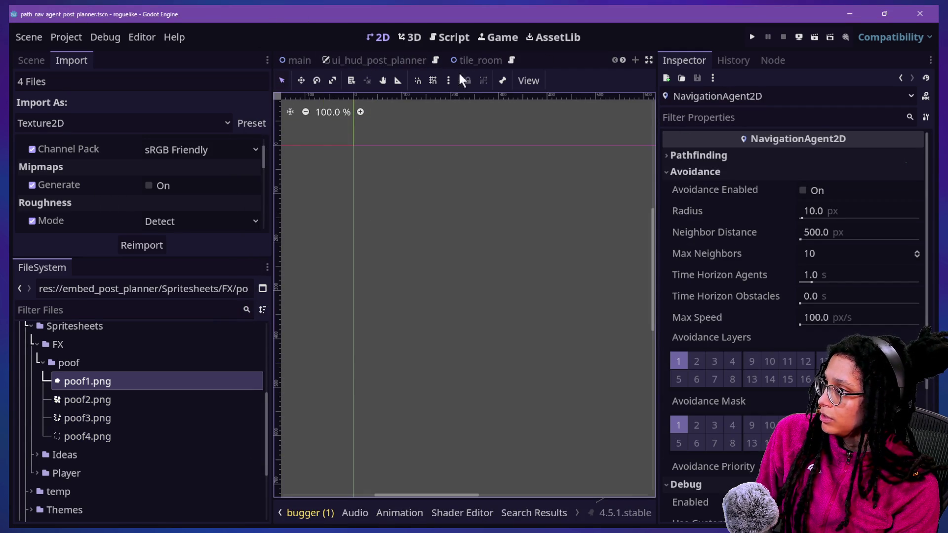
pyautogui.click(494, 36)
pyautogui.click(450, 37)
pyautogui.click(502, 212)
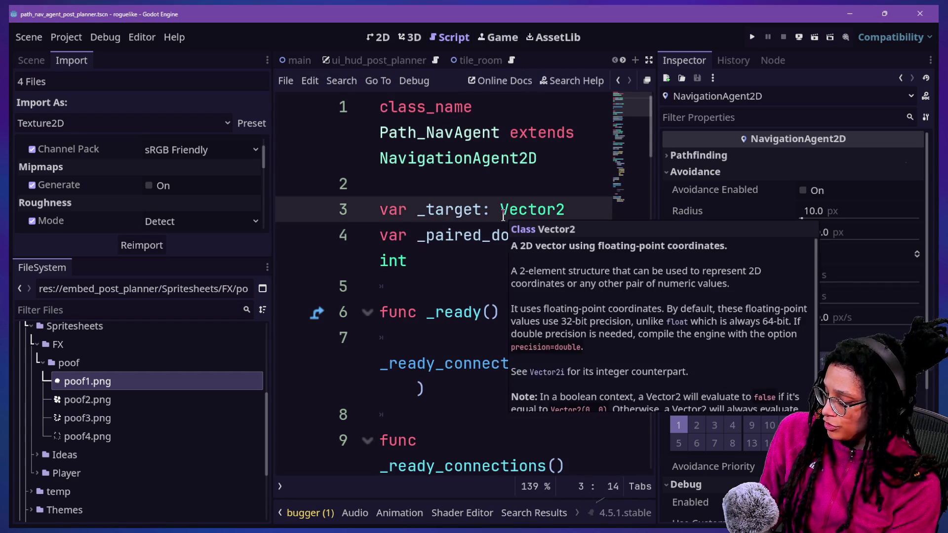
pyautogui.write('Oide')
pyautogui.press('BackSpace')
pyautogui.press('BackSpace')
pyautogui.press('BackSpace')
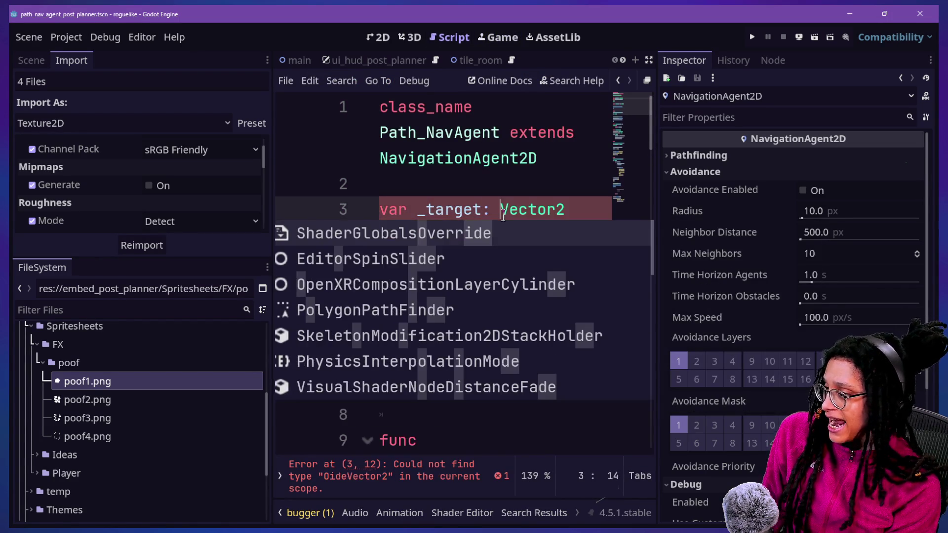
pyautogui.write('O')
pyautogui.press('BackSpace')
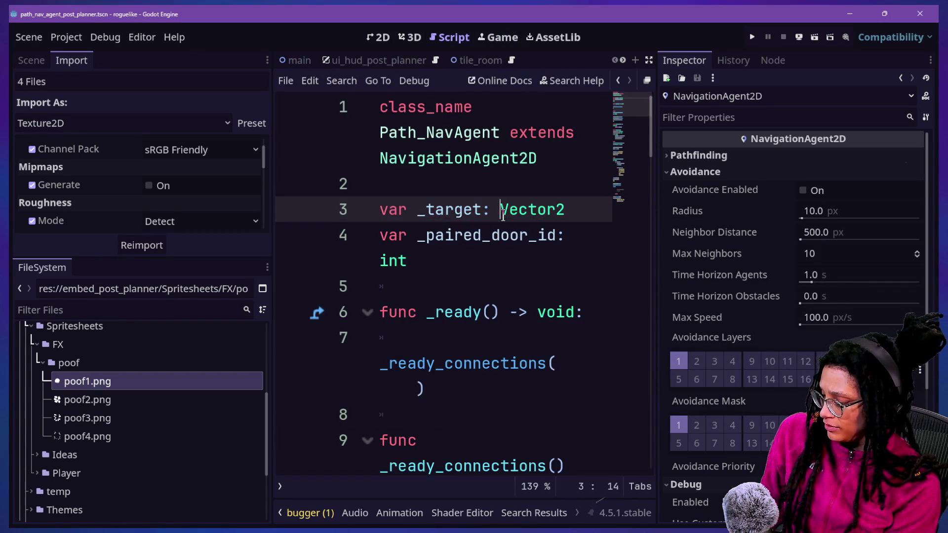
# - Quick-open idea.gd and expand the code editor to full width
pyautogui.hotkey('shift', 'alt', 'o')
pyautogui.write('idea')
pyautogui.press('Return')
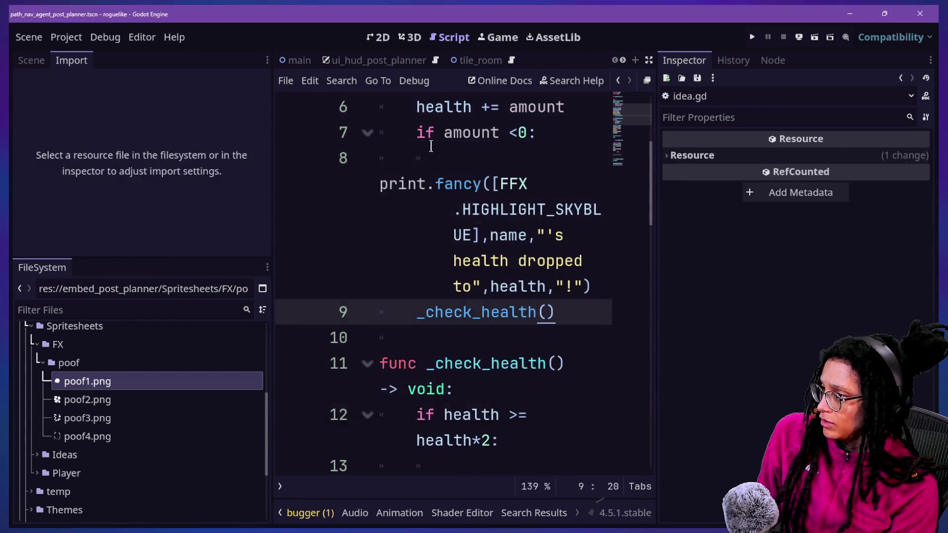
pyautogui.hotkey('ctrl', 'shift', 'F11')
pyautogui.scroll(2, 484, 206)
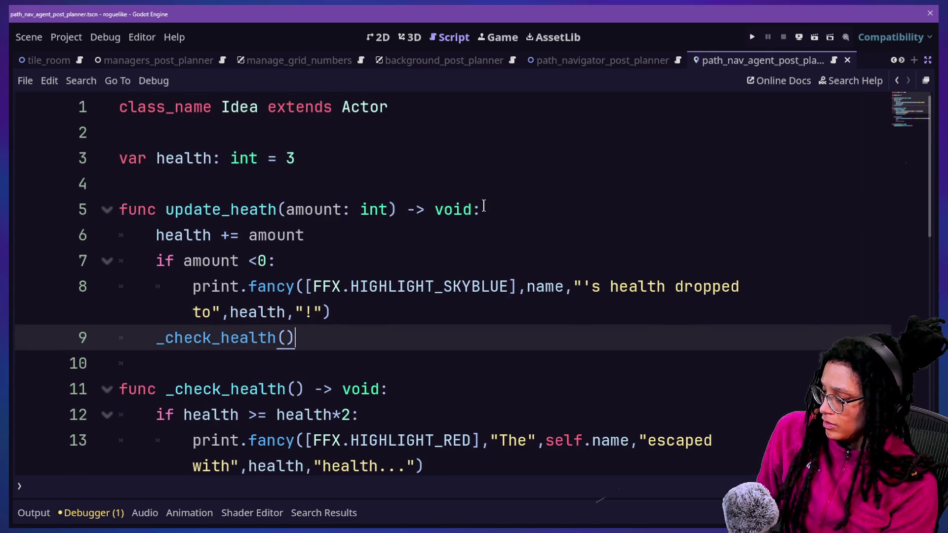
pyautogui.keyDown('ctrl'); pyautogui.scroll(-3, 484, 206); pyautogui.keyUp('ctrl')
pyautogui.scroll(5, 484, 206)
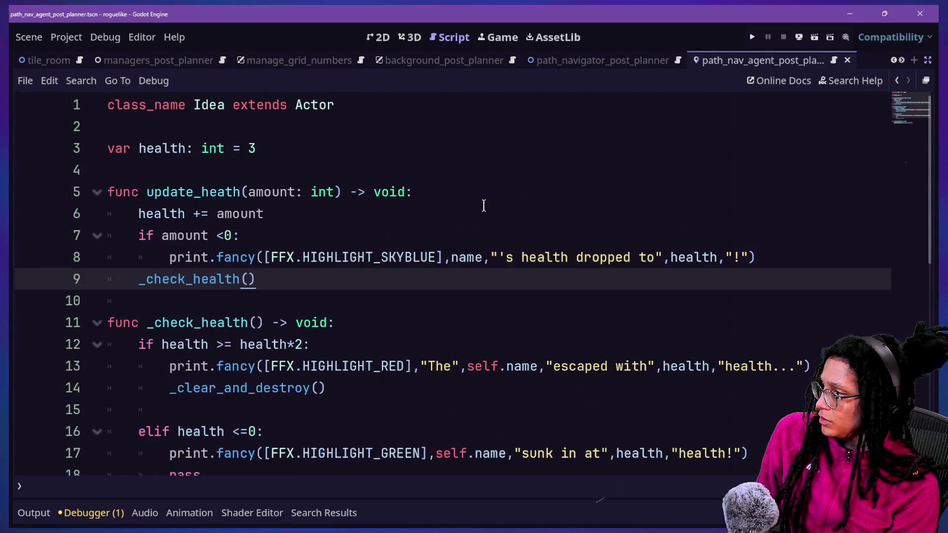
# - Add blank lines below class_name, show the Output log, and restore the side docks
pyautogui.click(335, 158)
pyautogui.press('Return')
pyautogui.press('BackSpace')
pyautogui.click(352, 105)
pyautogui.press('Return')
pyautogui.press('Return')
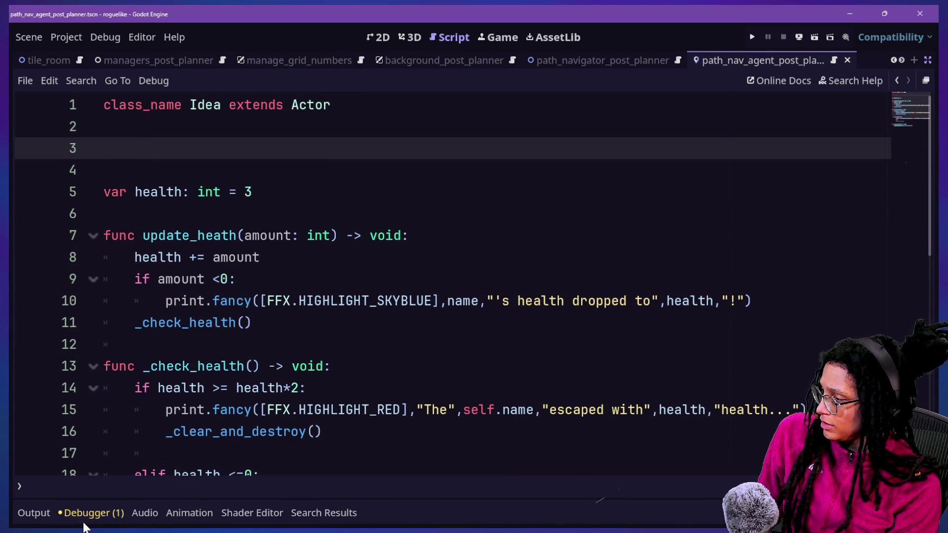
pyautogui.click(39, 513)
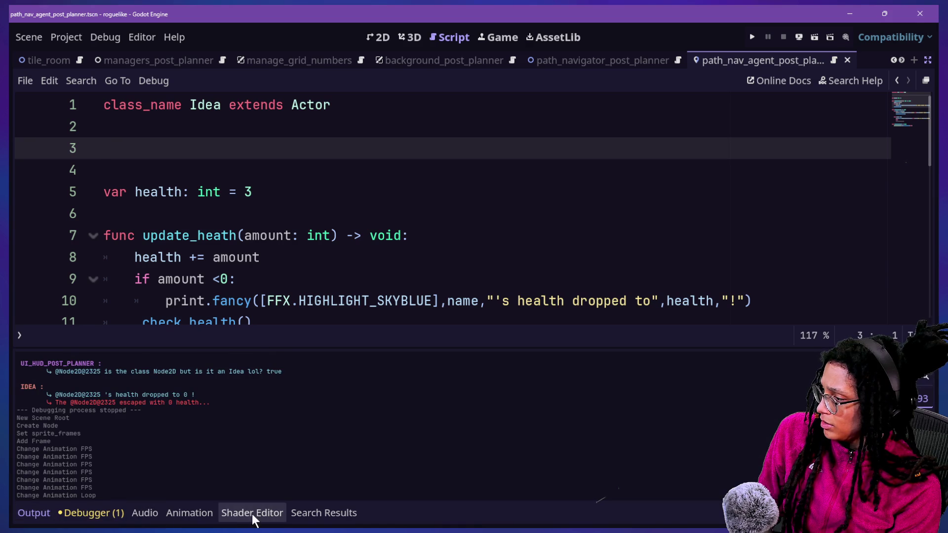
pyautogui.click(245, 235)
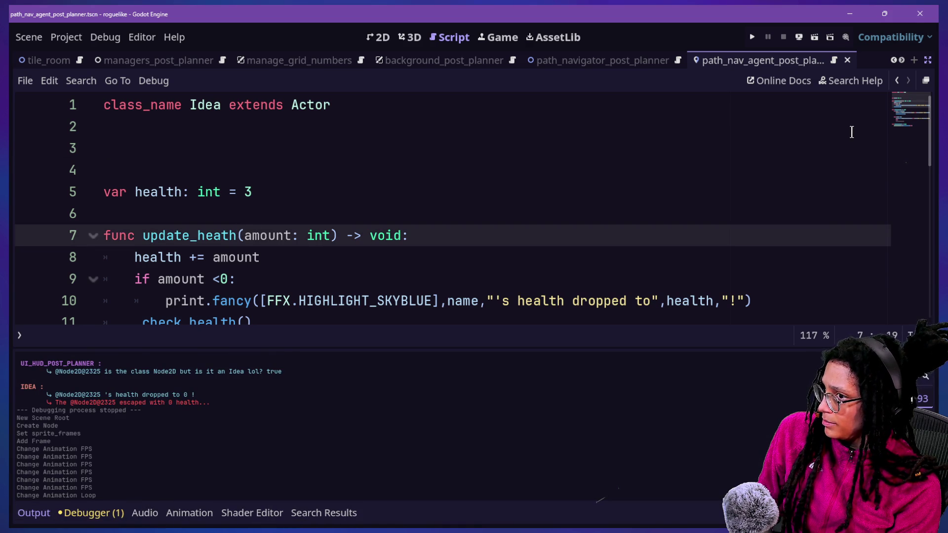
pyautogui.click(928, 60)
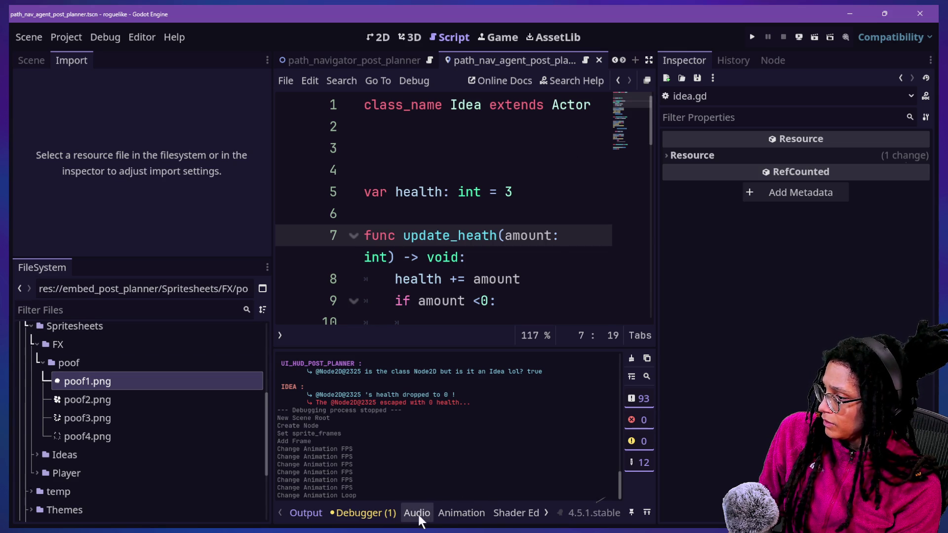
# - Dock the FileSystem in the bottom panel, re-expand the script, and open Scenes
pyautogui.click(267, 267)
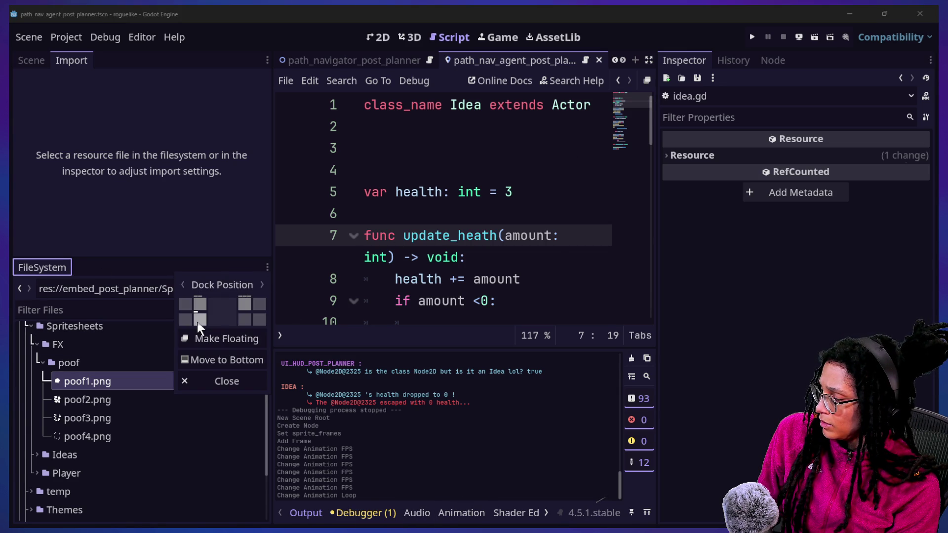
pyautogui.click(212, 360)
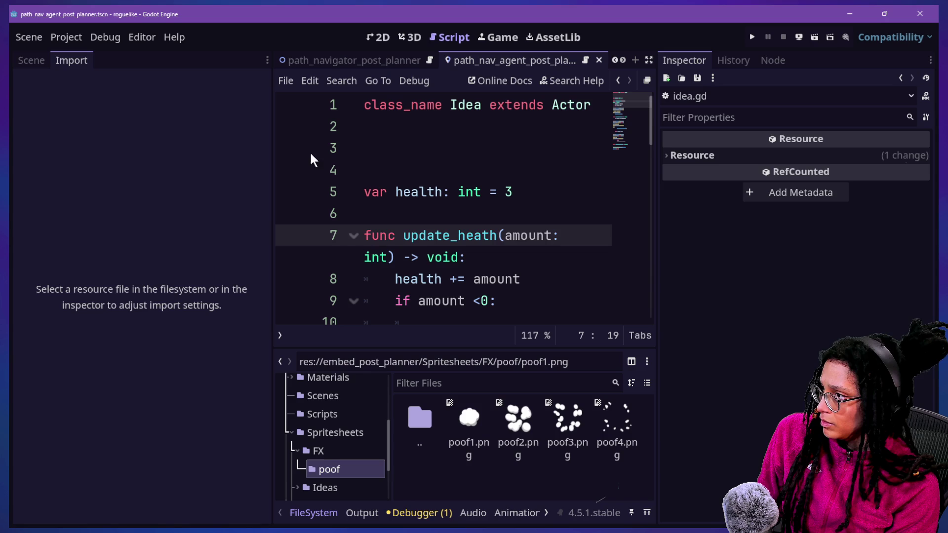
pyautogui.click(649, 59)
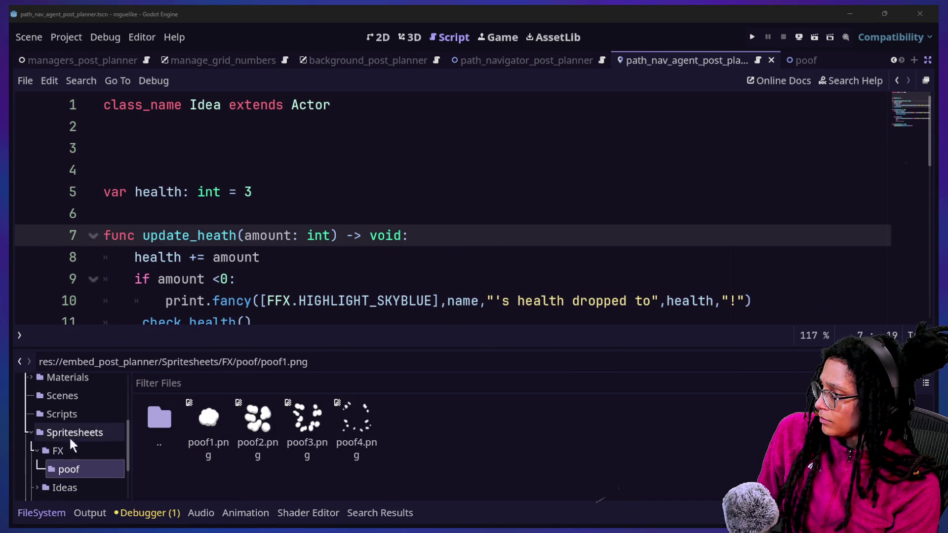
pyautogui.scroll(5, 49, 448)
pyautogui.scroll(-5, 58, 475)
pyautogui.click(52, 406)
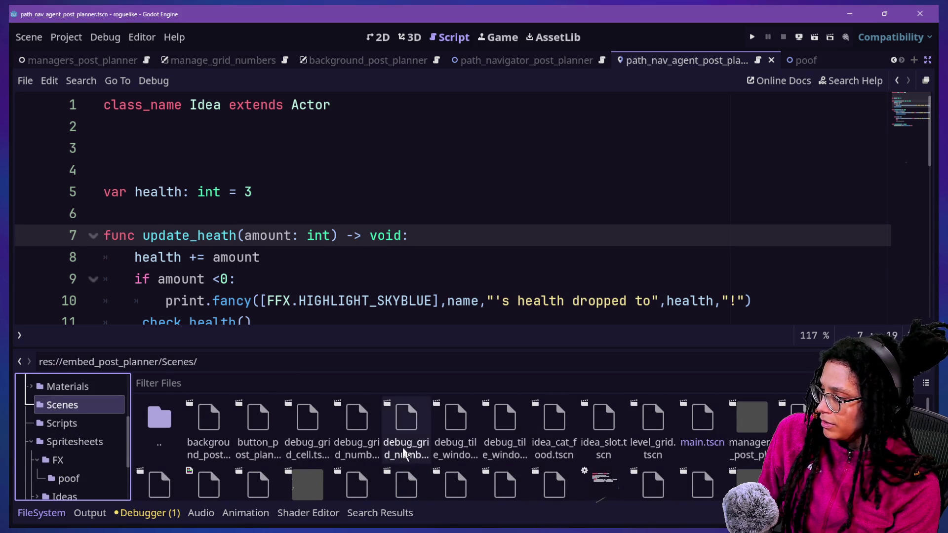
pyautogui.scroll(-1, 341, 437)
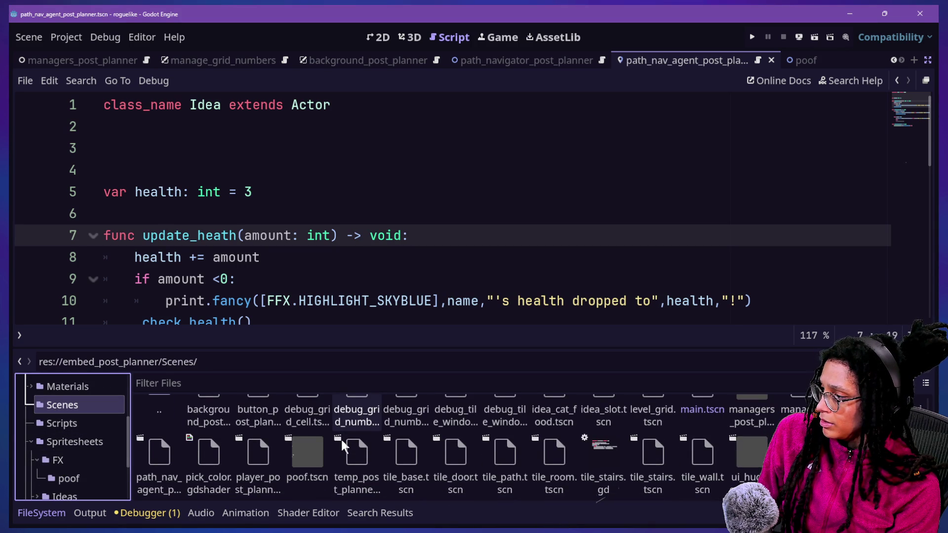
pyautogui.scroll(1, 341, 438)
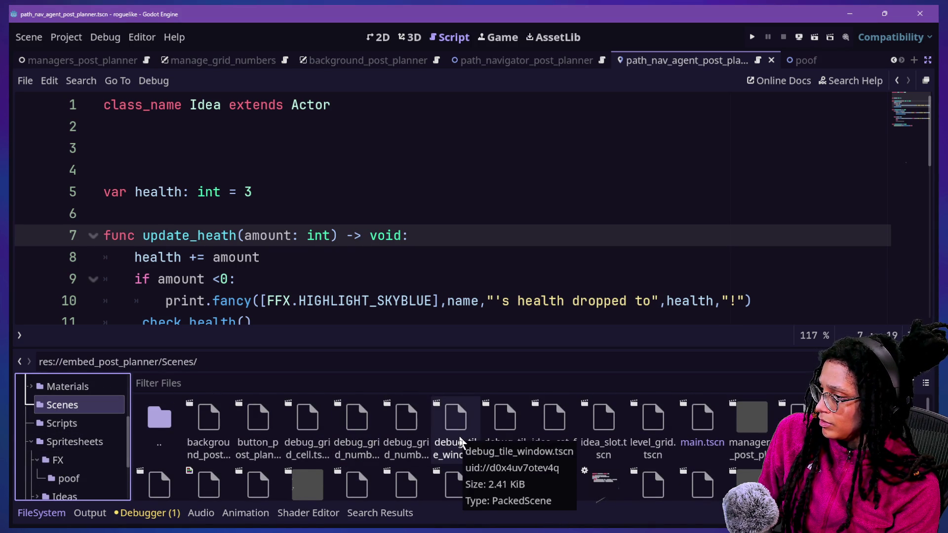
# - Drag poof.tscn onto line 3 of idea.gd to create a POOF preload constant
pyautogui.scroll(-1, 460, 441)
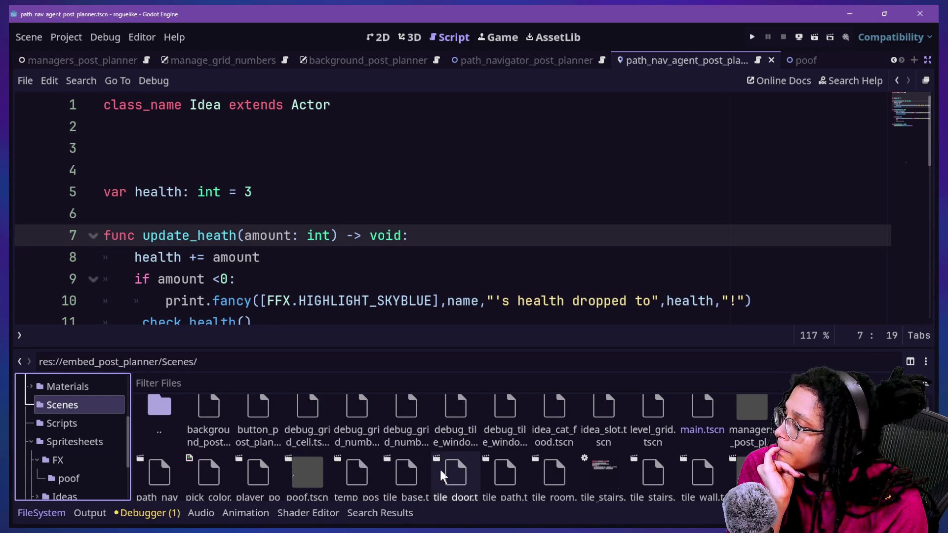
pyautogui.scroll(-1, 313, 452)
pyautogui.click(321, 469)
pyautogui.moveTo(321, 469); pyautogui.dragTo(329, 154)
pyautogui.click(204, 148)
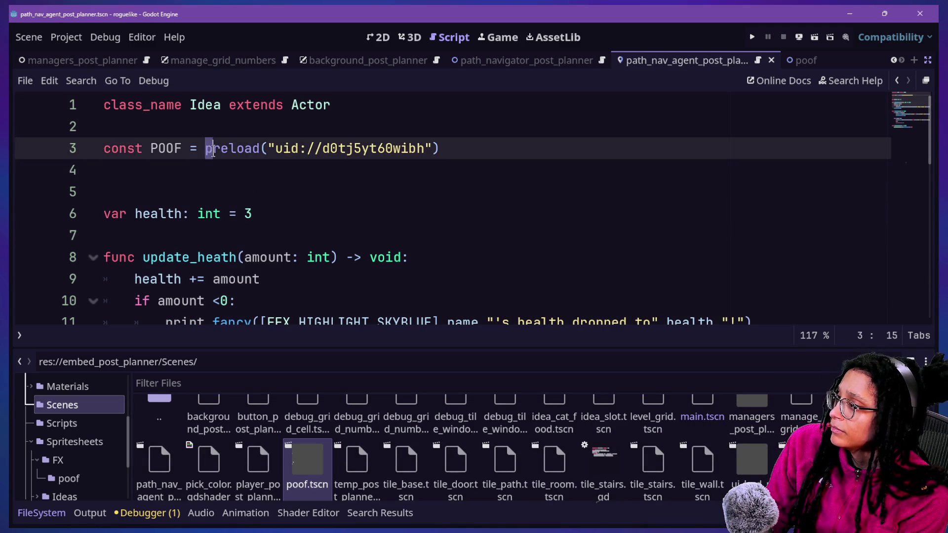
pyautogui.moveTo(205, 149); pyautogui.dragTo(274, 149)
pyautogui.hotkey('ctrl', 'z')
pyautogui.click(172, 148)
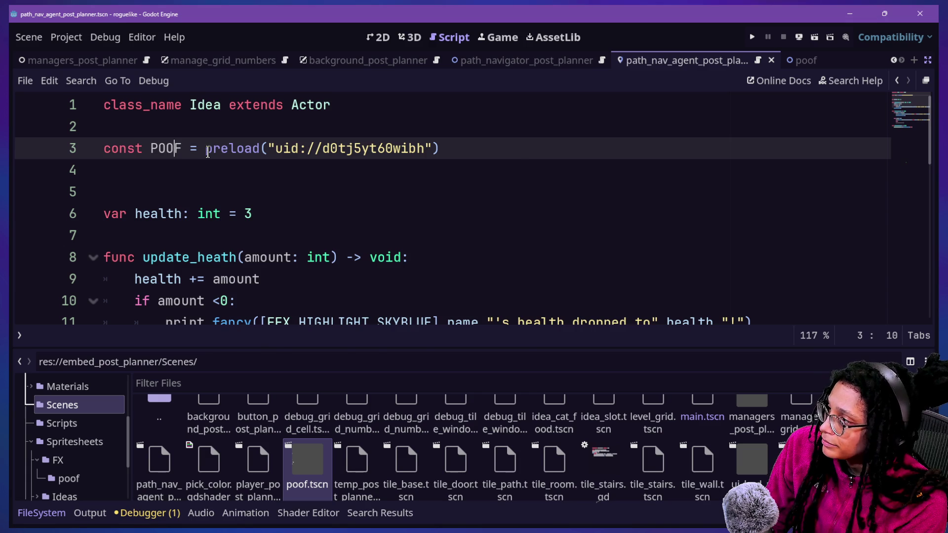
pyautogui.moveTo(208, 151)
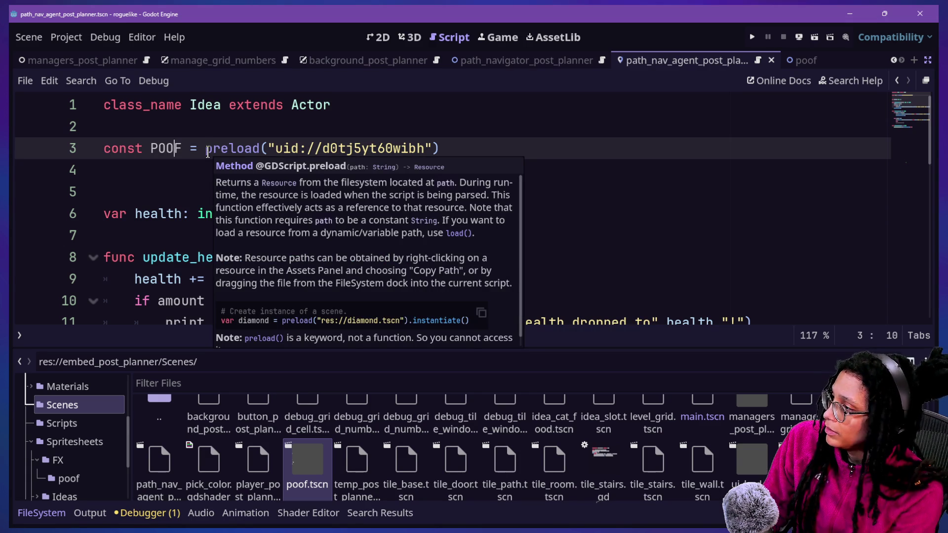
pyautogui.moveTo(206, 150)
pyautogui.mouseDown()
pyautogui.moveTo(433, 152)
pyautogui.moveTo(205, 133)
pyautogui.mouseUp()
pyautogui.click(206, 134)
# - Type POOF as PackedScene and delete the extra blank line above var health
pyautogui.click(183, 149)
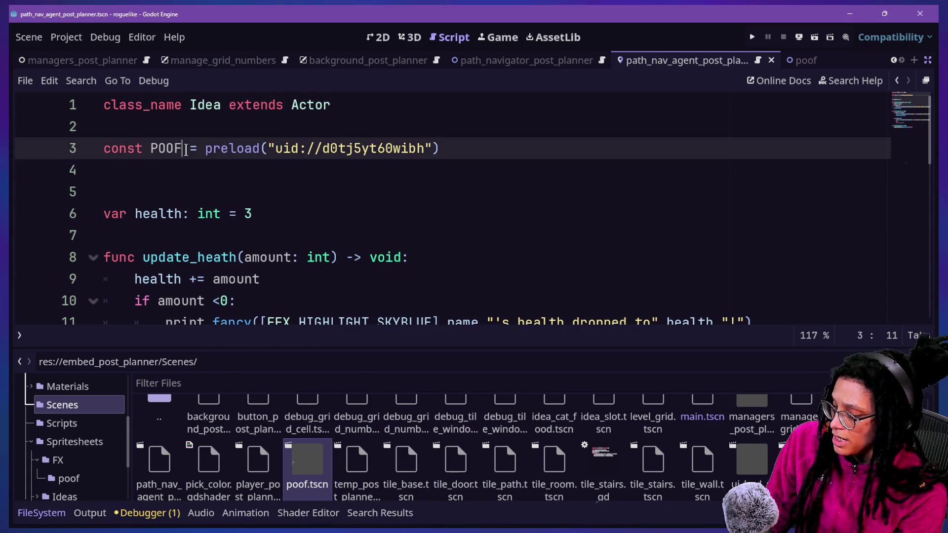
pyautogui.write(': PackedScene')
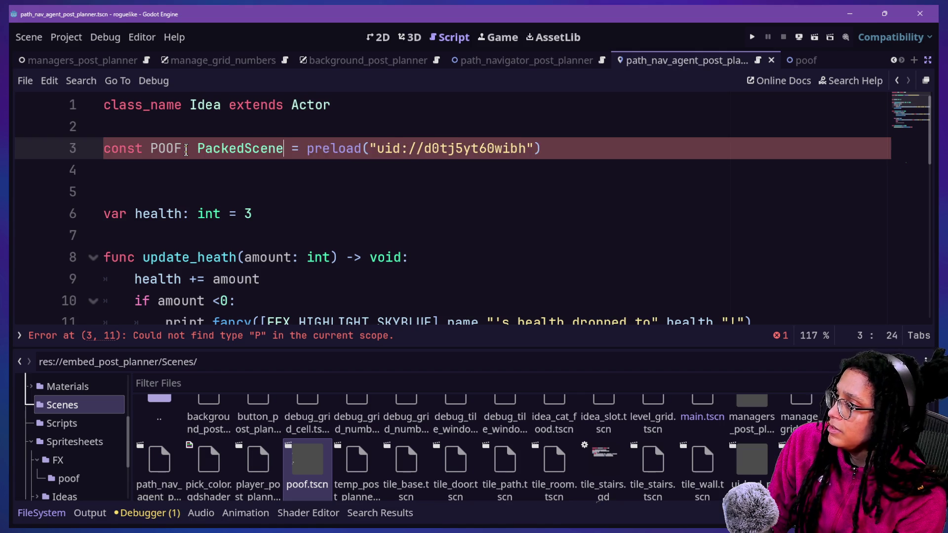
pyautogui.click(306, 148)
pyautogui.moveTo(306, 148)
pyautogui.mouseDown()
pyautogui.moveTo(595, 148)
pyautogui.moveTo(197, 148)
pyautogui.mouseUp()
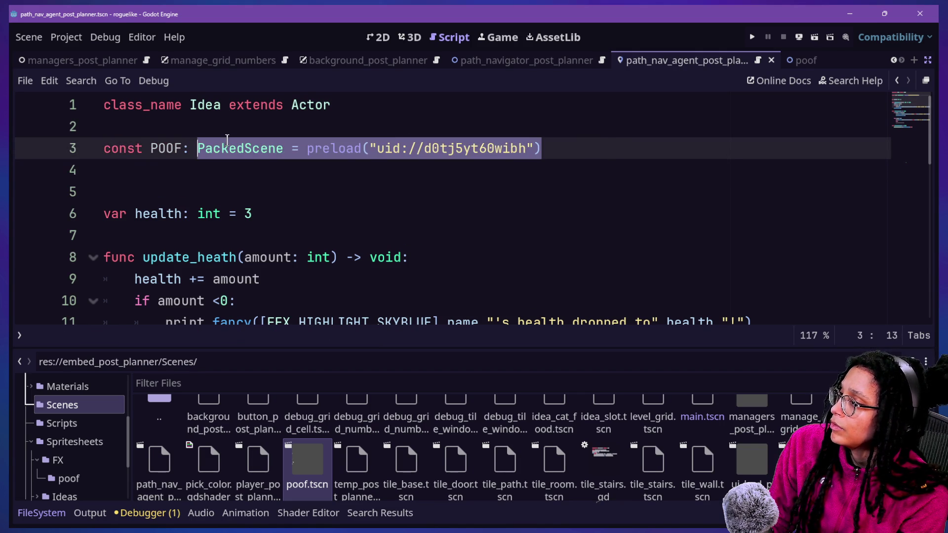
pyautogui.click(369, 150)
pyautogui.moveTo(590, 149); pyautogui.dragTo(579, 127)
pyautogui.click(419, 191)
pyautogui.press('BackSpace')
pyautogui.press('Down')
pyautogui.press('Down')
pyautogui.scroll(-3, 412, 216)
# - Look through the Actor and Spawn base class scripts around _clear_and_destroy
pyautogui.scroll(-1, 412, 216)
pyautogui.scroll(4, 412, 216)
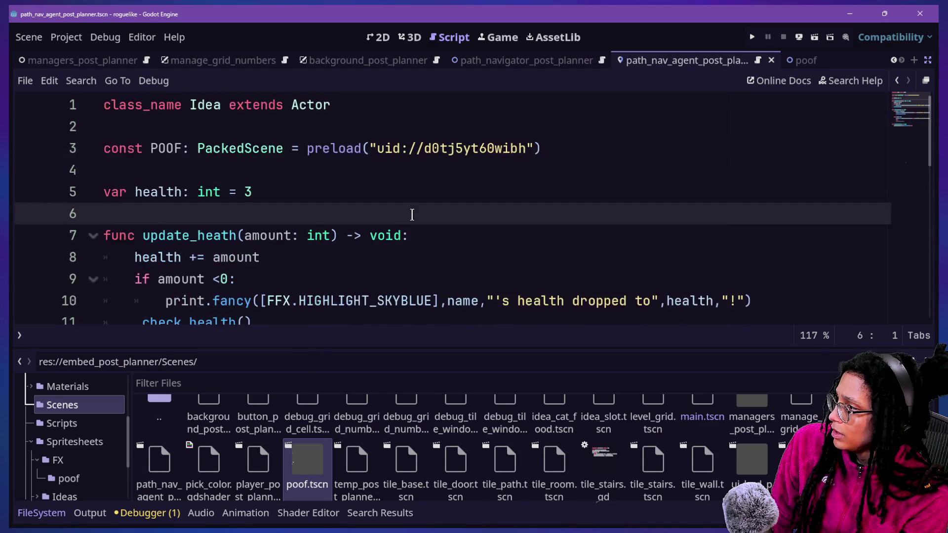
pyautogui.scroll(-4, 412, 216)
pyautogui.scroll(-4, 412, 215)
pyautogui.scroll(8, 412, 215)
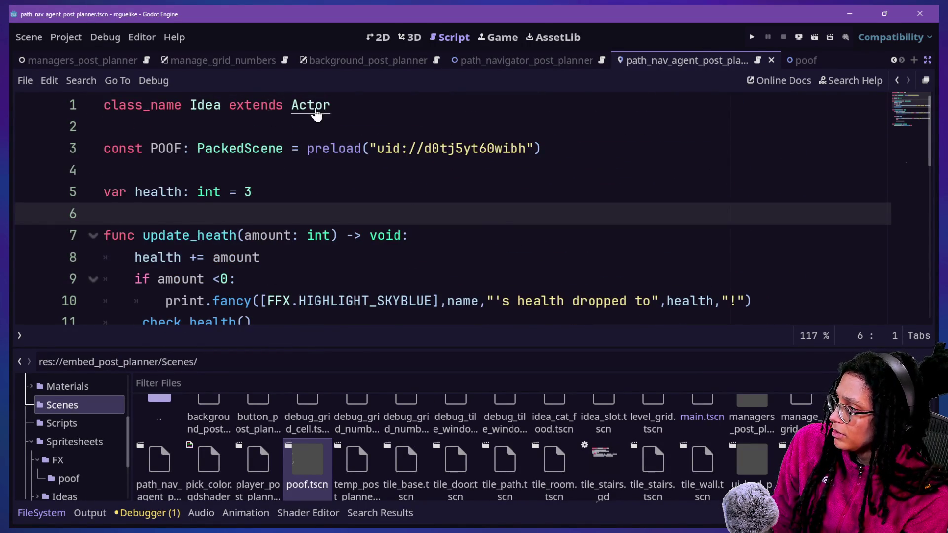
pyautogui.keyDown('ctrl'); pyautogui.click(311, 105); pyautogui.keyUp('ctrl')
pyautogui.keyDown('ctrl'); pyautogui.click(388, 115); pyautogui.keyUp('ctrl')
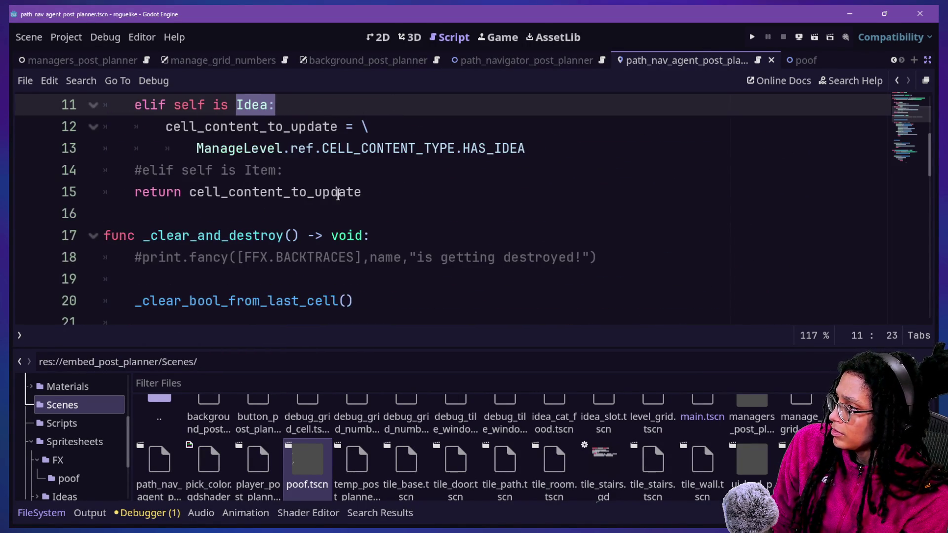
pyautogui.scroll(-2, 338, 195)
pyautogui.moveTo(130, 140); pyautogui.dragTo(303, 193)
pyautogui.click(303, 193)
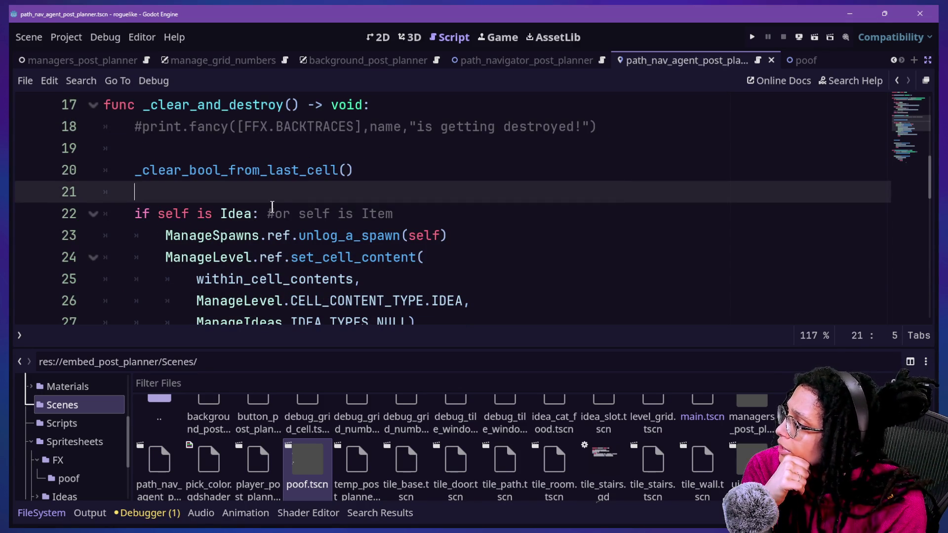
pyautogui.click(298, 236)
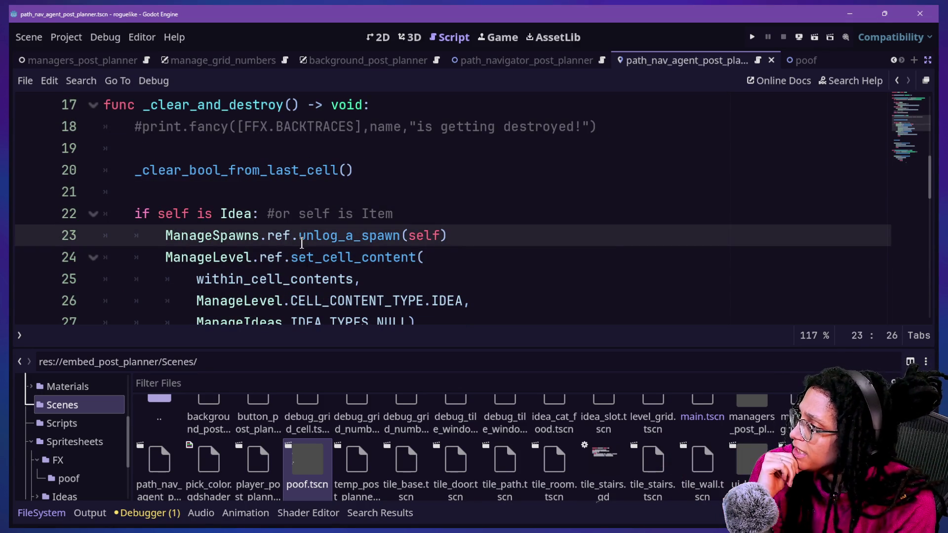
pyautogui.scroll(5, 299, 238)
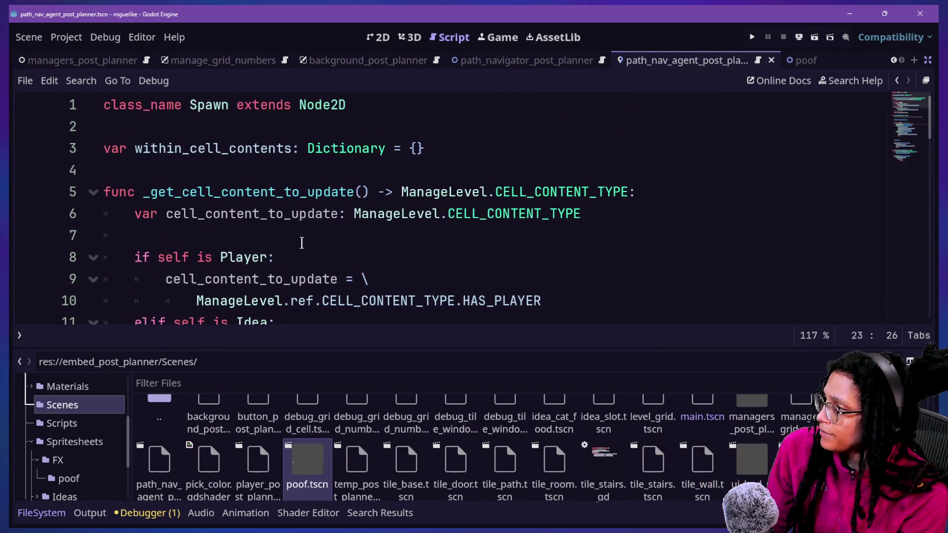
# - Quick-open idea.gd and hide the bottom panel to show more code
pyautogui.hotkey('shift', 'alt', 'o')
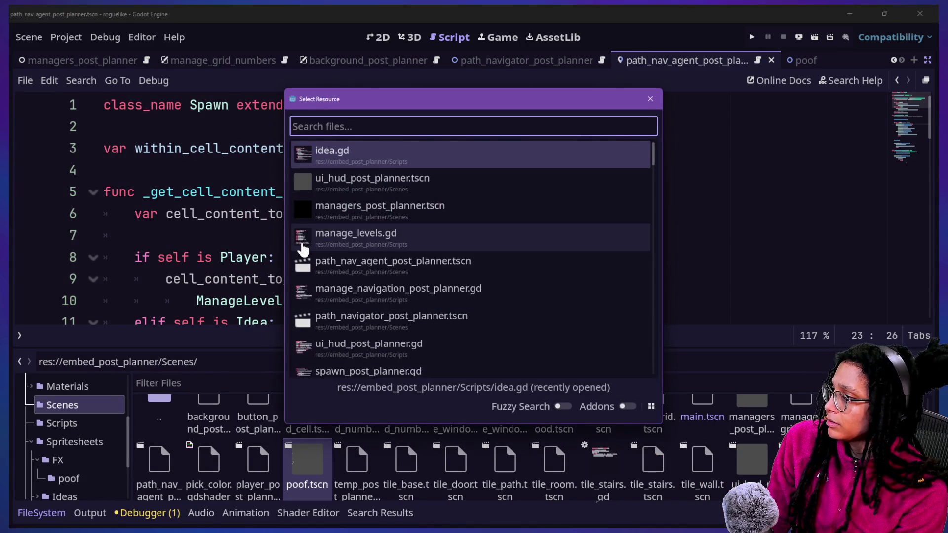
pyautogui.press('Return')
pyautogui.scroll(-3, 313, 253)
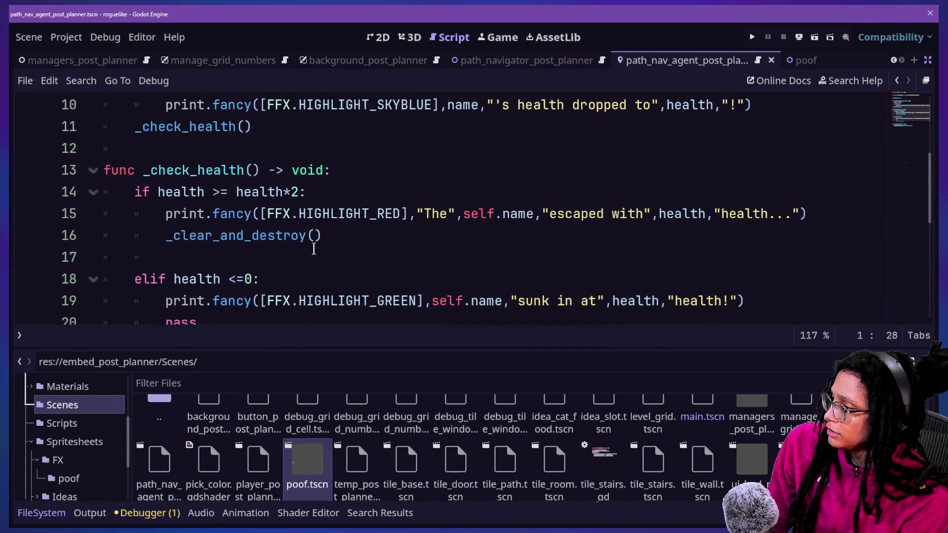
pyautogui.hotkey('ctrl', 'j')
pyautogui.click(274, 363)
pyautogui.scroll(3, 276, 363)
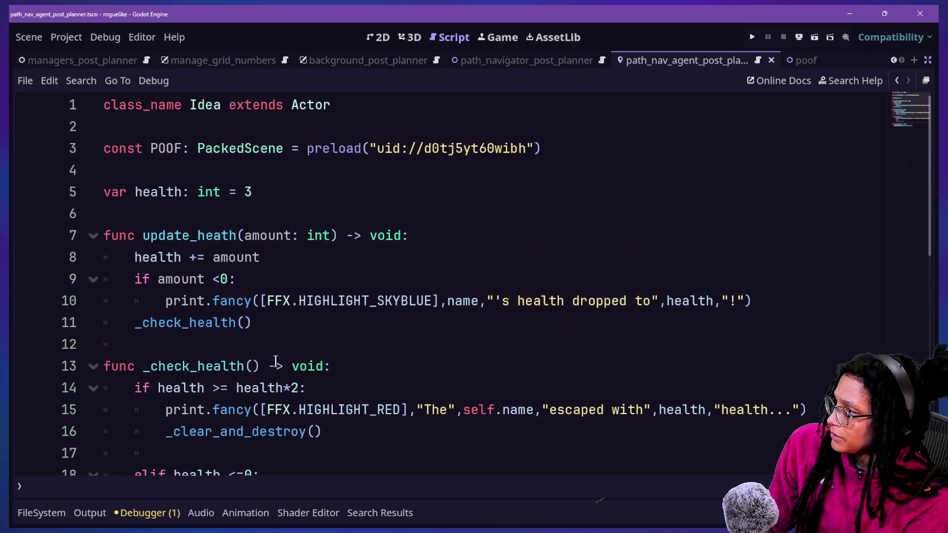
pyautogui.click(454, 380)
pyautogui.scroll(-1, 457, 377)
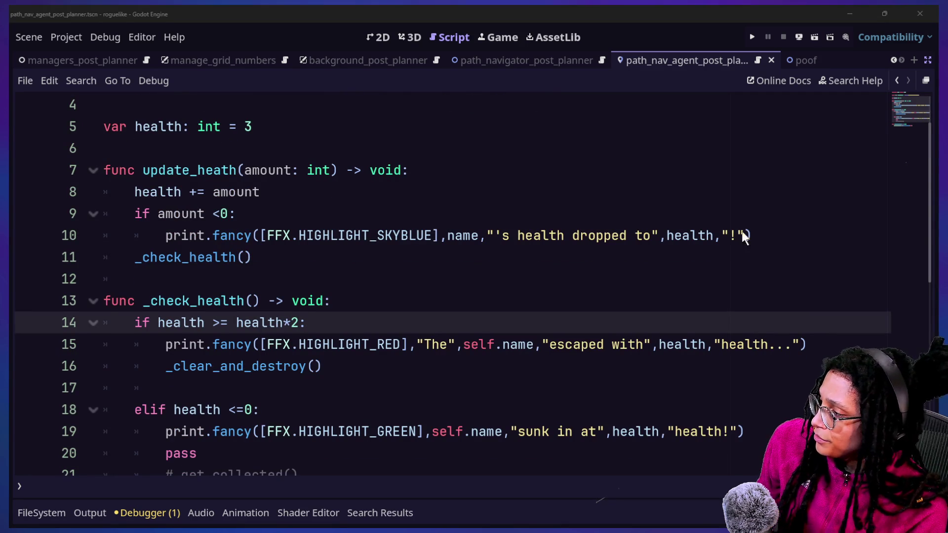
pyautogui.click(372, 432)
pyautogui.press('Down')
pyautogui.press('Down')
pyautogui.press('Down')
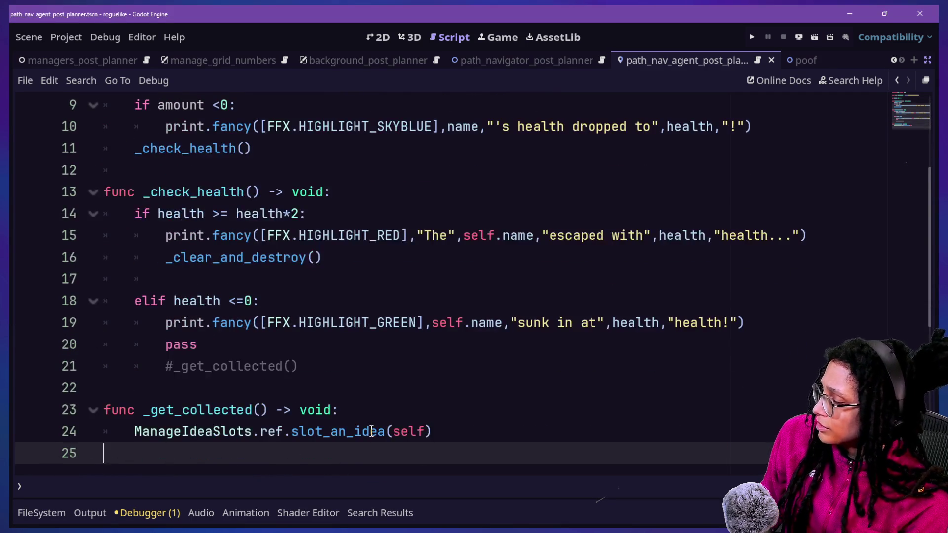
pyautogui.click(372, 417)
pyautogui.click(362, 389)
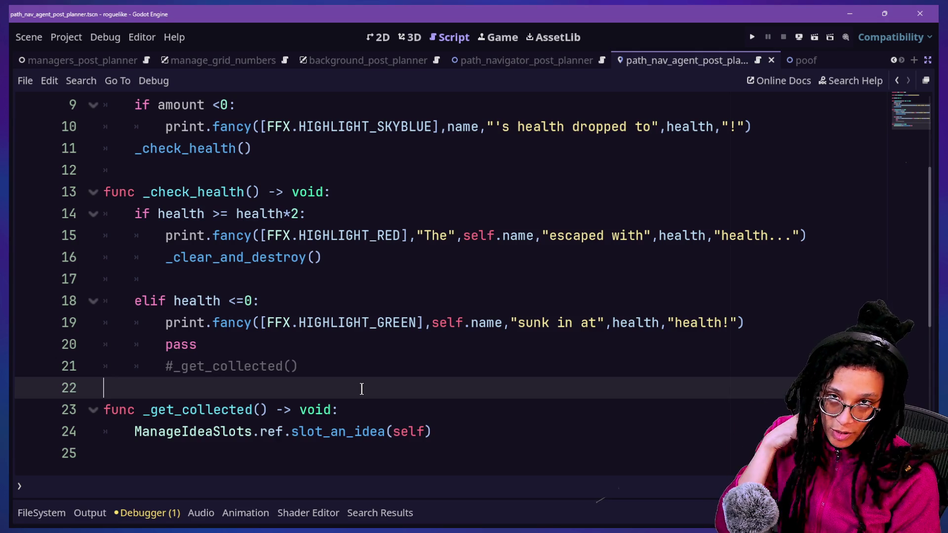
pyautogui.press('Up')
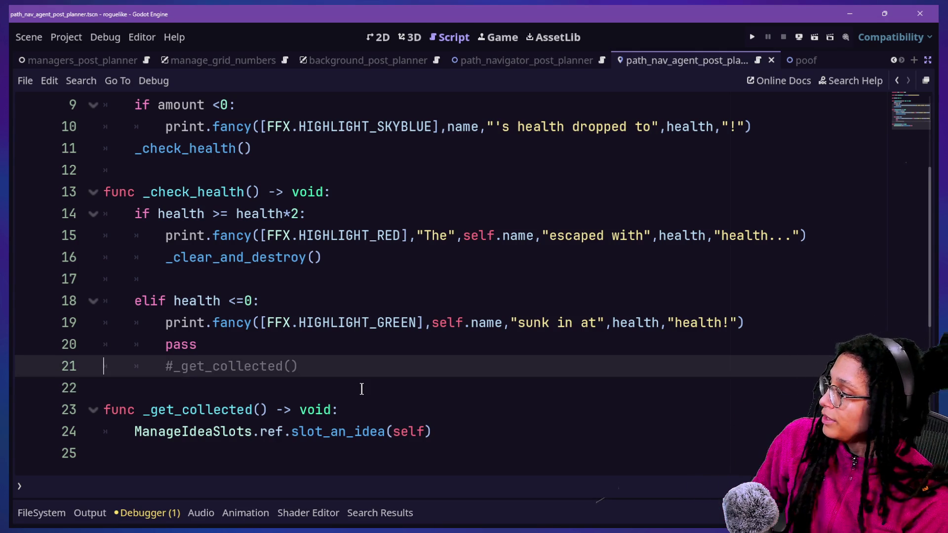
pyautogui.scroll(4, 361, 315)
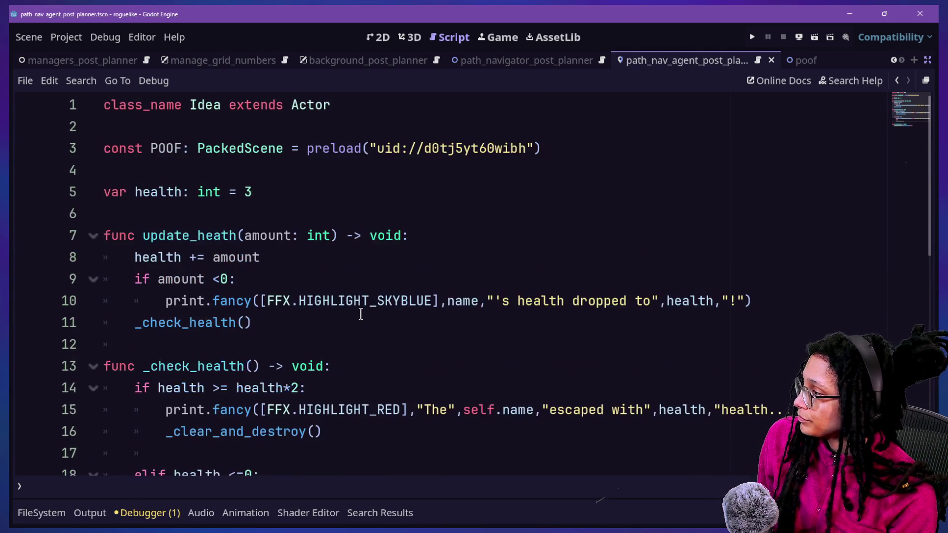
pyautogui.scroll(-6, 361, 315)
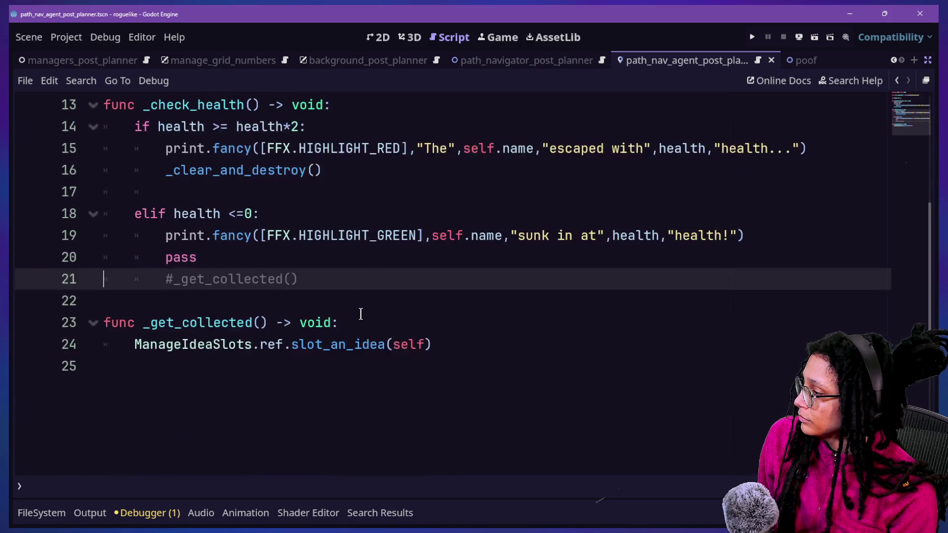
pyautogui.scroll(4, 424, 349)
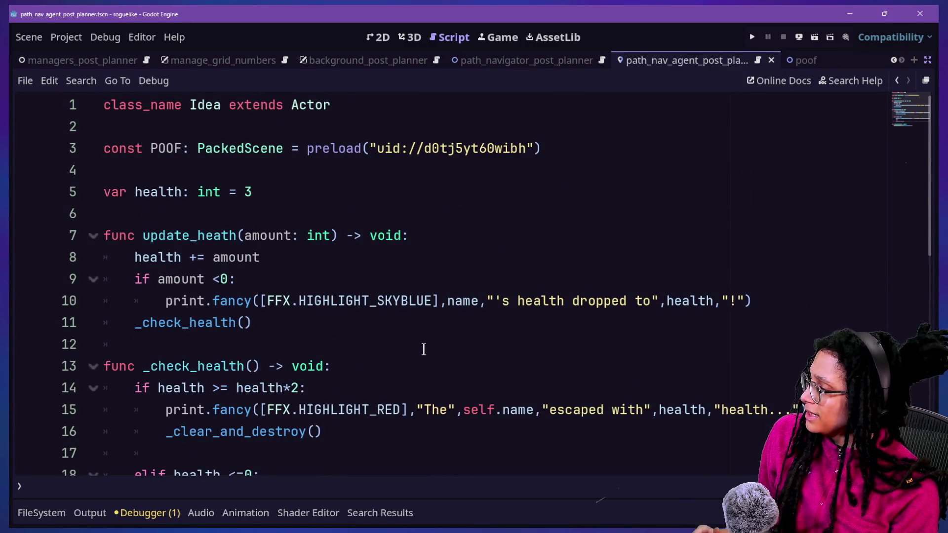
pyautogui.scroll(-1, 423, 350)
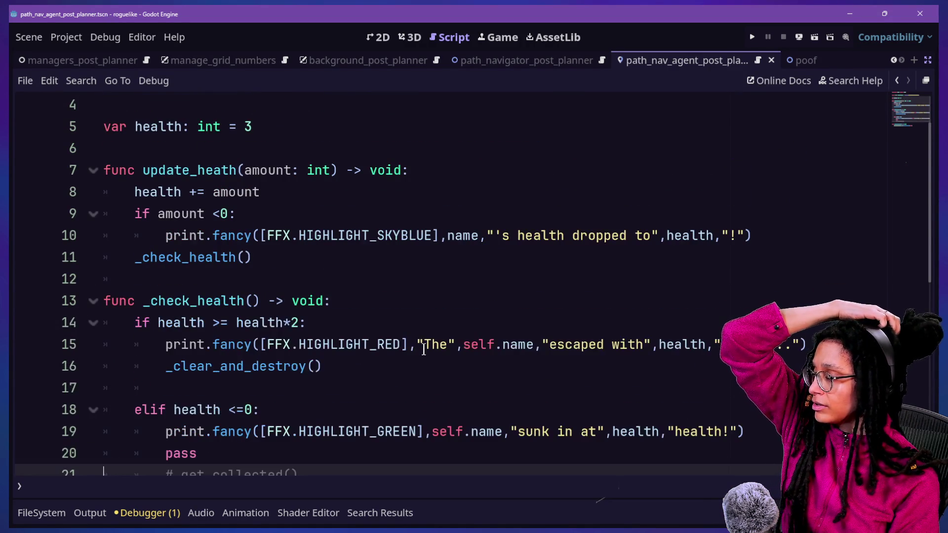
pyautogui.rightClick(423, 349)
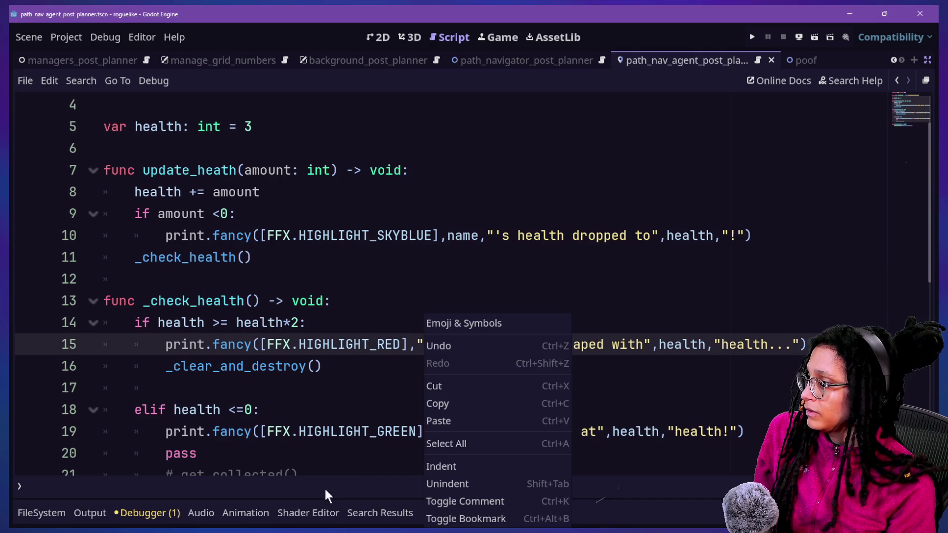
pyautogui.click(309, 397)
pyautogui.click(384, 402)
pyautogui.press('Down')
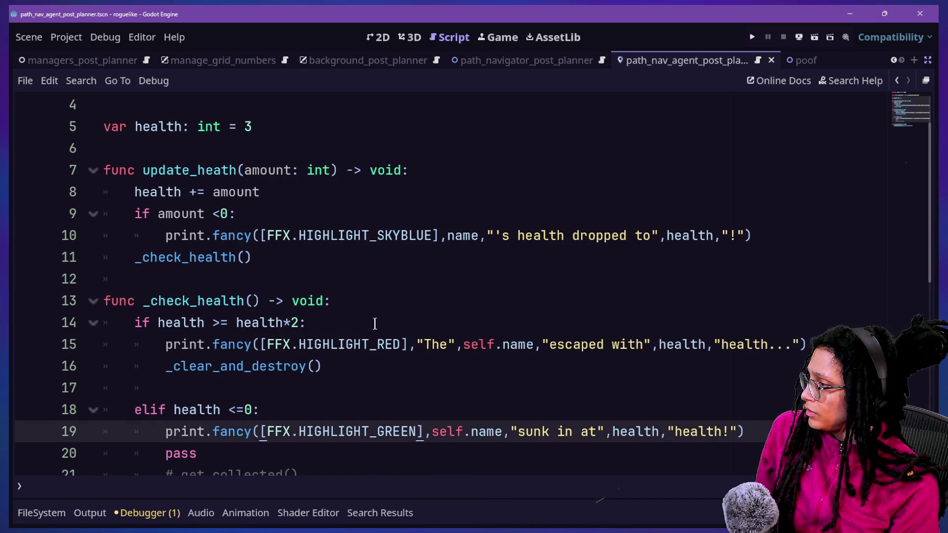
pyautogui.scroll(-4, 391, 389)
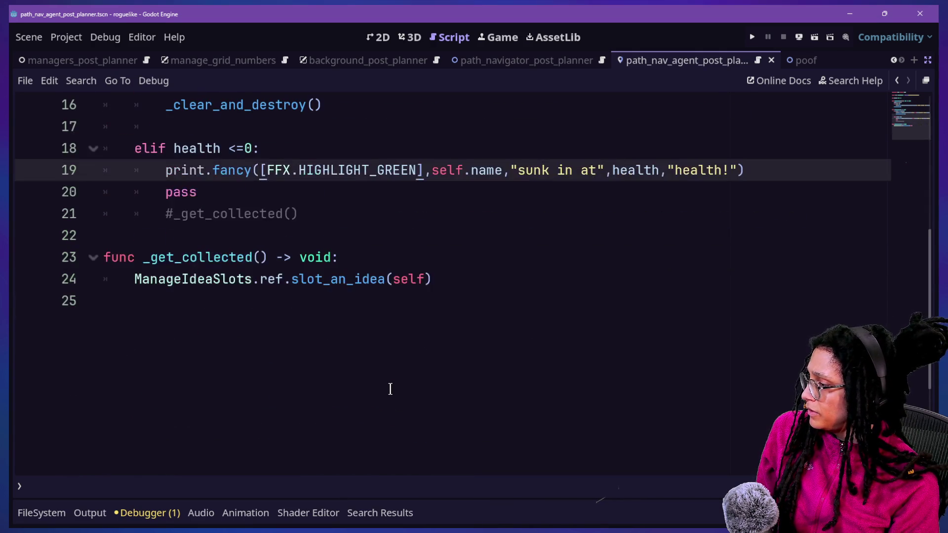
pyautogui.click(513, 280)
pyautogui.press('Return')
pyautogui.press('Return')
# - Declare func _create_poof() -> void: below _get_collected
pyautogui.write('func _')
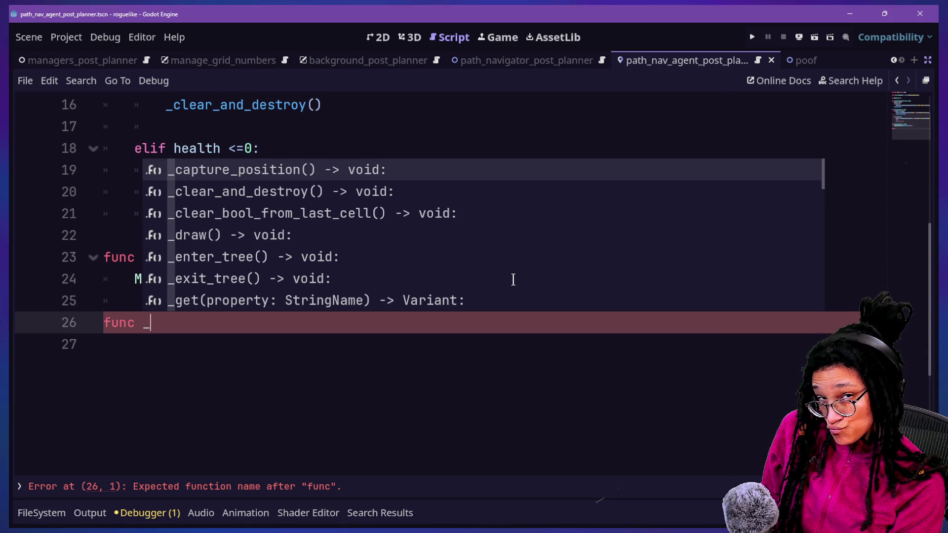
pyautogui.write('p')
pyautogui.press('BackSpace')
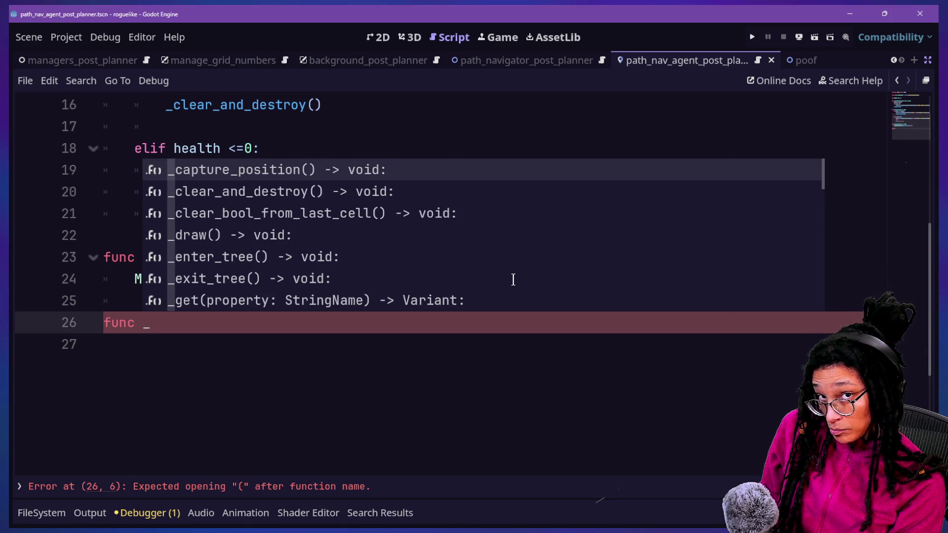
pyautogui.write('poof')
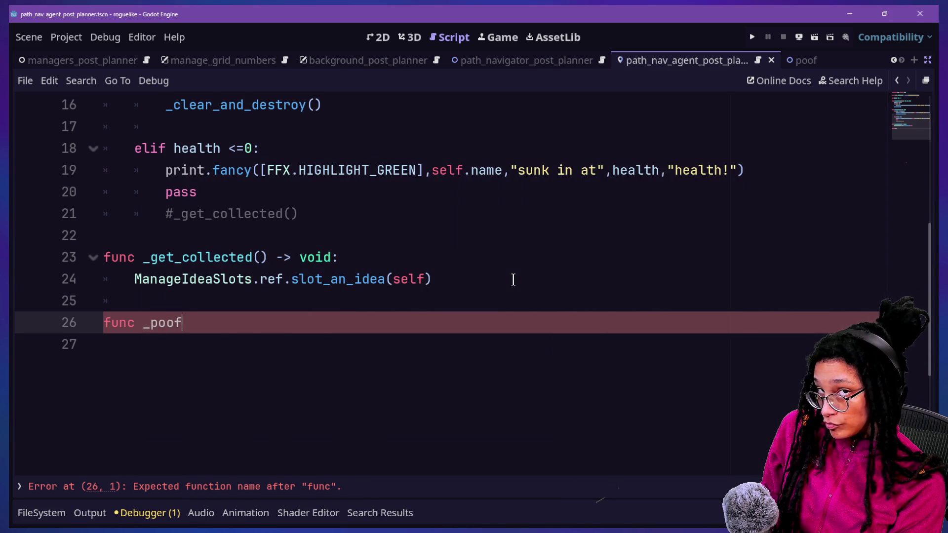
pyautogui.press('BackSpace')
pyautogui.press('BackSpace')
pyautogui.press('BackSpace')
pyautogui.press('BackSpace')
pyautogui.press('BackSpace')
pyautogui.write('create+')
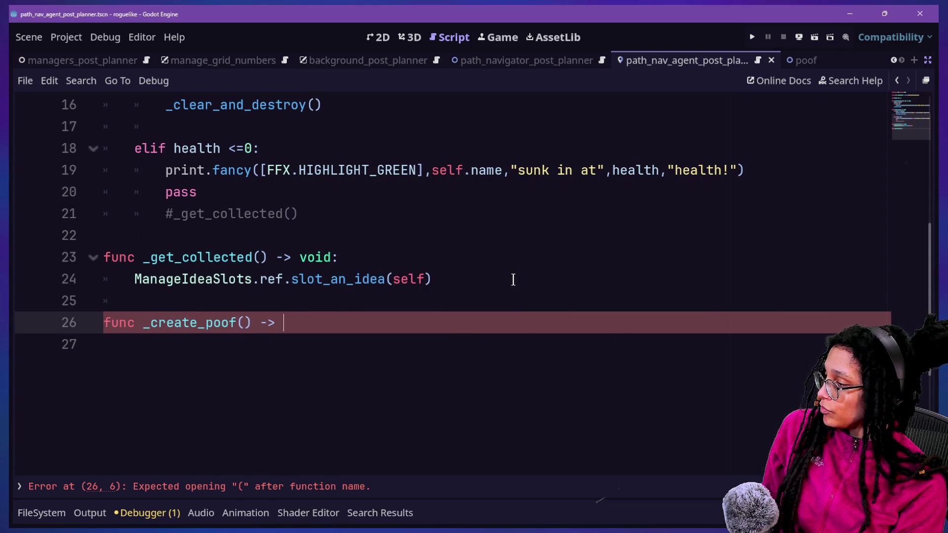
pyautogui.write(':')
pyautogui.press('Return')
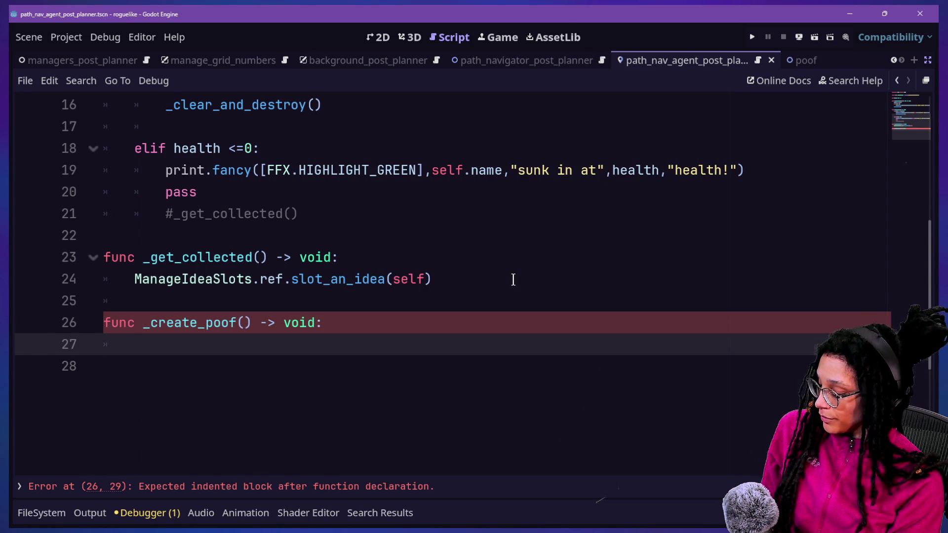
pyautogui.write('p')
pyautogui.press('BackSpace')
# - Add var poof: Node2D = POOF.instantiate() and begin an add_child( call
pyautogui.write('var poof:')
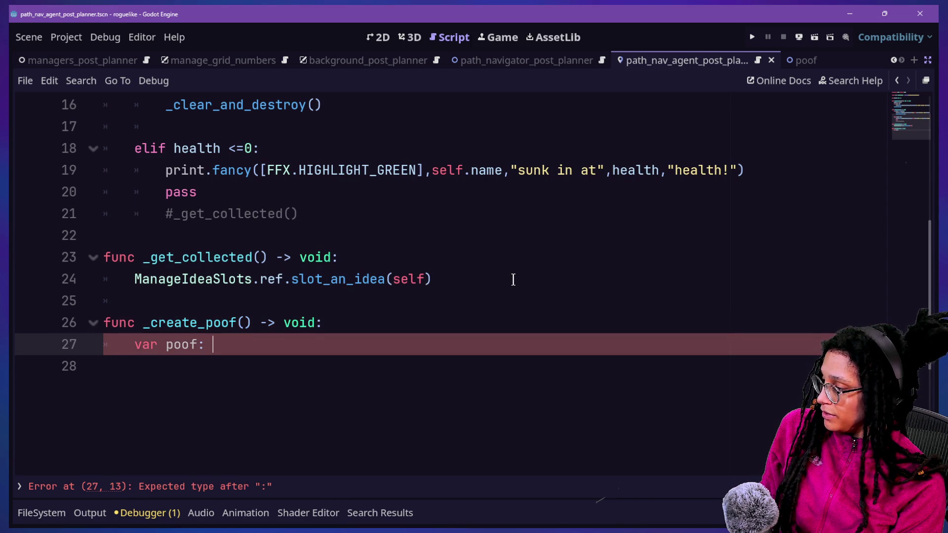
pyautogui.write(' A')
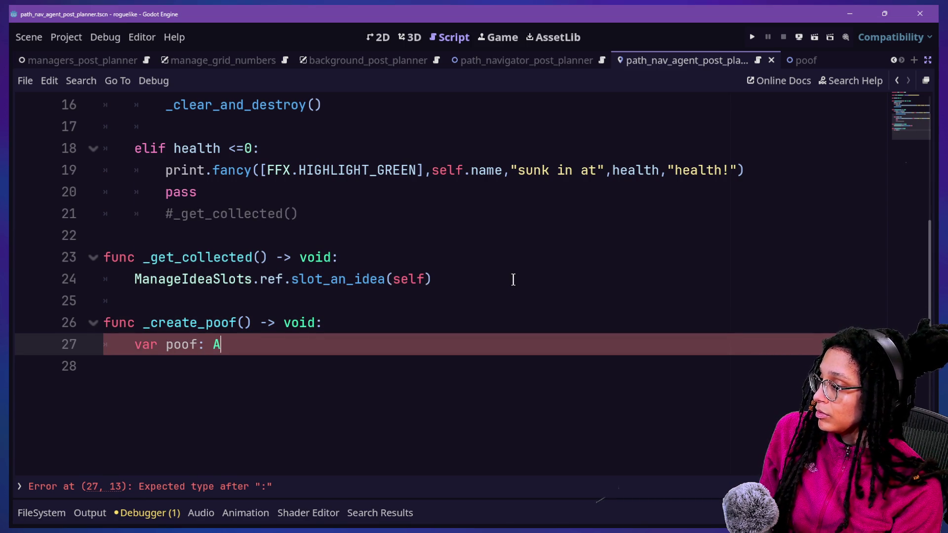
pyautogui.press('BackSpace')
pyautogui.write('Node2D ')
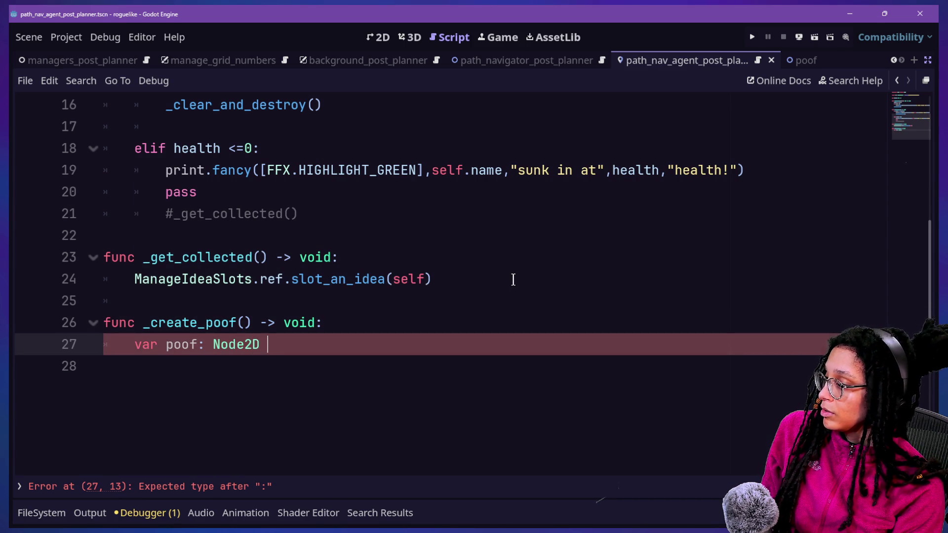
pyautogui.write('=')
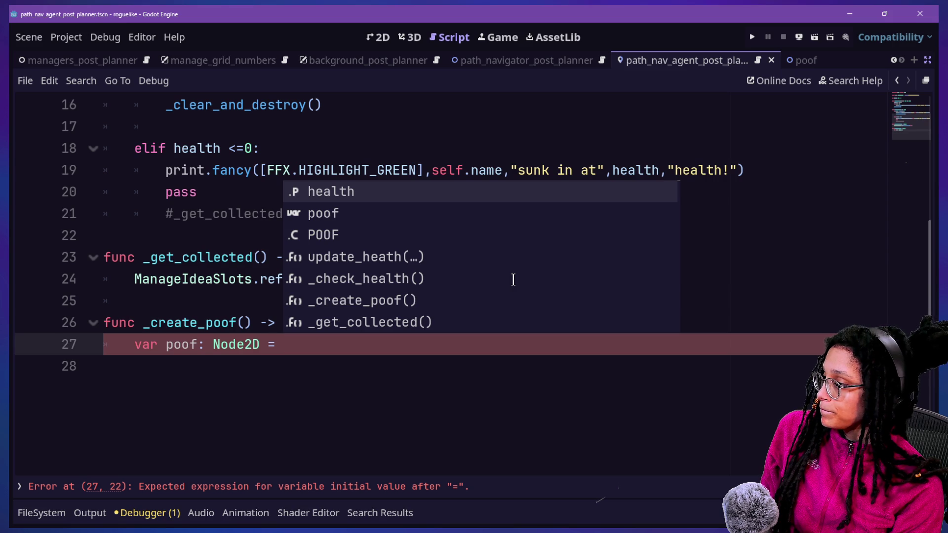
pyautogui.press('Down')
pyautogui.press('Down')
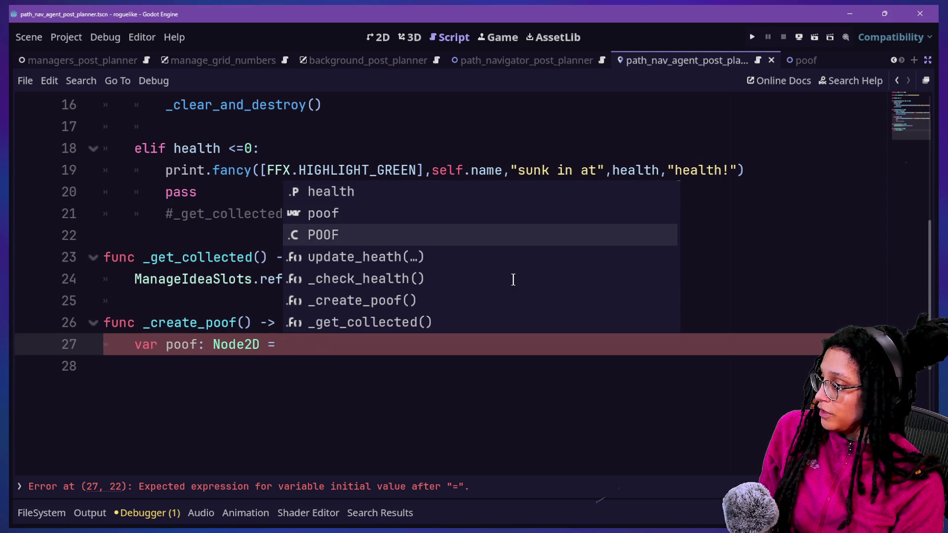
pyautogui.press('Return')
pyautogui.write('.ins')
pyautogui.press('Return')
pyautogui.write(')')
pyautogui.press('Return')
pyautogui.write('add_child')
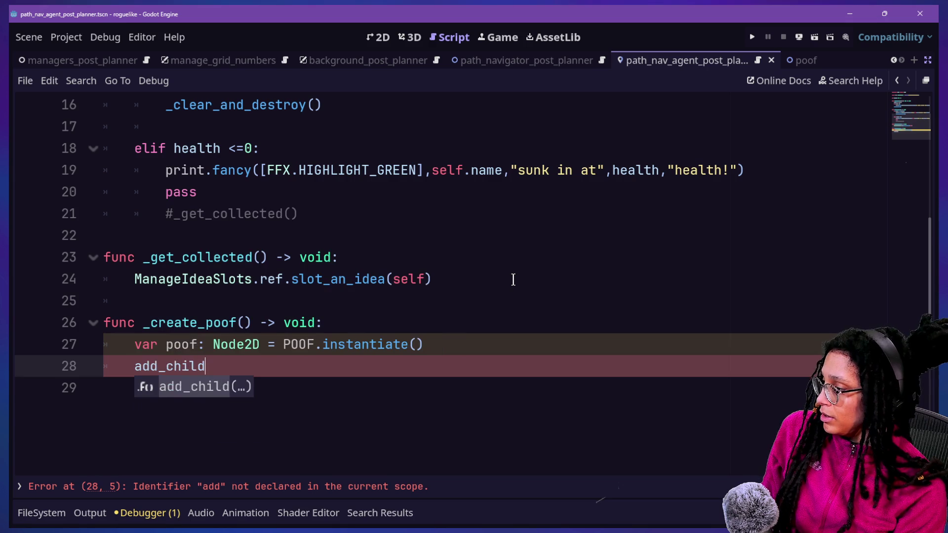
pyautogui.write('(')
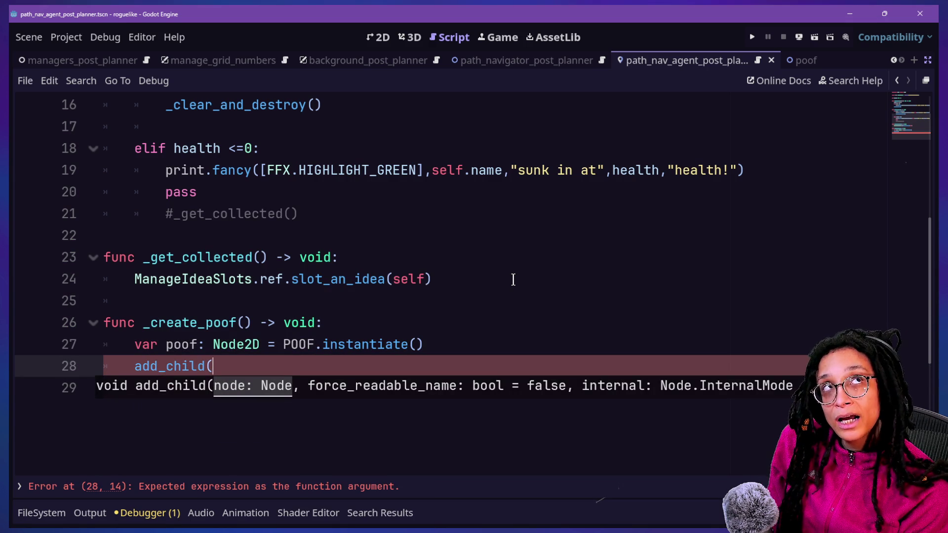